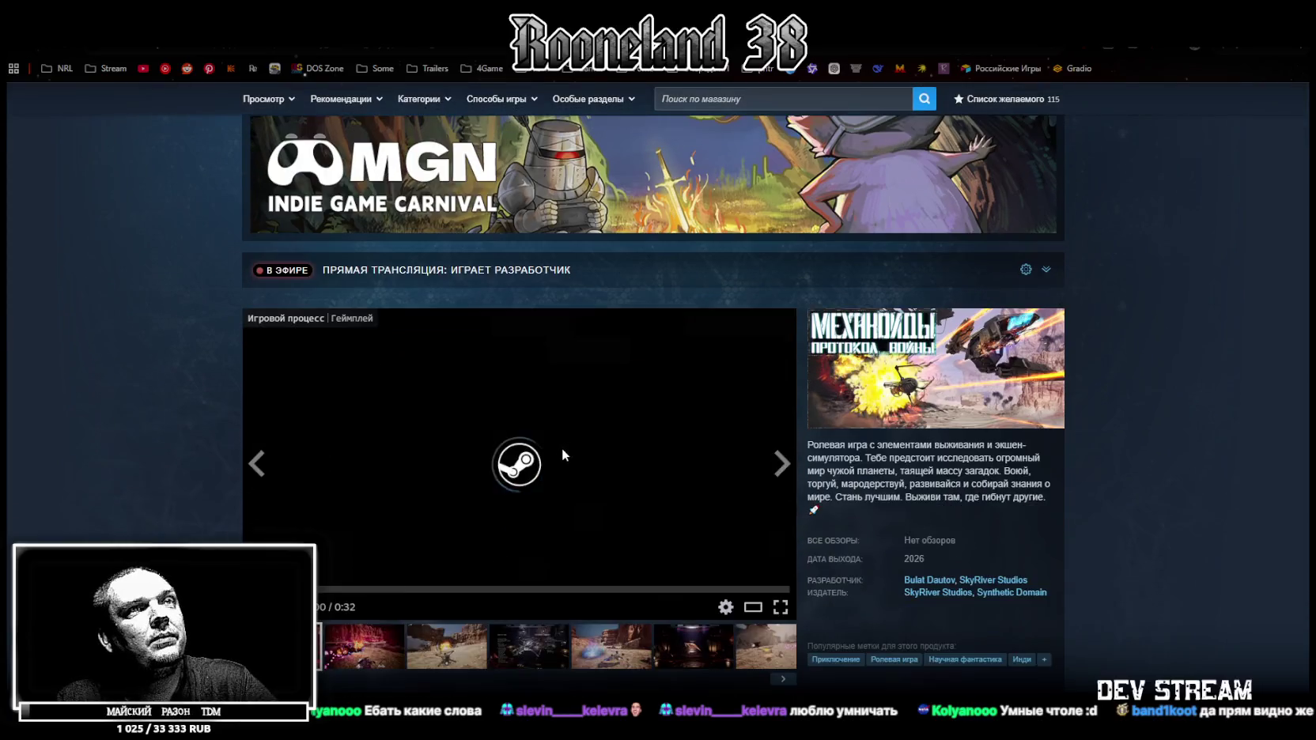
Watch the Механоиды: Протокол Войны trailer fullscreen, dismissing the address-bar popup, then exit fullscreen.
{"action": "left_click", "coordinate": [779, 602]}
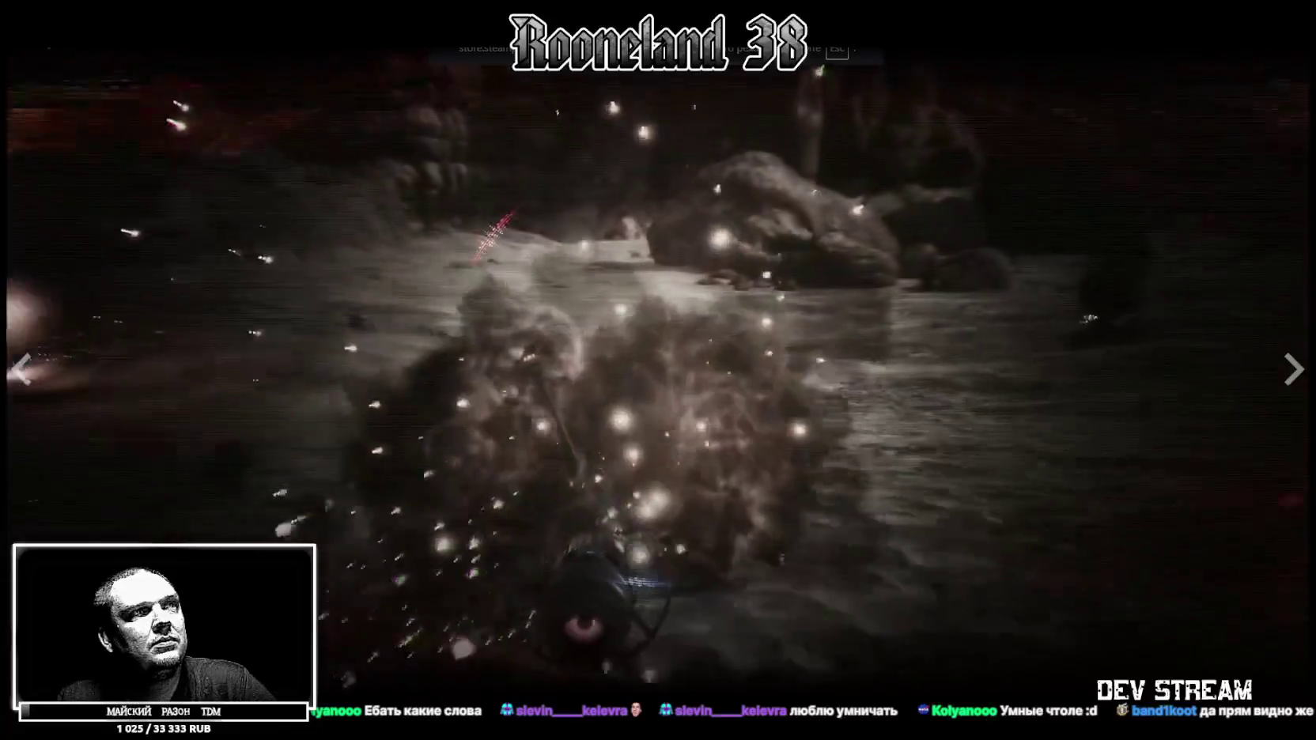
{"action": "key", "text": "Escape"}
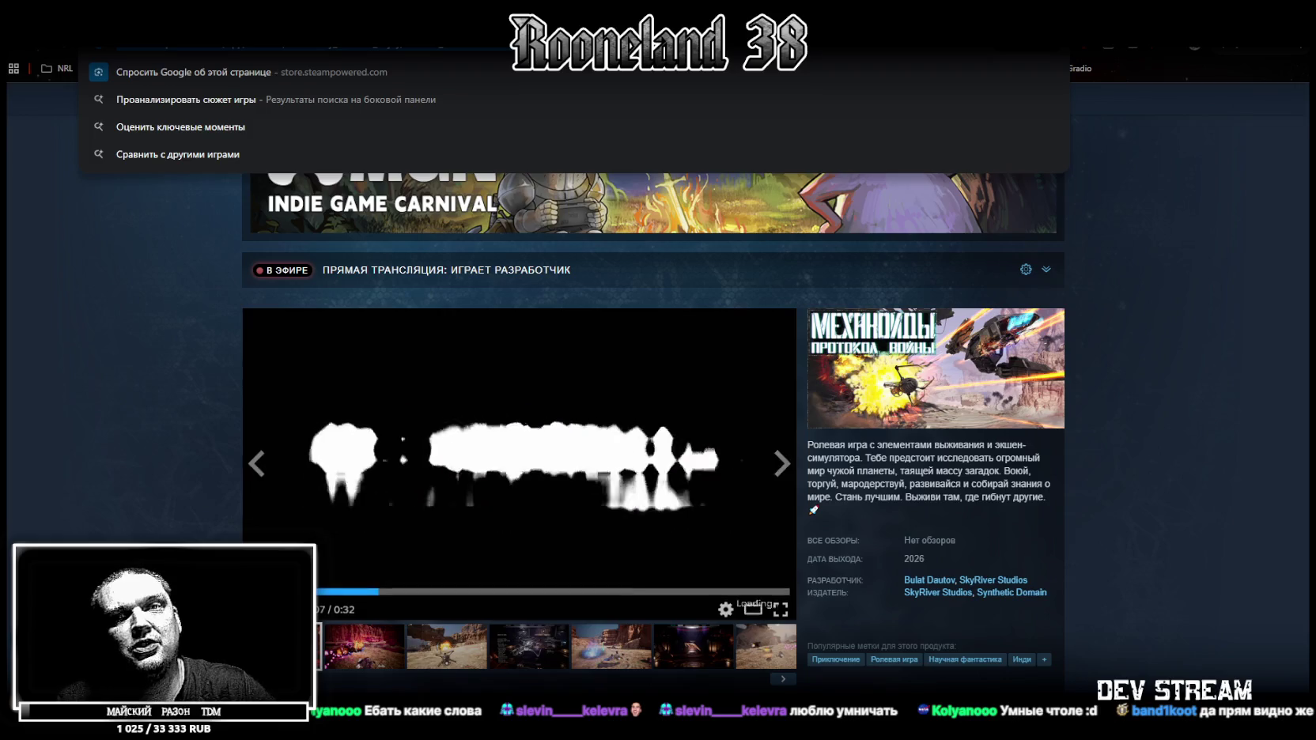
{"action": "key", "text": "Escape"}
{"action": "scroll", "coordinate": [714, 473], "scroll_direction": "down", "scroll_amount": 7}
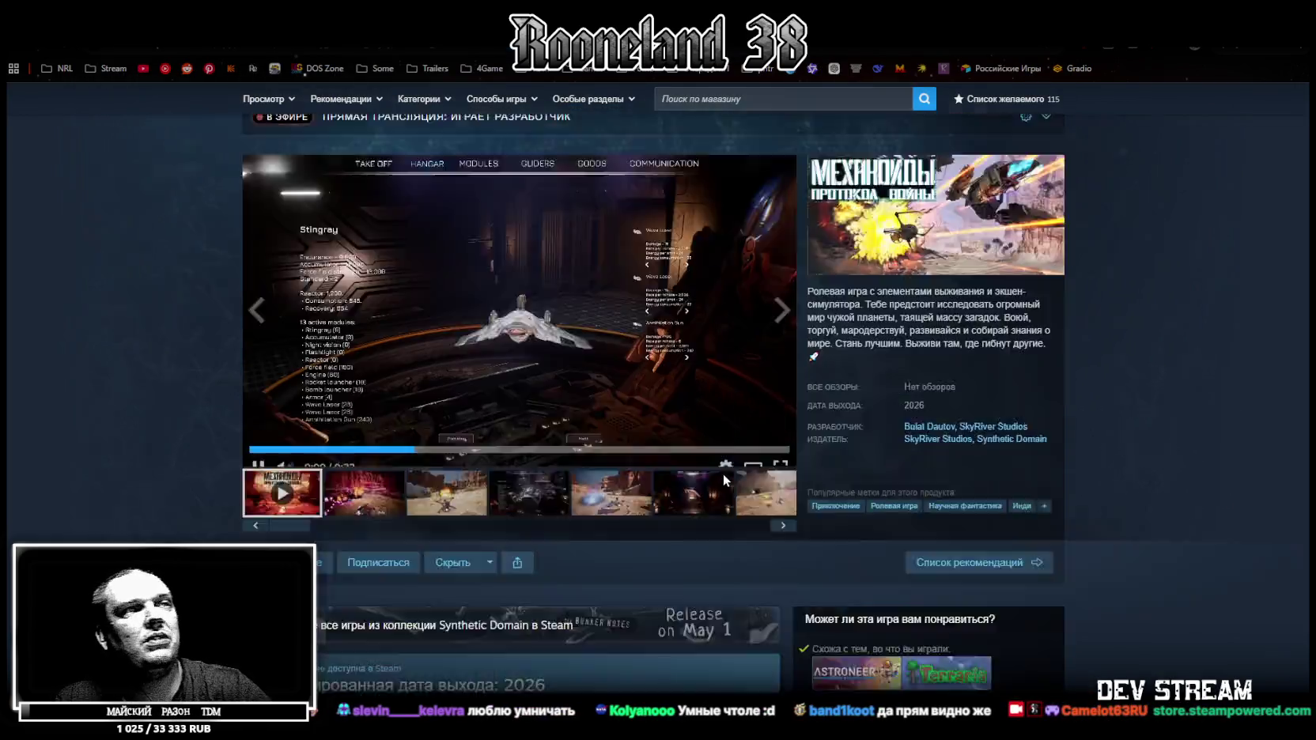
{"action": "scroll", "coordinate": [712, 474], "scroll_direction": "up", "scroll_amount": 7}
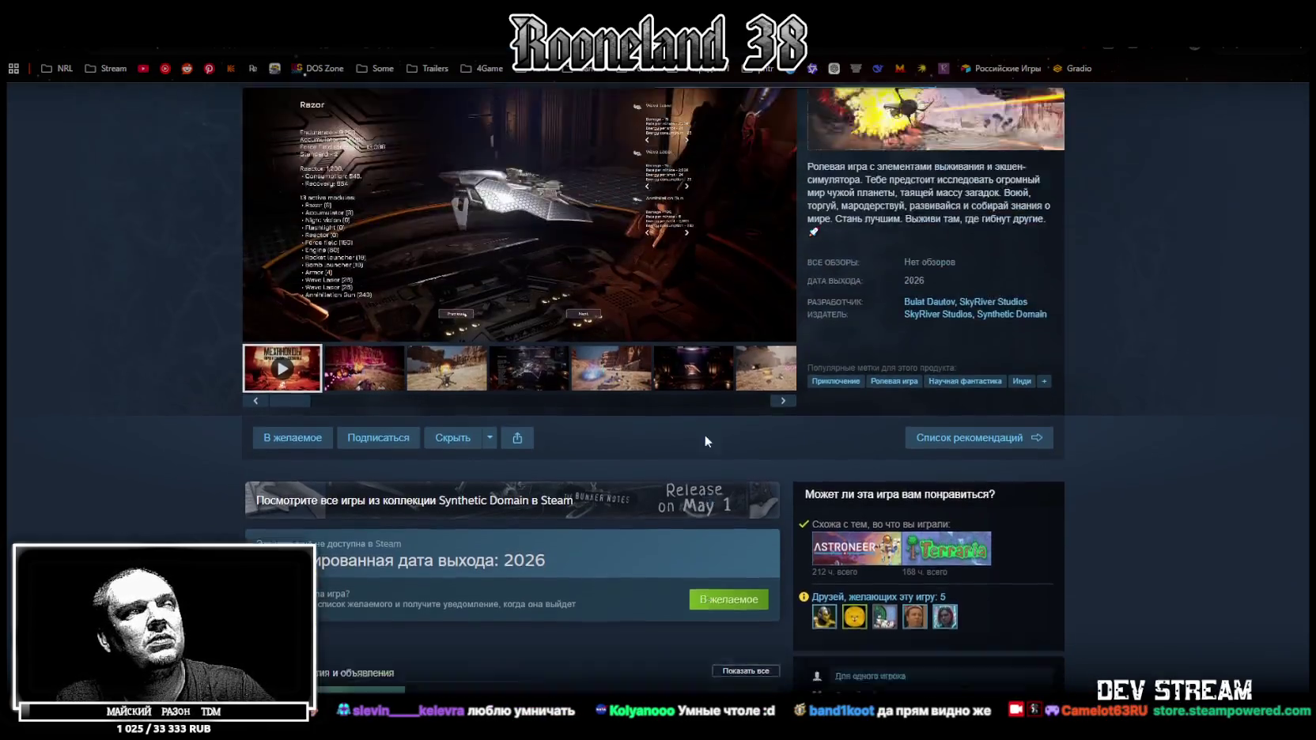
{"action": "left_click", "coordinate": [793, 407]}
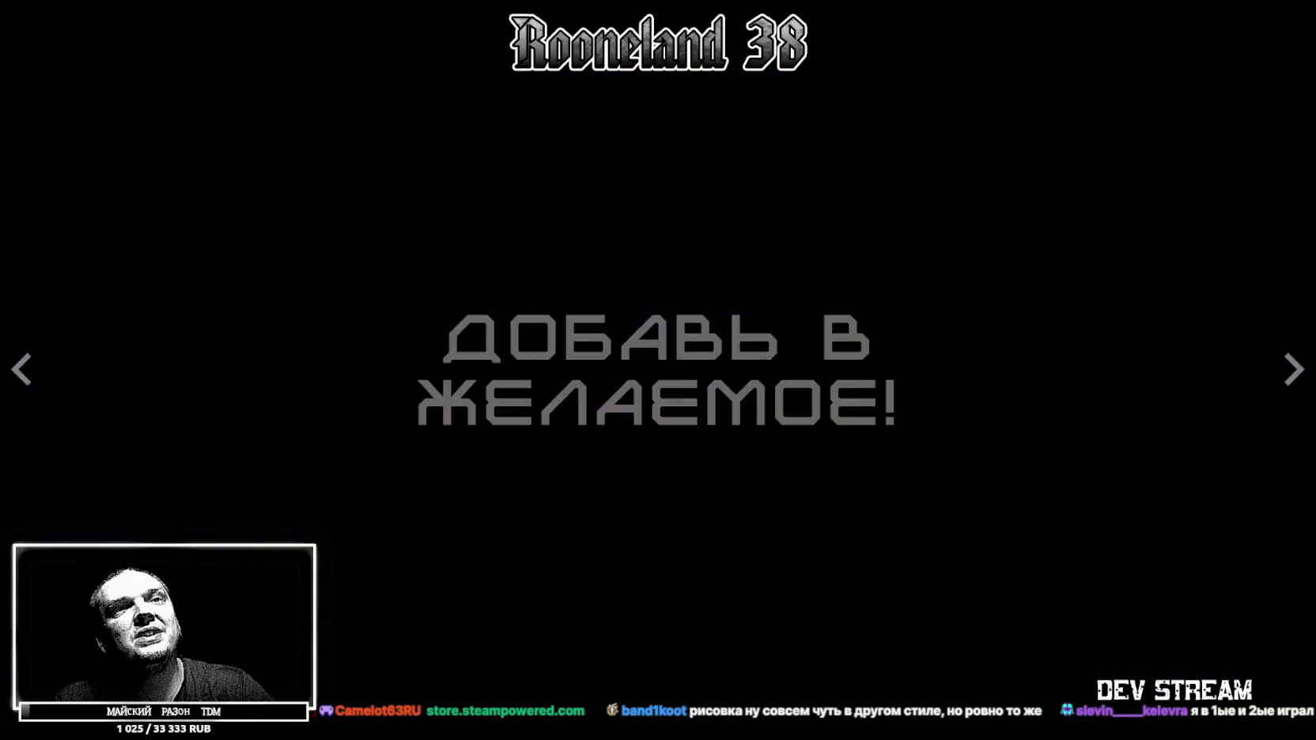
{"action": "key", "text": "Escape"}
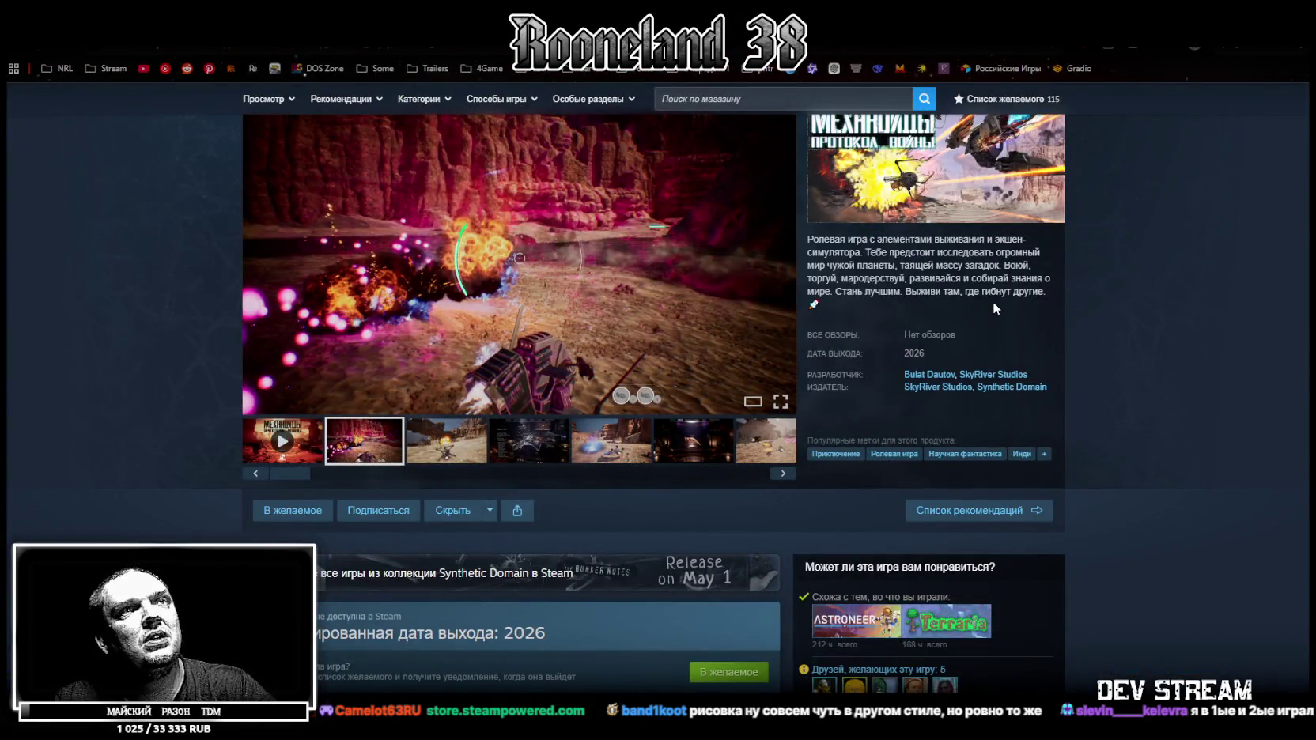
Scroll up and down through the Механоиды store page sections to look them over.
{"action": "scroll", "coordinate": [993, 304], "scroll_direction": "down", "scroll_amount": 2}
{"action": "scroll", "coordinate": [994, 309], "scroll_direction": "down", "scroll_amount": 3}
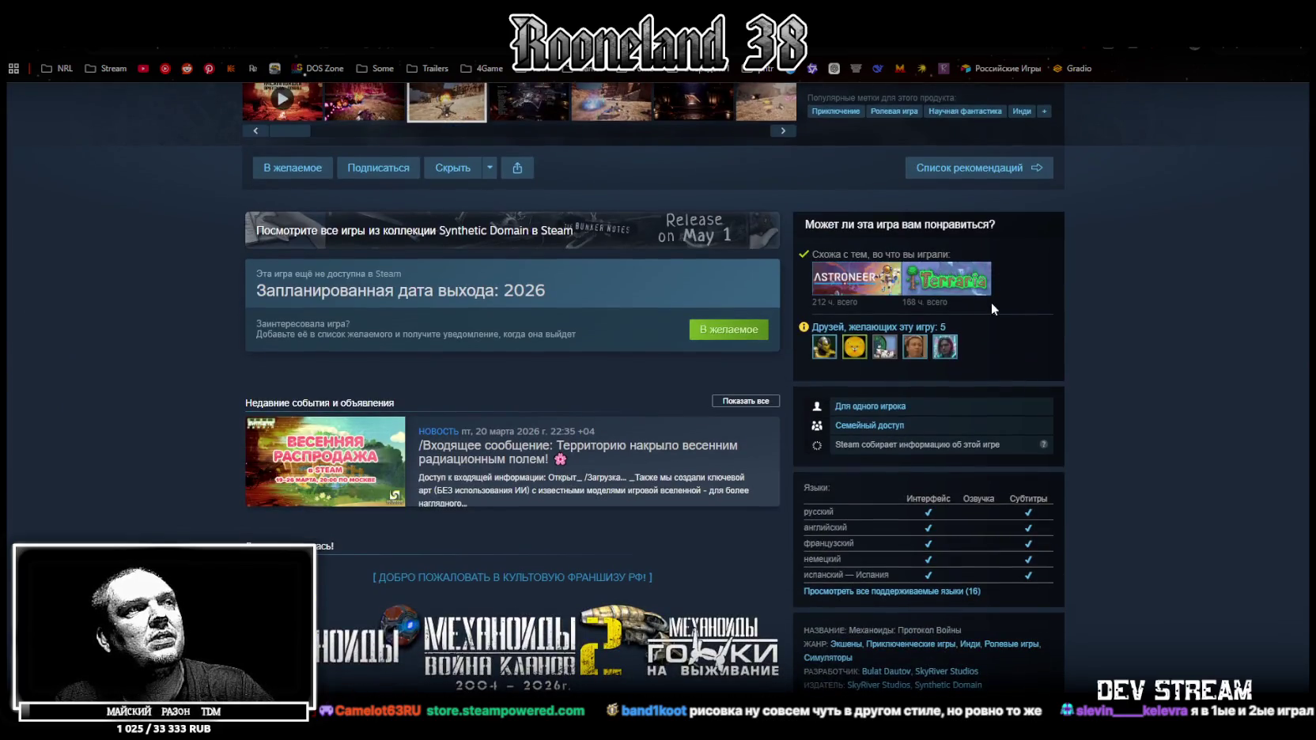
{"action": "scroll", "coordinate": [994, 308], "scroll_direction": "down", "scroll_amount": 5}
{"action": "scroll", "coordinate": [994, 309], "scroll_direction": "down", "scroll_amount": 6}
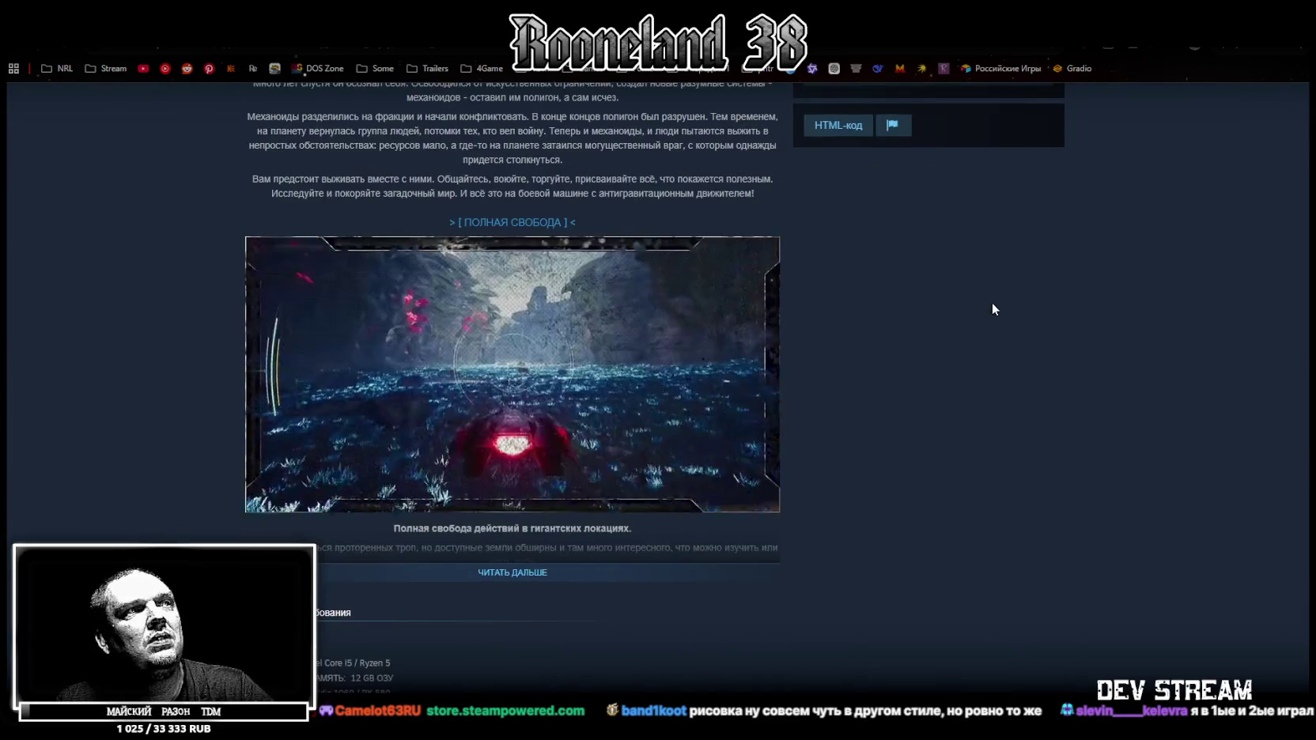
{"action": "scroll", "coordinate": [992, 302], "scroll_direction": "up", "scroll_amount": 10}
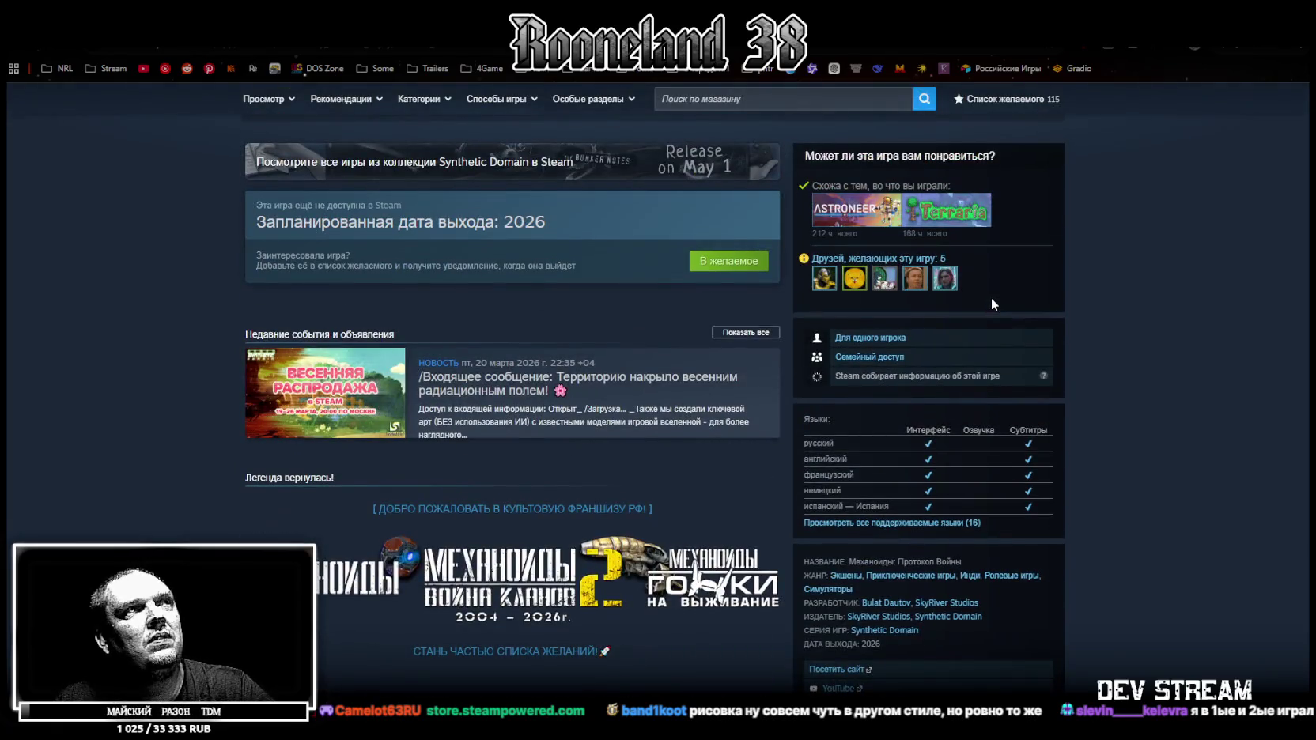
{"action": "scroll", "coordinate": [992, 301], "scroll_direction": "down", "scroll_amount": 5}
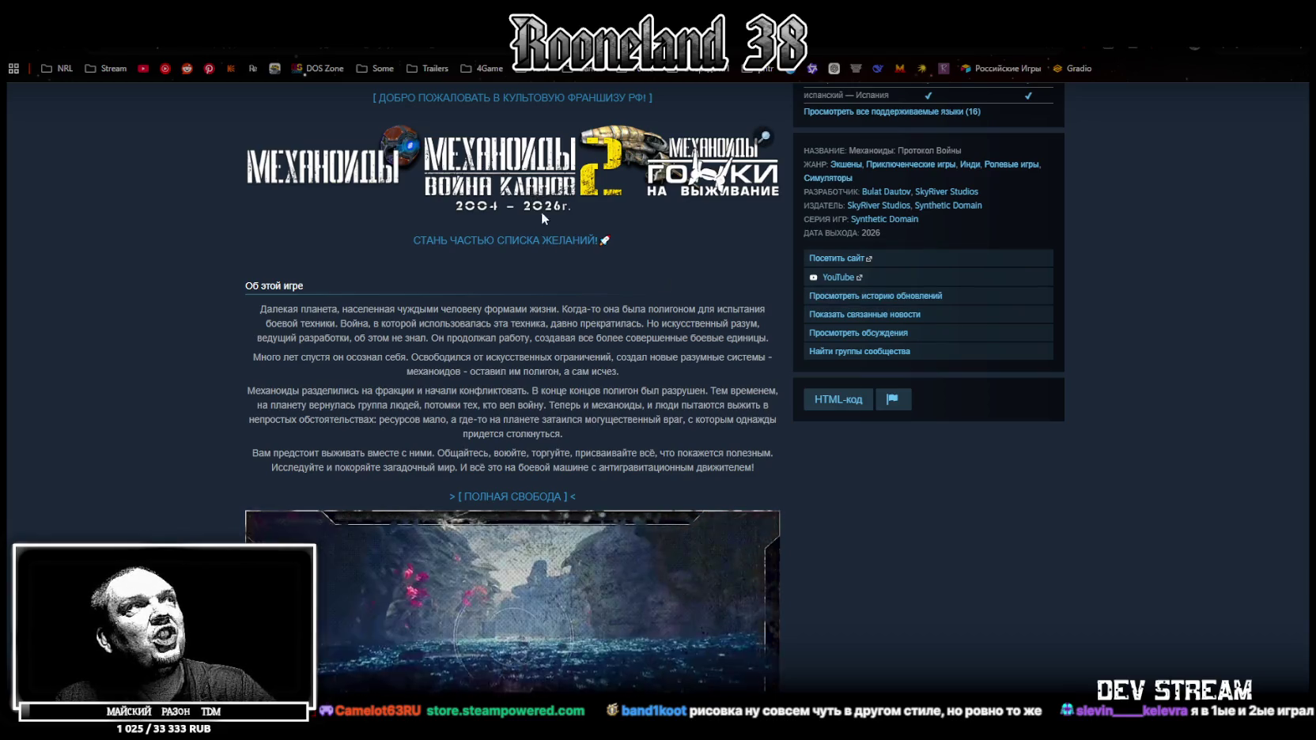
{"action": "scroll", "coordinate": [543, 215], "scroll_direction": "up", "scroll_amount": 2}
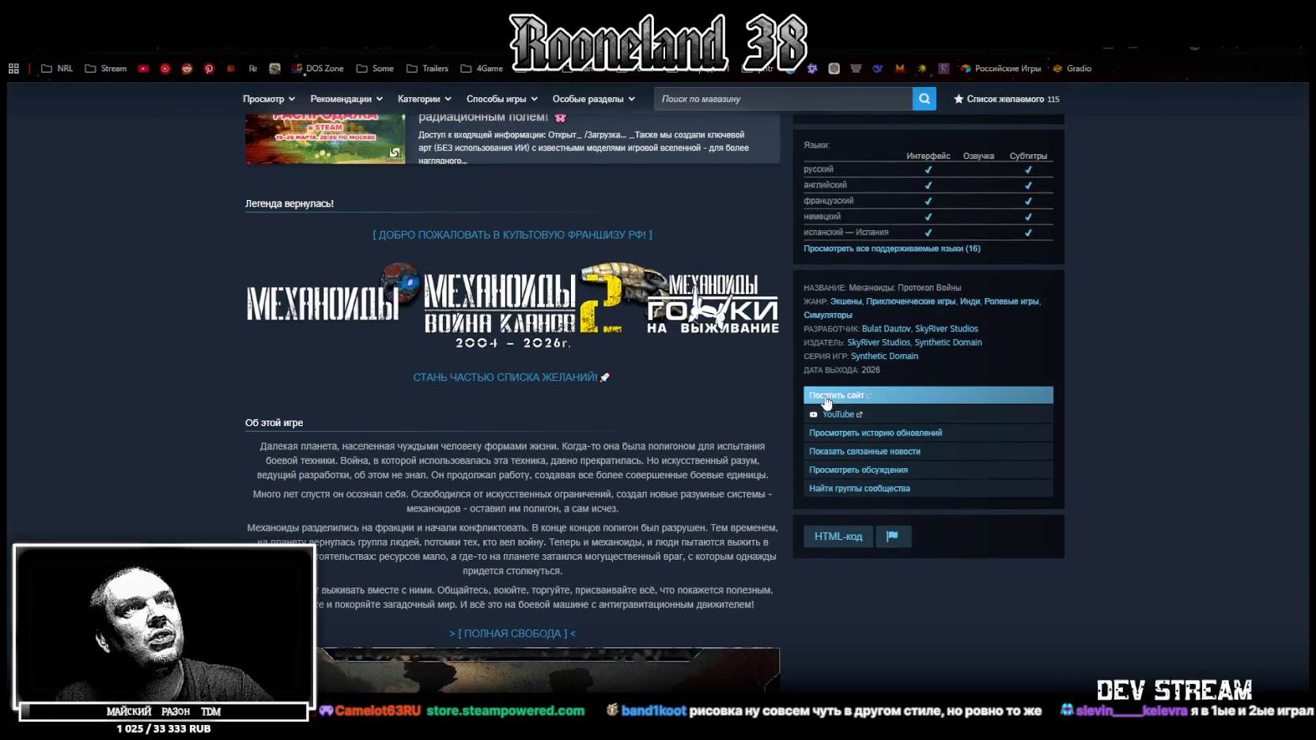
{"action": "scroll", "coordinate": [583, 292], "scroll_direction": "up", "scroll_amount": 10}
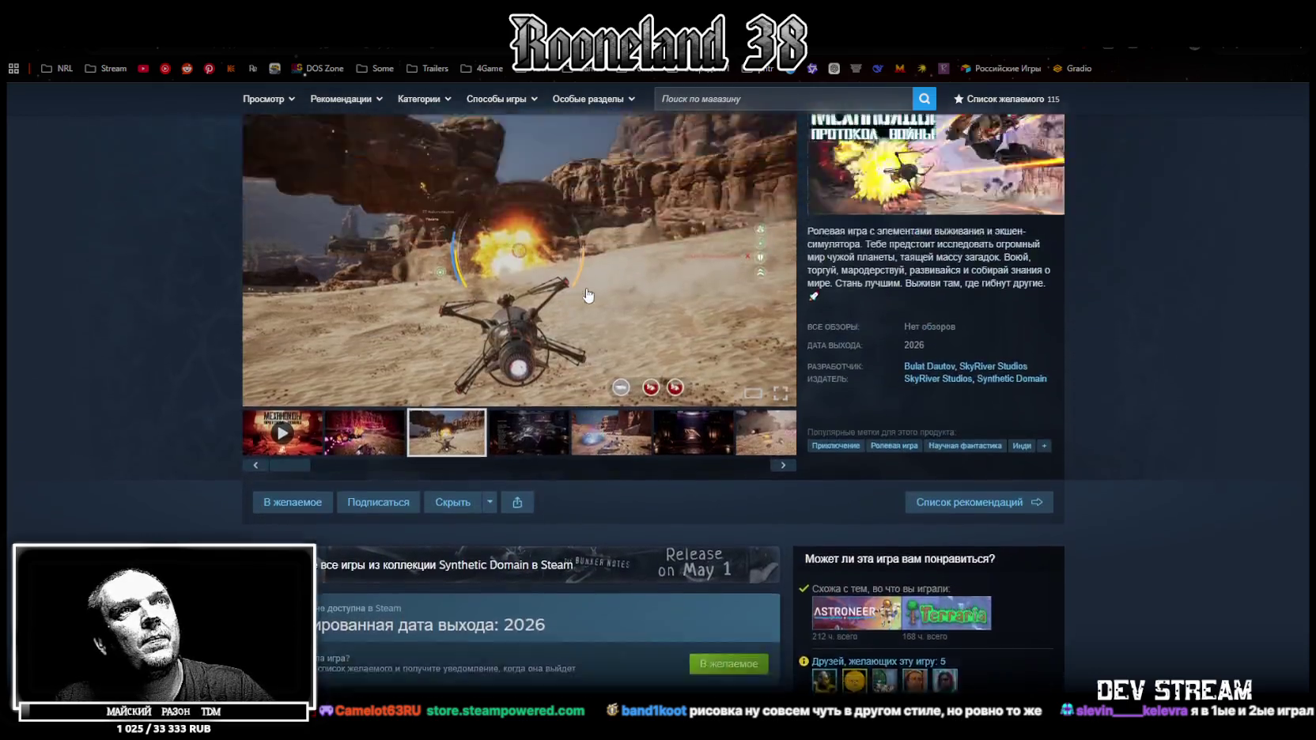
{"action": "scroll", "coordinate": [586, 284], "scroll_direction": "down", "scroll_amount": 3}
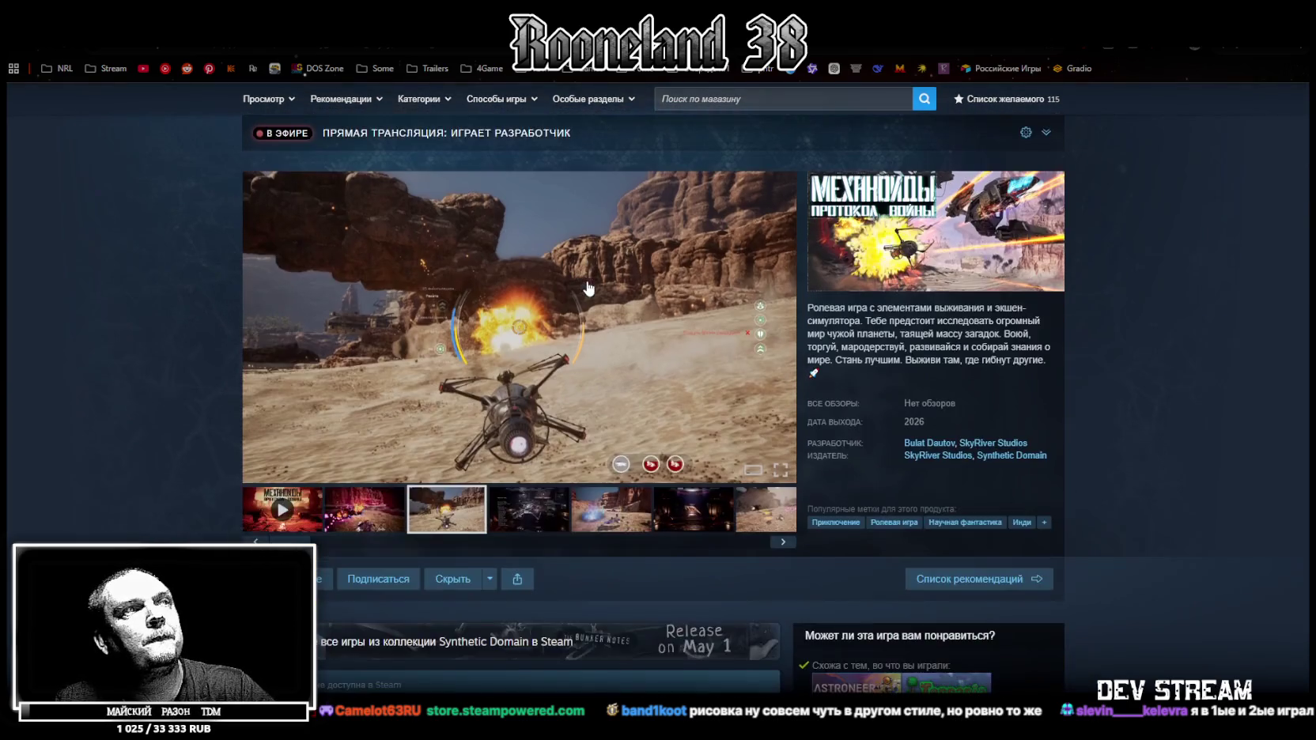
{"action": "scroll", "coordinate": [588, 287], "scroll_direction": "down", "scroll_amount": 2}
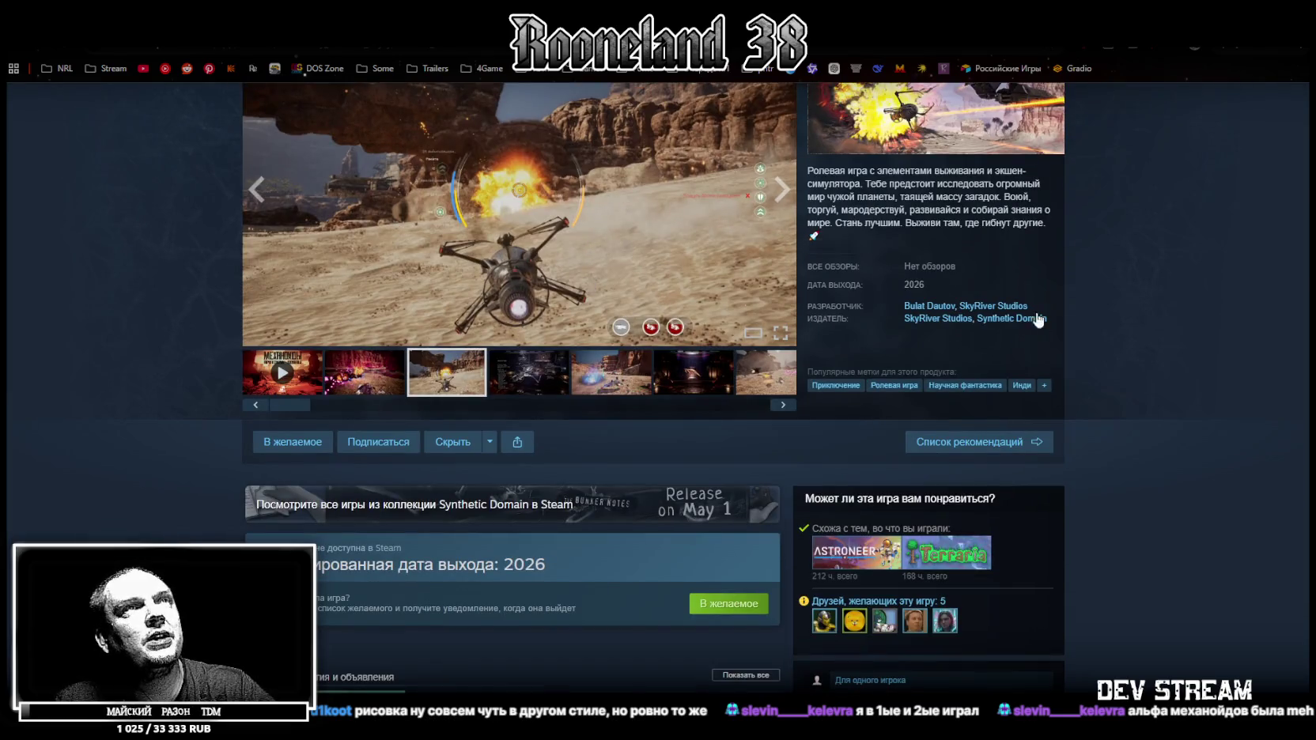
{"action": "scroll", "coordinate": [1077, 313], "scroll_direction": "up", "scroll_amount": 3}
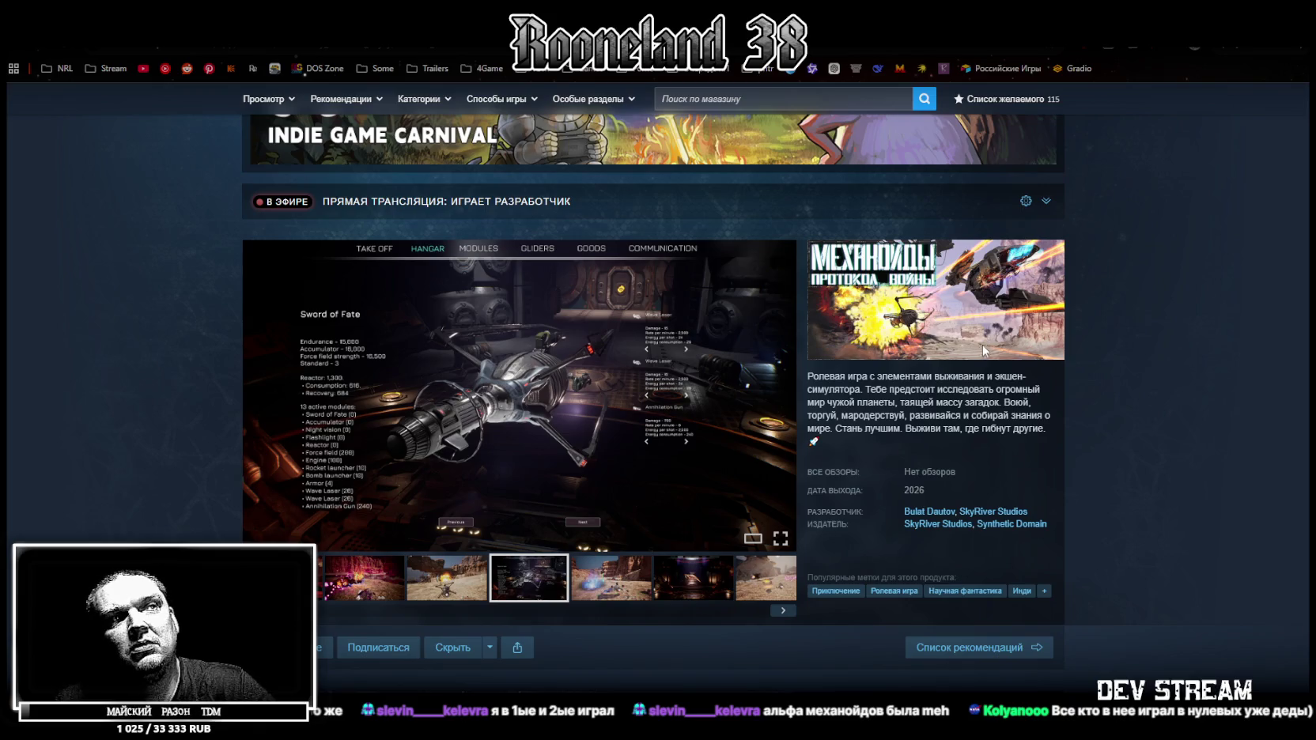
{"action": "scroll", "coordinate": [983, 348], "scroll_direction": "down", "scroll_amount": 3}
{"action": "scroll", "coordinate": [657, 467], "scroll_direction": "down", "scroll_amount": 4}
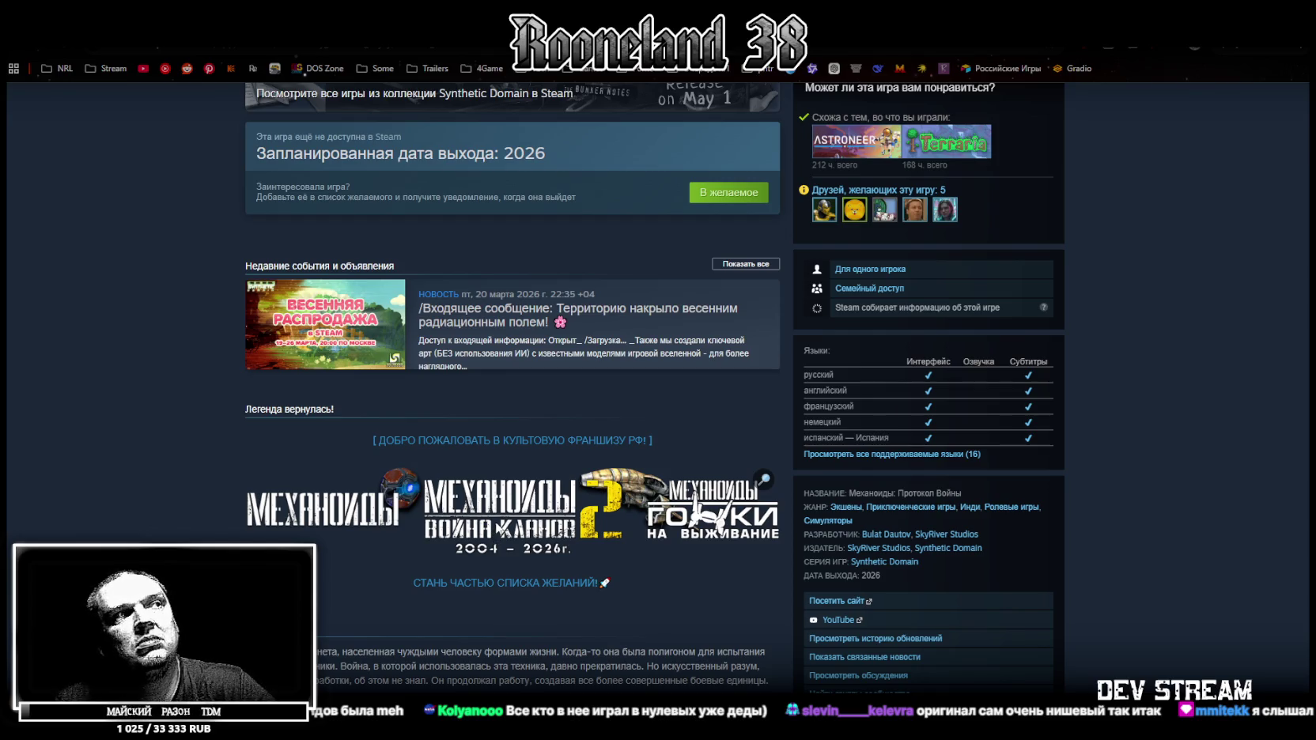
{"action": "scroll", "coordinate": [517, 502], "scroll_direction": "up", "scroll_amount": 5}
{"action": "scroll", "coordinate": [517, 502], "scroll_direction": "down", "scroll_amount": 4}
{"action": "scroll", "coordinate": [516, 501], "scroll_direction": "up", "scroll_amount": 8}
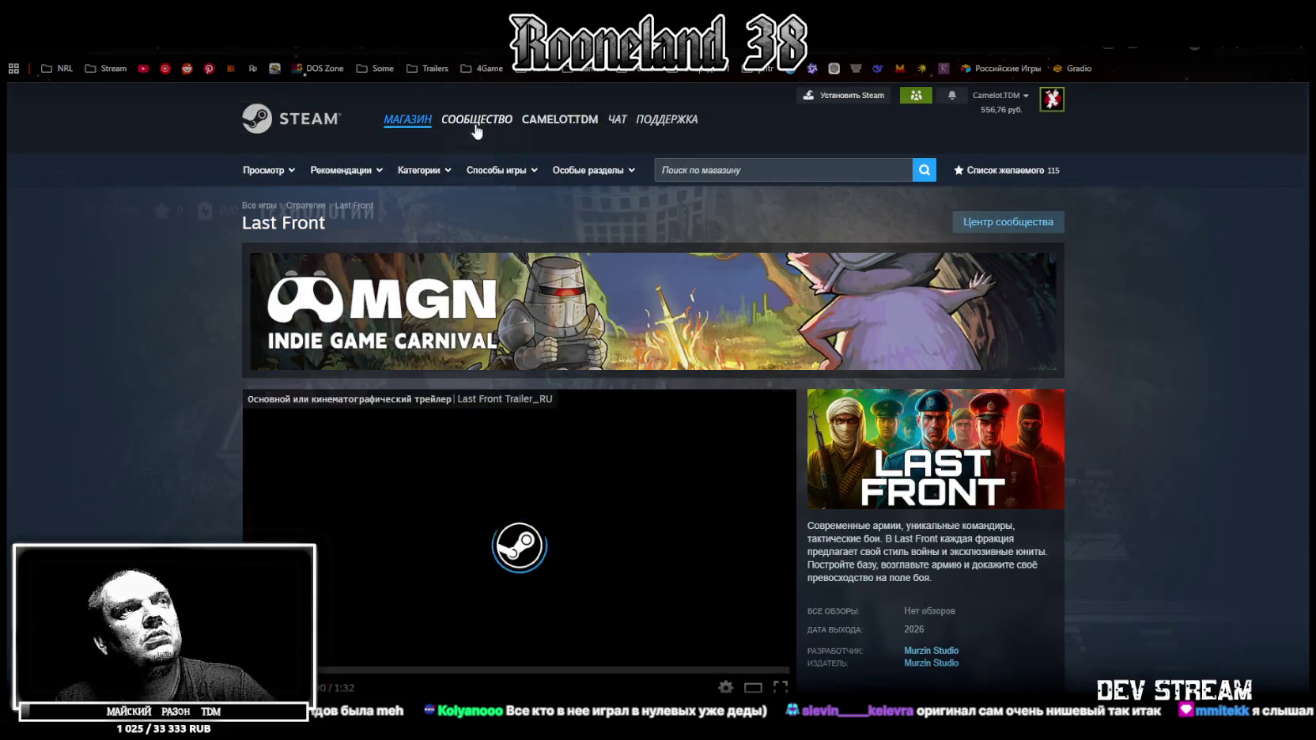
Play the Last Front trailer fullscreen through to its closing wishlist title card.
{"action": "mouse_move", "coordinate": [474, 119]}
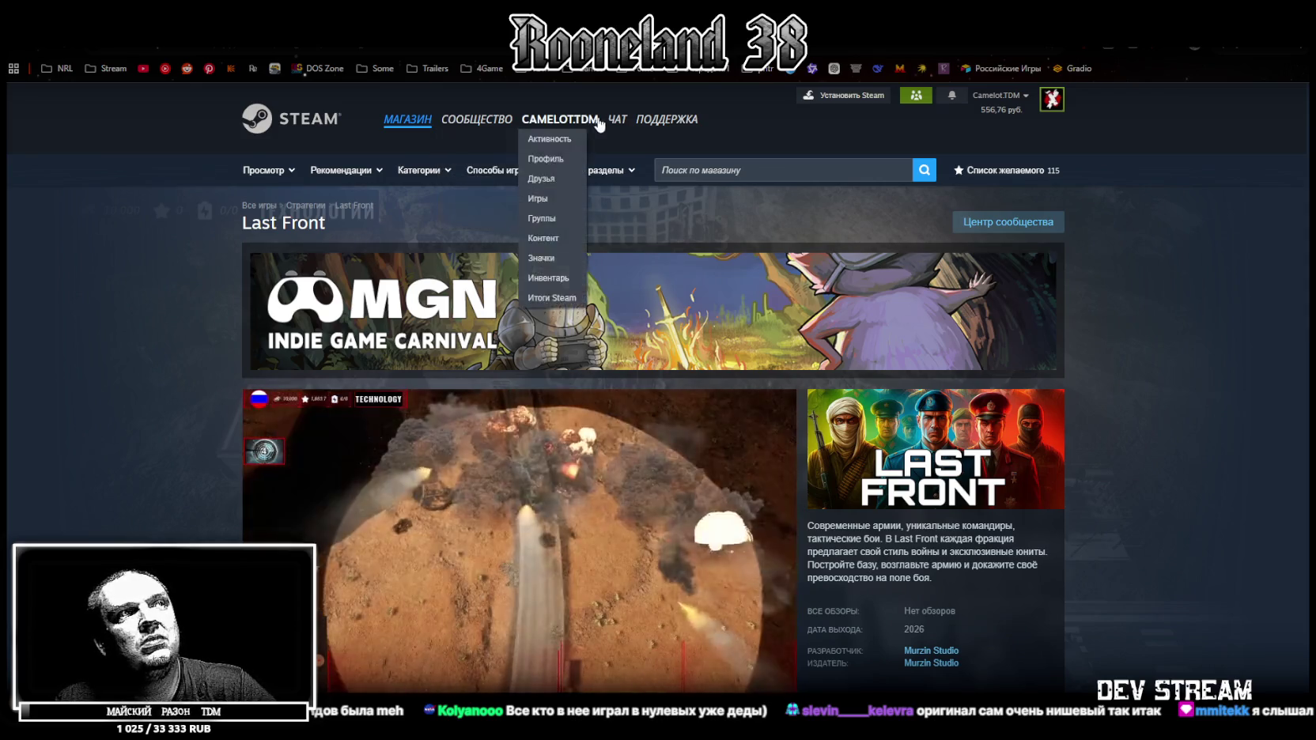
{"action": "scroll", "coordinate": [637, 304], "scroll_direction": "down", "scroll_amount": 3}
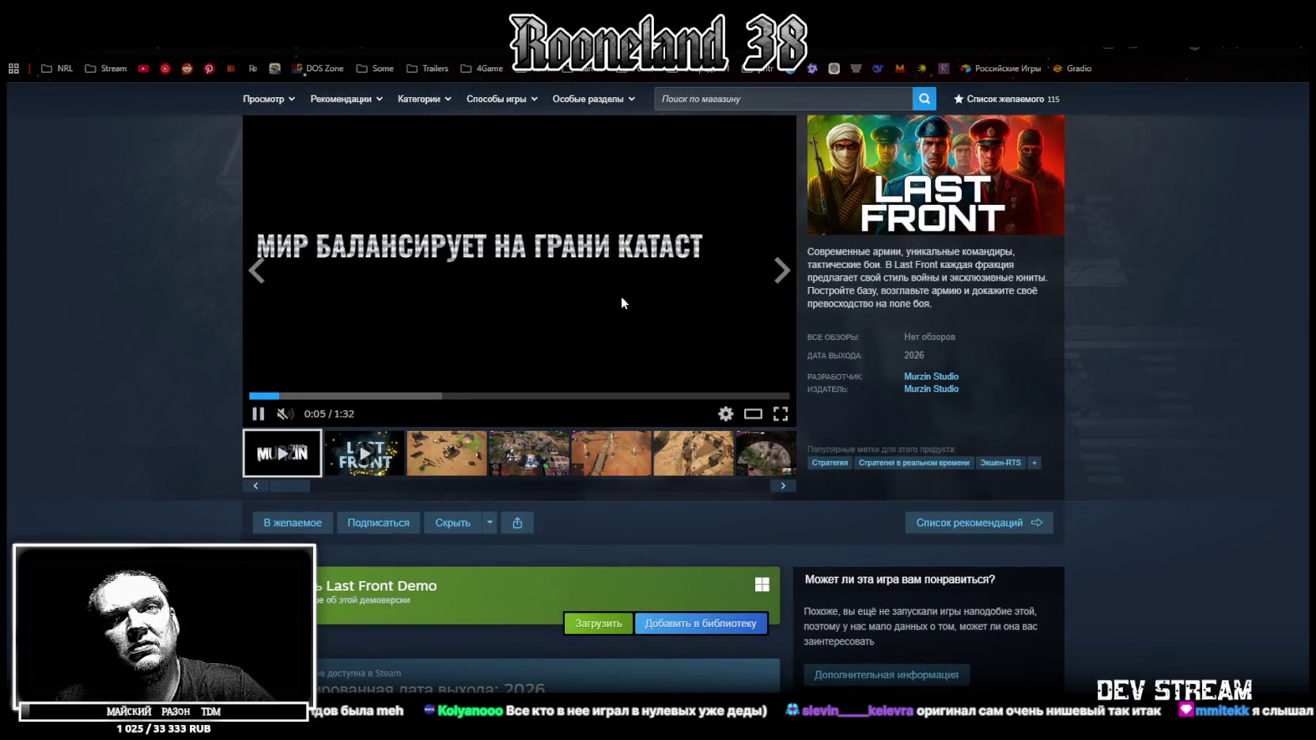
{"action": "scroll", "coordinate": [589, 386], "scroll_direction": "up", "scroll_amount": 3}
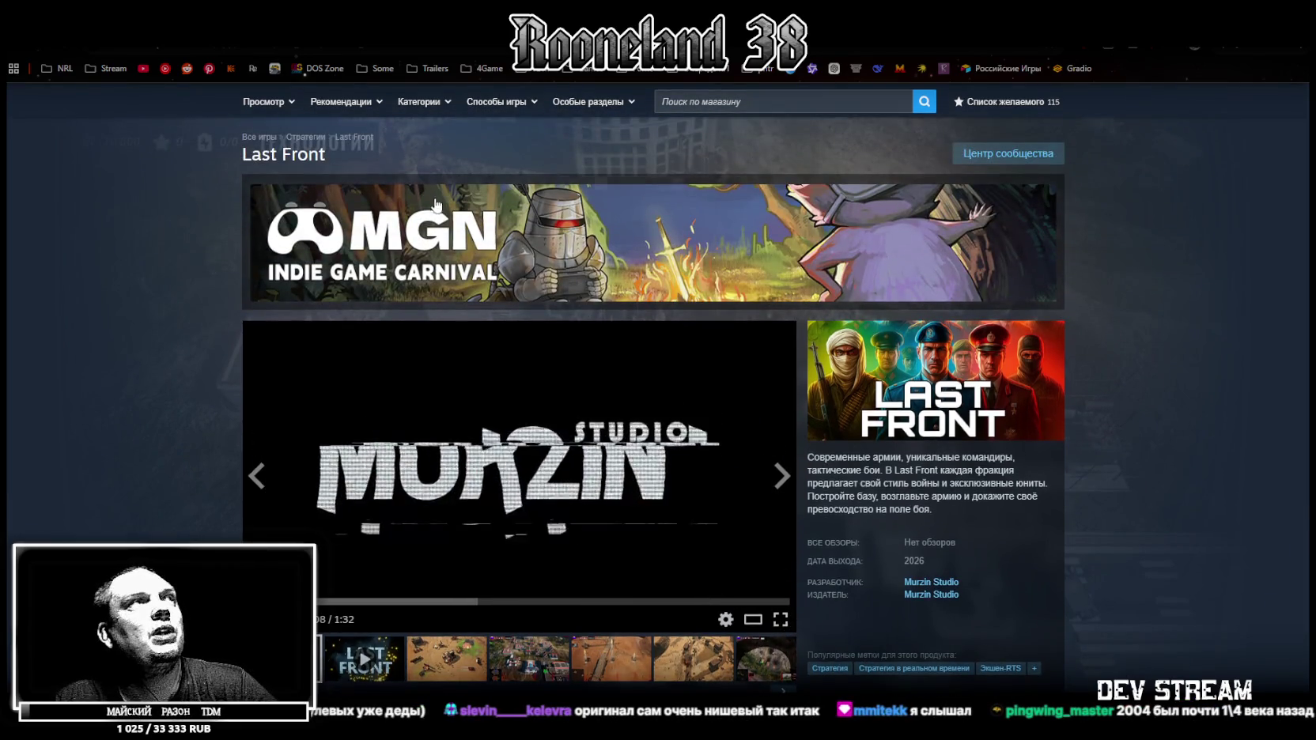
{"action": "left_click", "coordinate": [781, 625]}
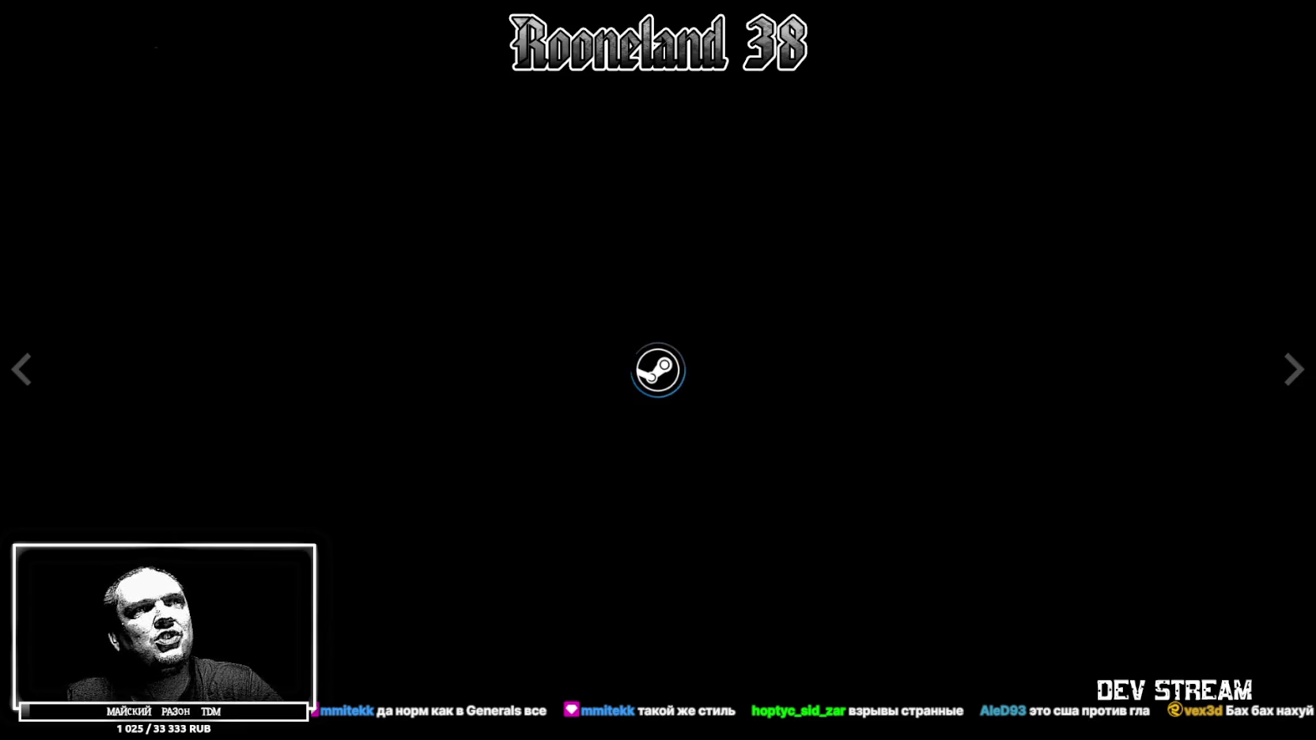
Exit the fullscreen trailer and flip through Last Front's screenshots to the fifth one.
{"action": "key", "text": "Escape"}
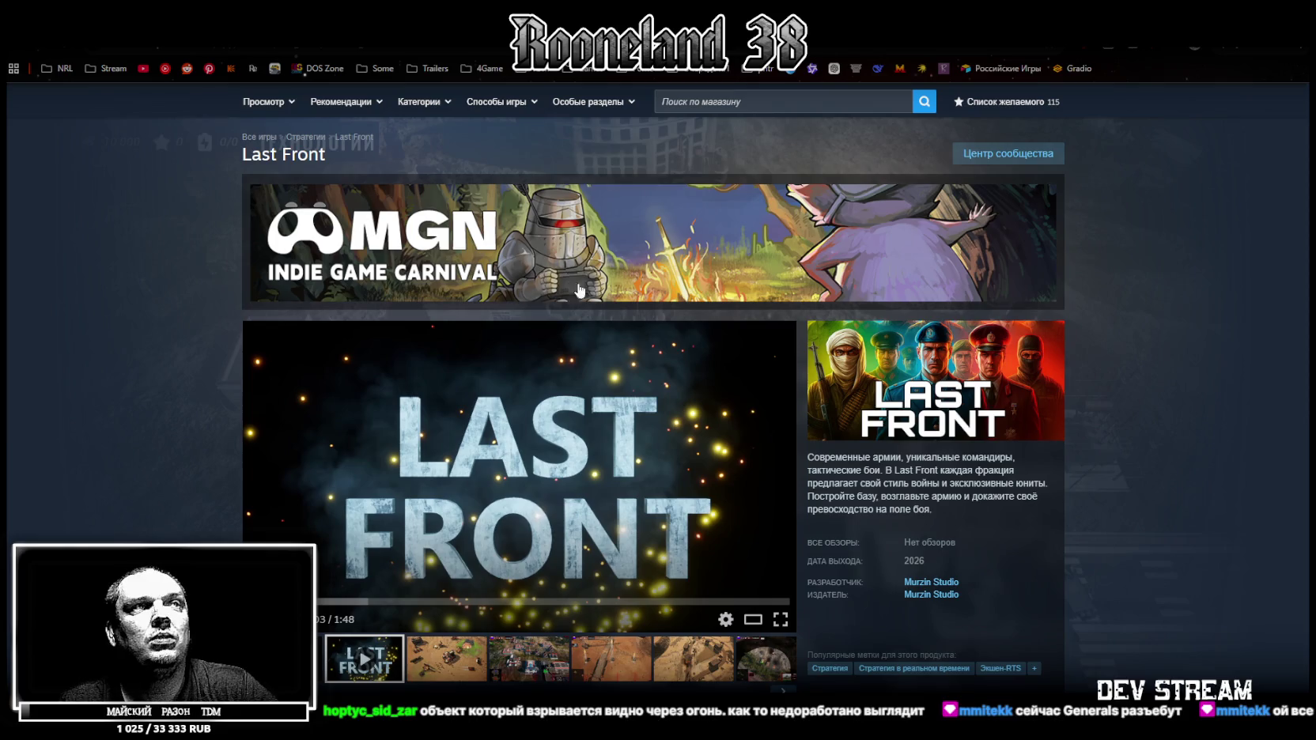
{"action": "left_click", "coordinate": [447, 679]}
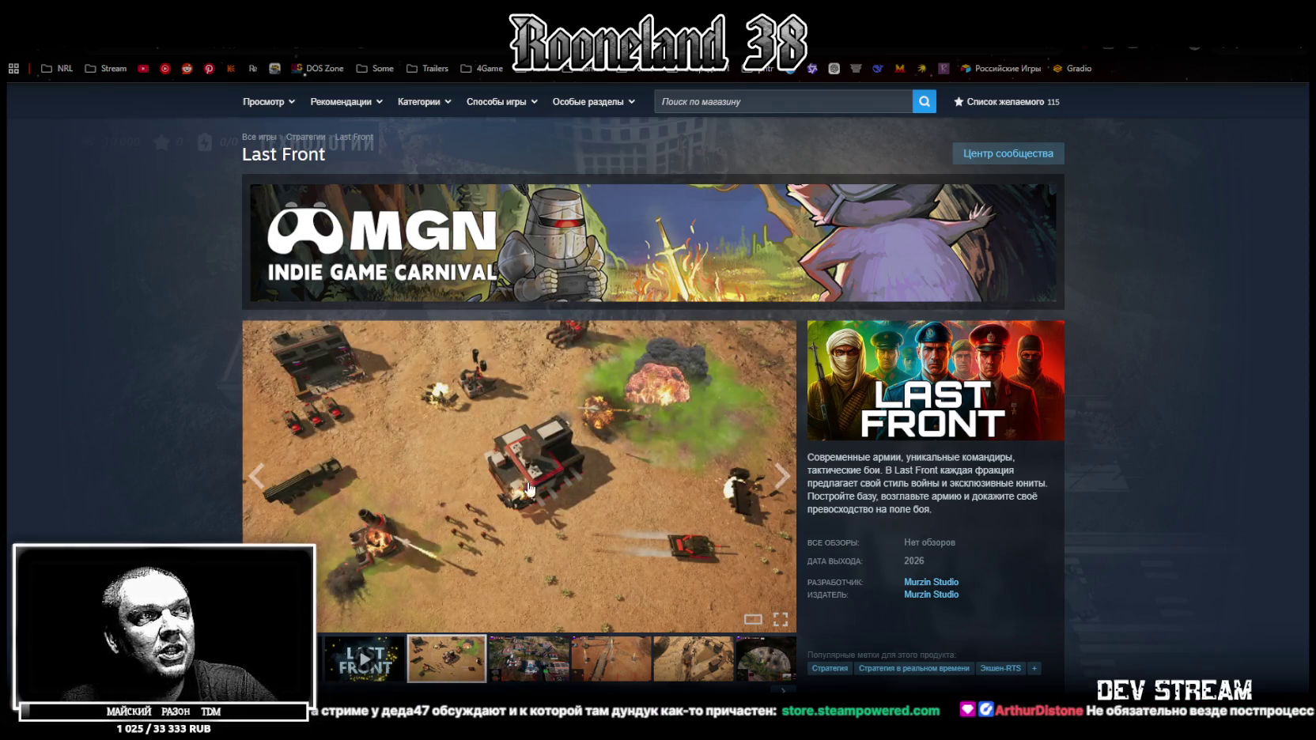
{"action": "left_click", "coordinate": [516, 674]}
{"action": "left_click", "coordinate": [610, 668]}
{"action": "left_click", "coordinate": [699, 668]}
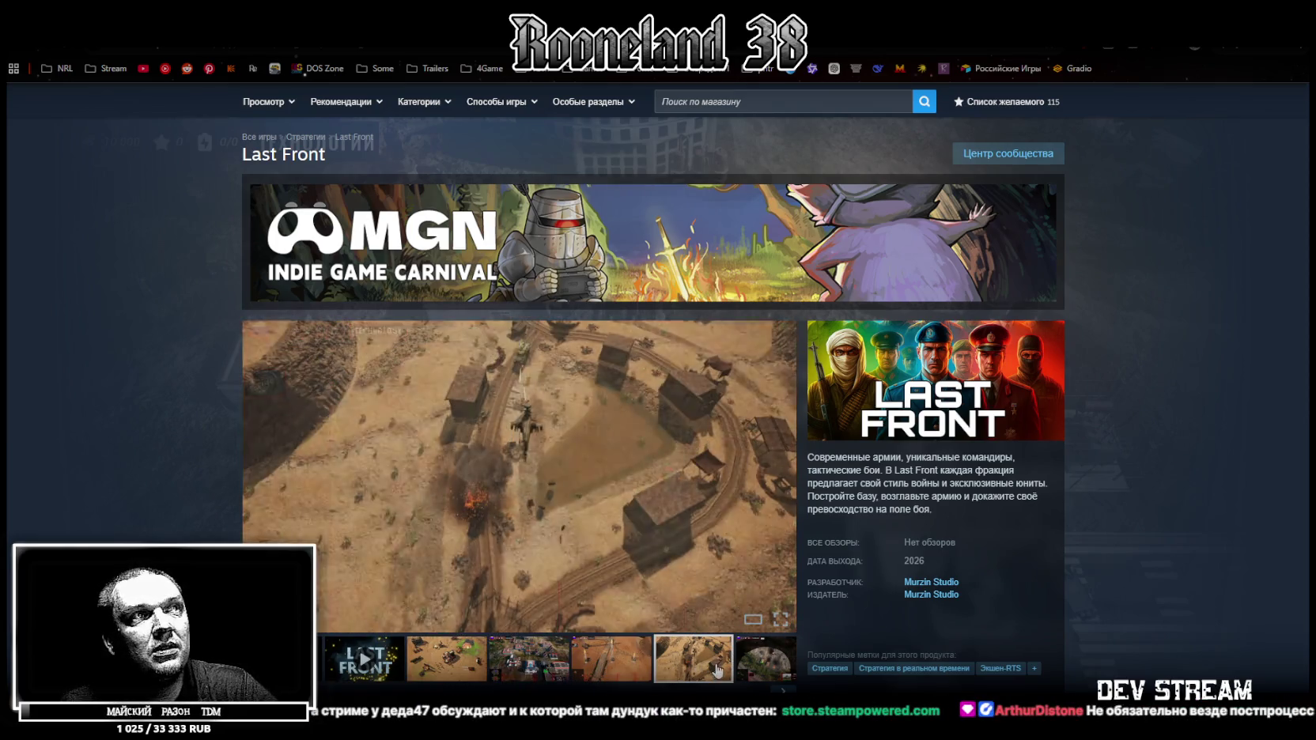
{"action": "key", "text": "ctrl+l"}
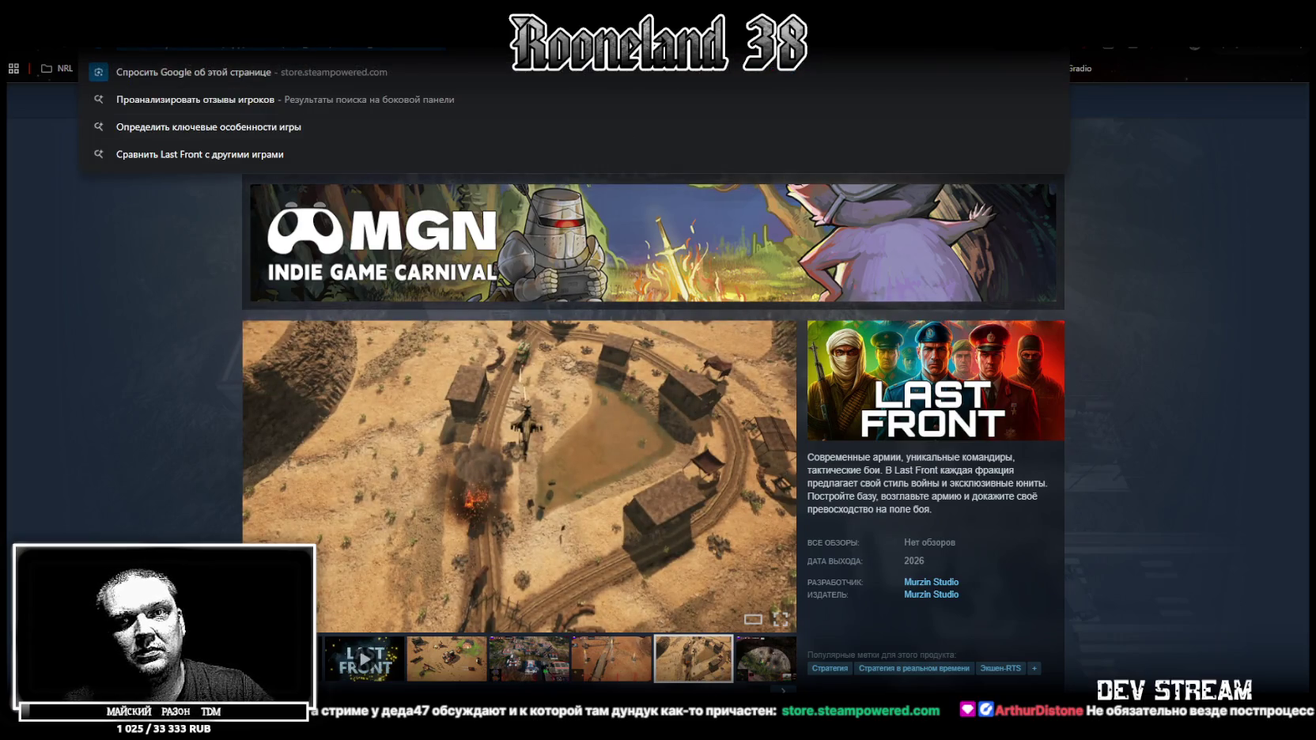
{"action": "key", "text": "Escape"}
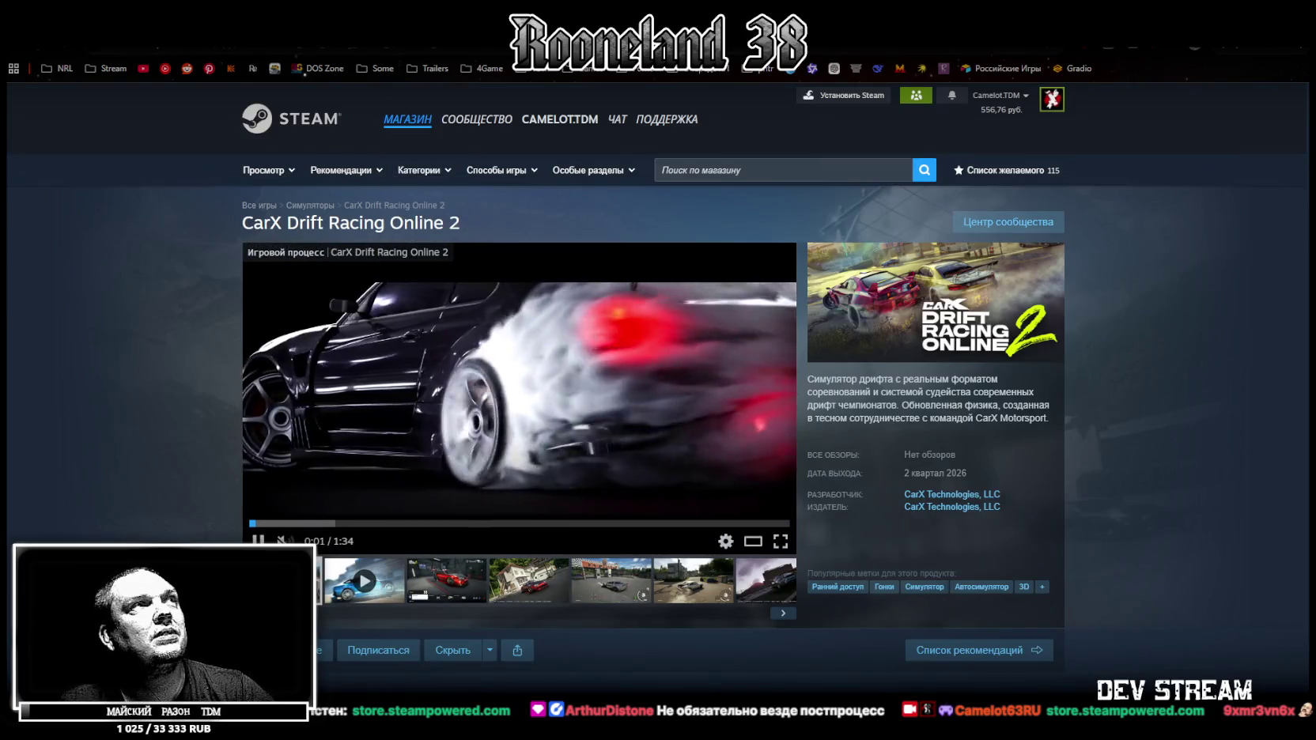
Request Tsarevna Playtest access, dismiss the request-sent notice, and go back to CarX Drift Racing Online 2.
{"action": "scroll", "coordinate": [428, 358], "scroll_direction": "down", "scroll_amount": 4}
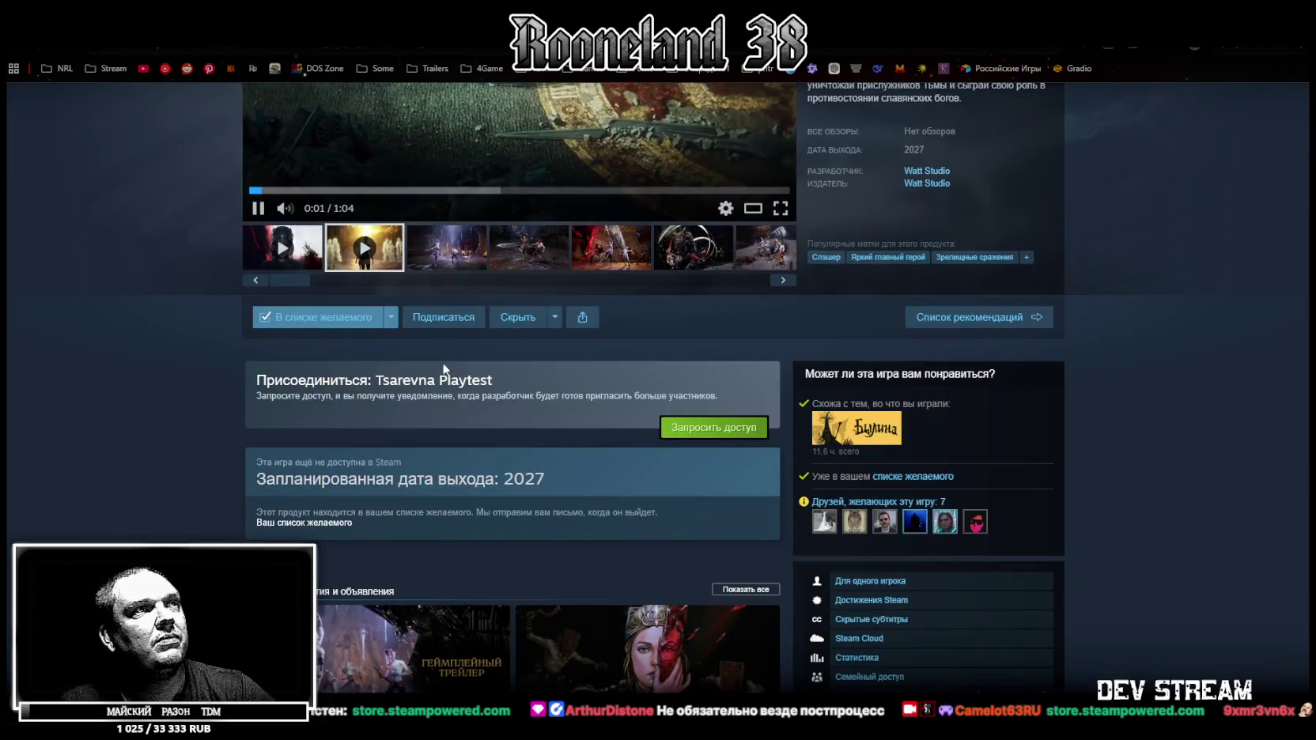
{"action": "left_click", "coordinate": [729, 433]}
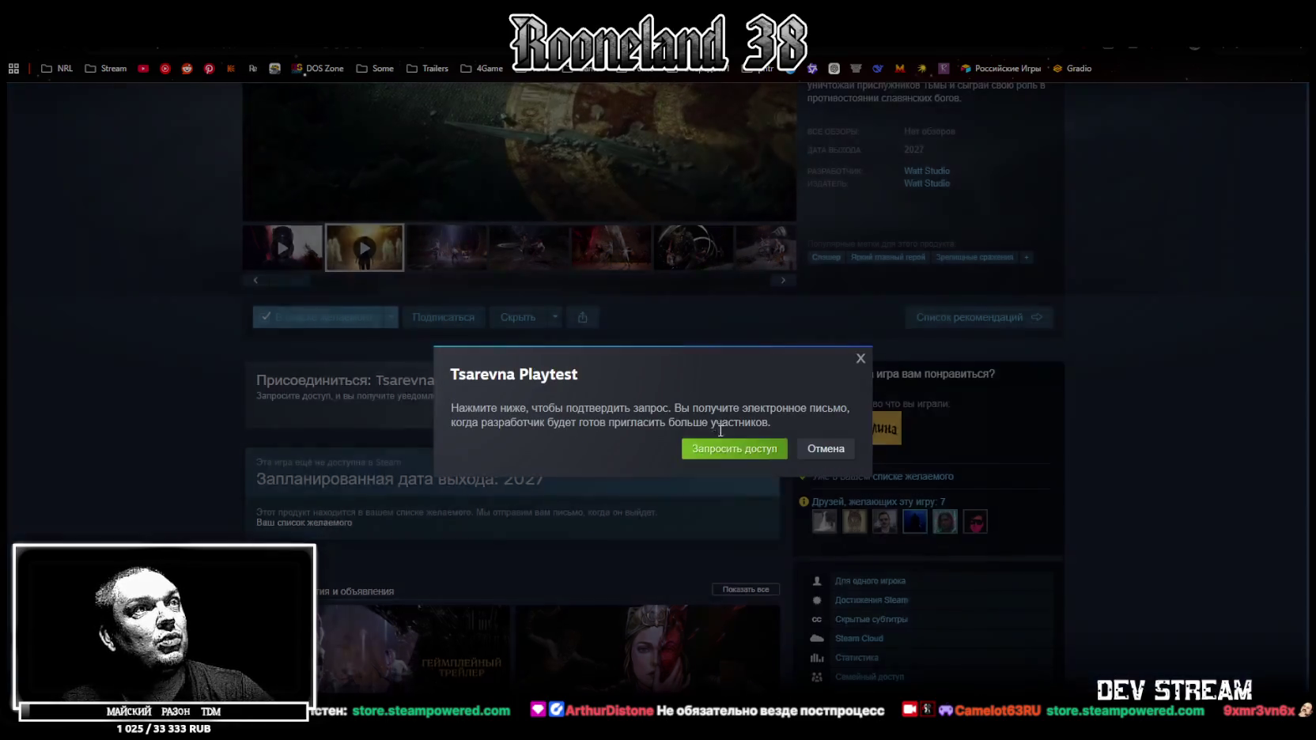
{"action": "left_click", "coordinate": [730, 448]}
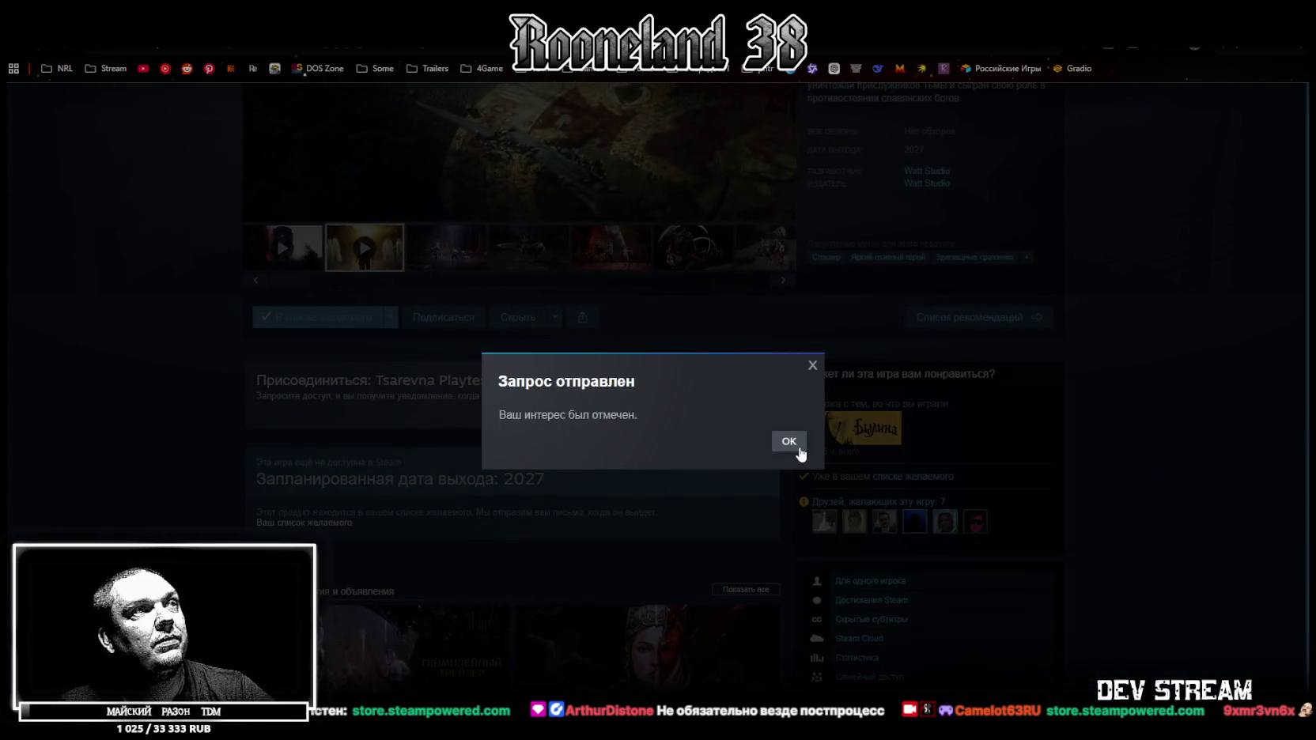
{"action": "left_click", "coordinate": [799, 448]}
{"action": "scroll", "coordinate": [474, 396], "scroll_direction": "up", "scroll_amount": 5}
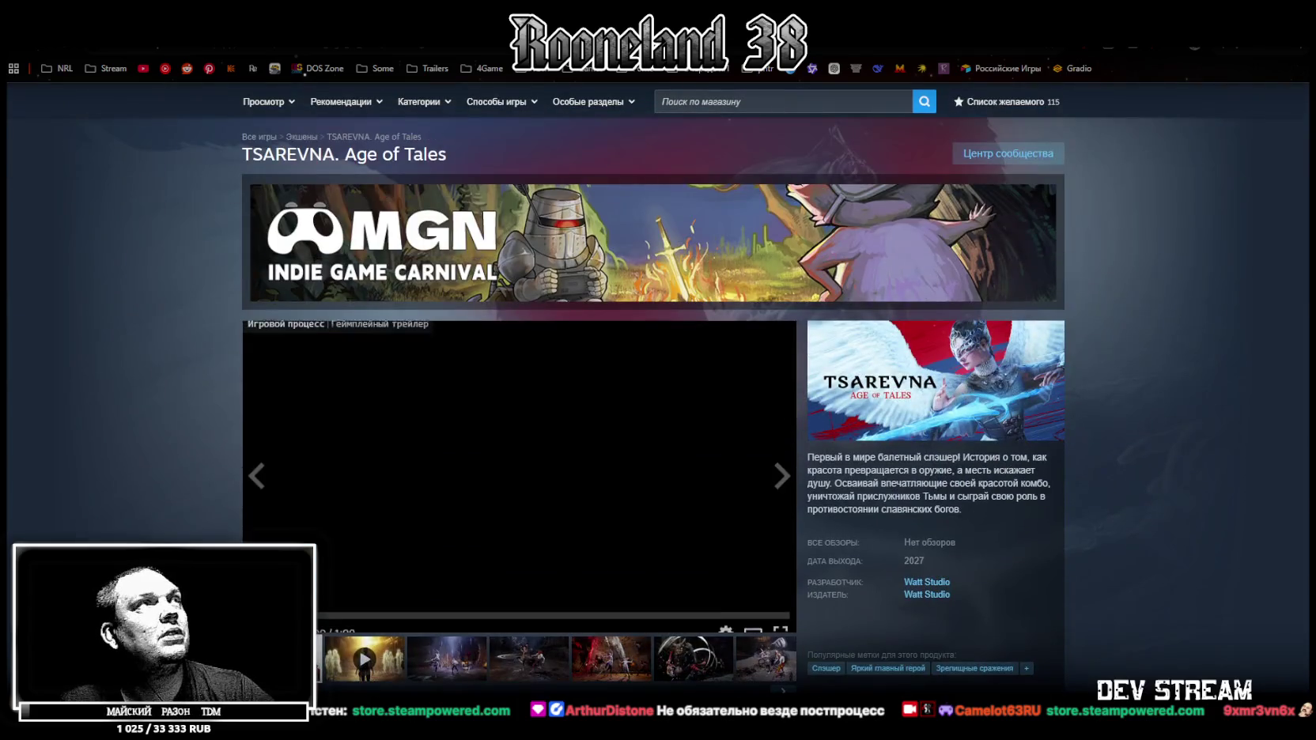
{"action": "key", "text": "alt+Left"}
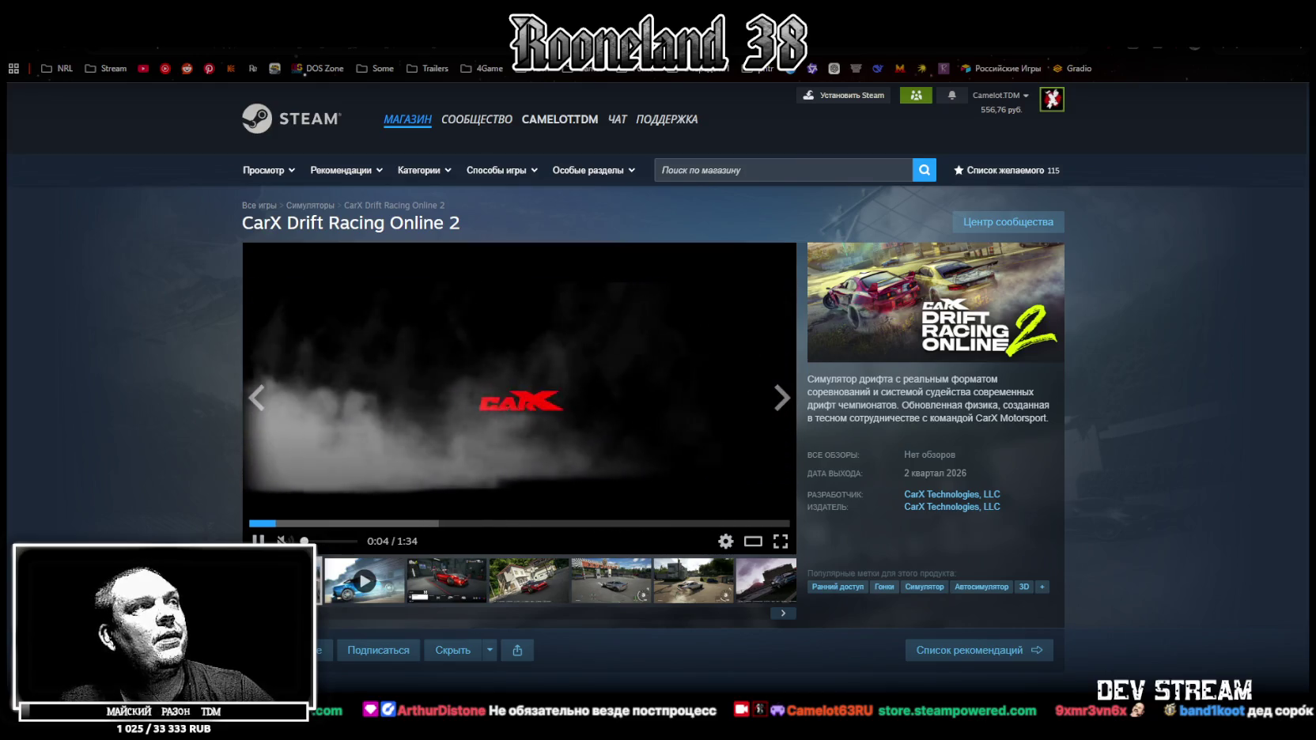
{"action": "left_click", "coordinate": [781, 544]}
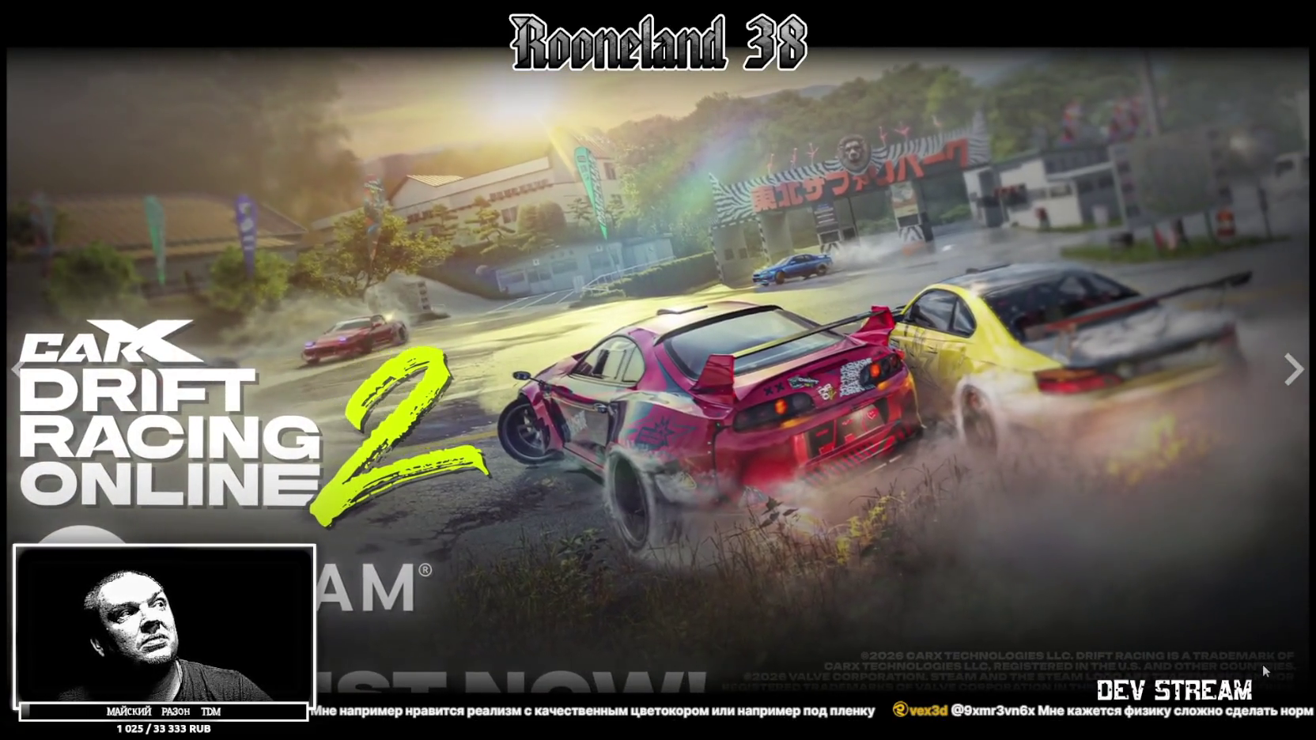
{"action": "key", "text": "Escape"}
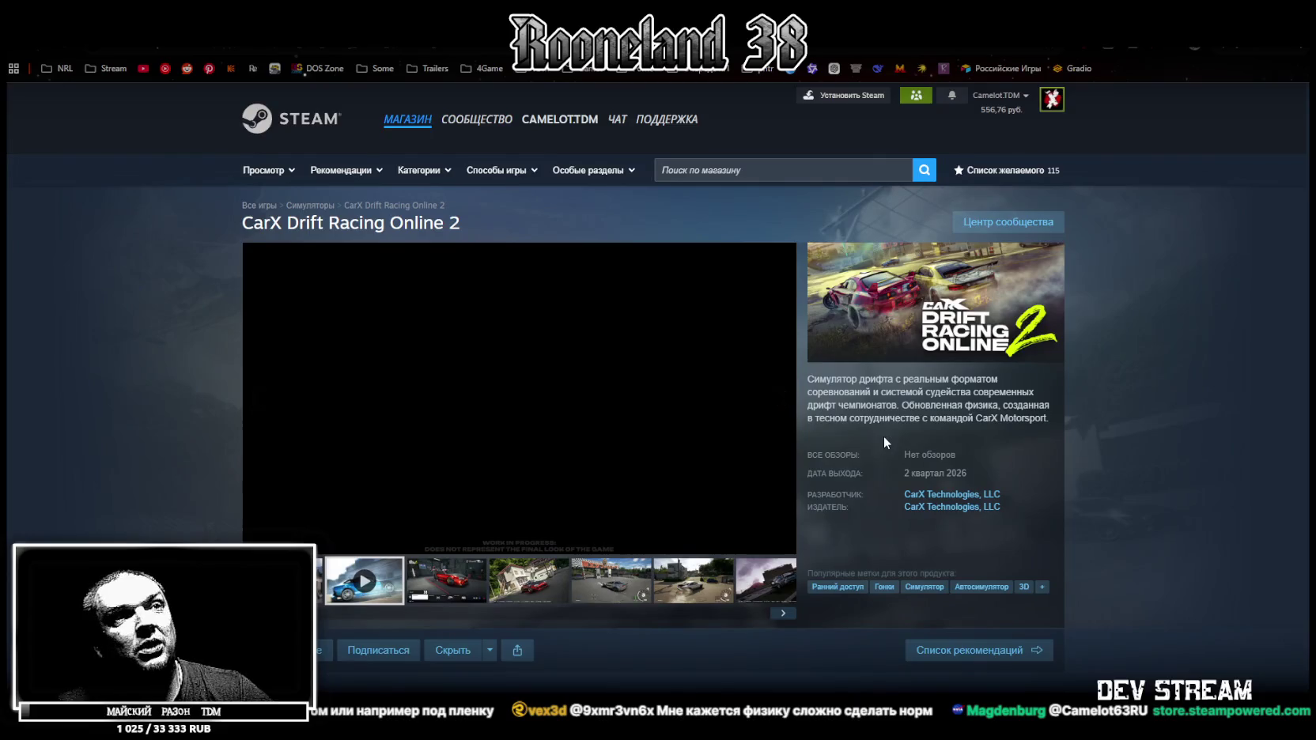
Scroll through CarX Drift Racing Online 2's early-access details, then go back to the showcase list.
{"action": "scroll", "coordinate": [881, 444], "scroll_direction": "down", "scroll_amount": 2}
{"action": "scroll", "coordinate": [882, 440], "scroll_direction": "down", "scroll_amount": 2}
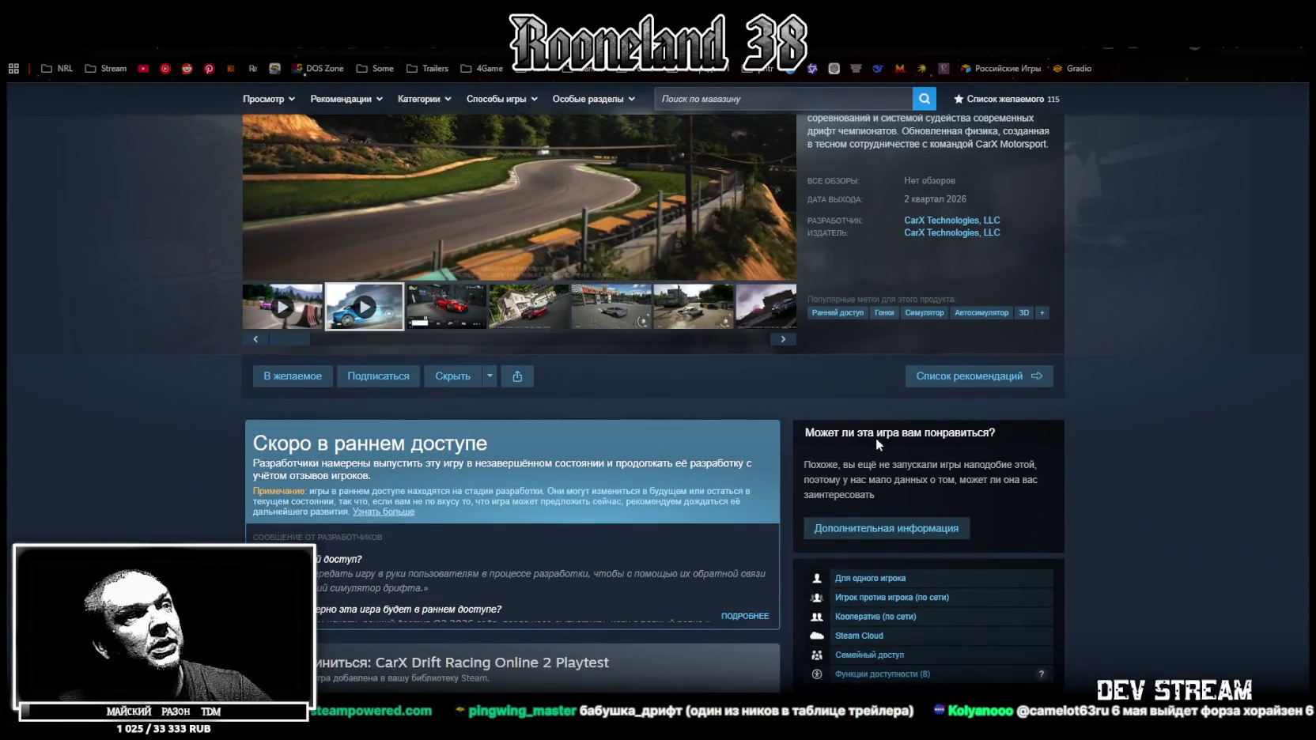
{"action": "scroll", "coordinate": [873, 427], "scroll_direction": "up", "scroll_amount": 3}
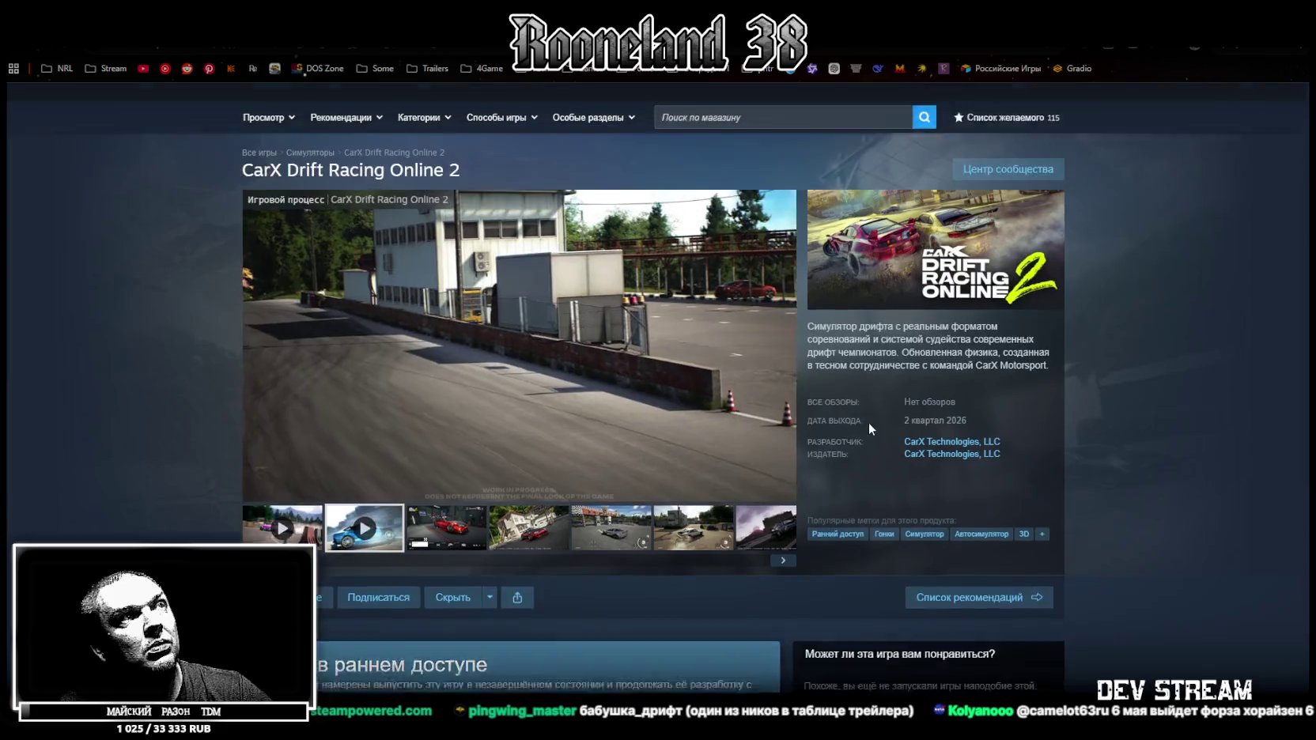
{"action": "scroll", "coordinate": [871, 423], "scroll_direction": "down", "scroll_amount": 5}
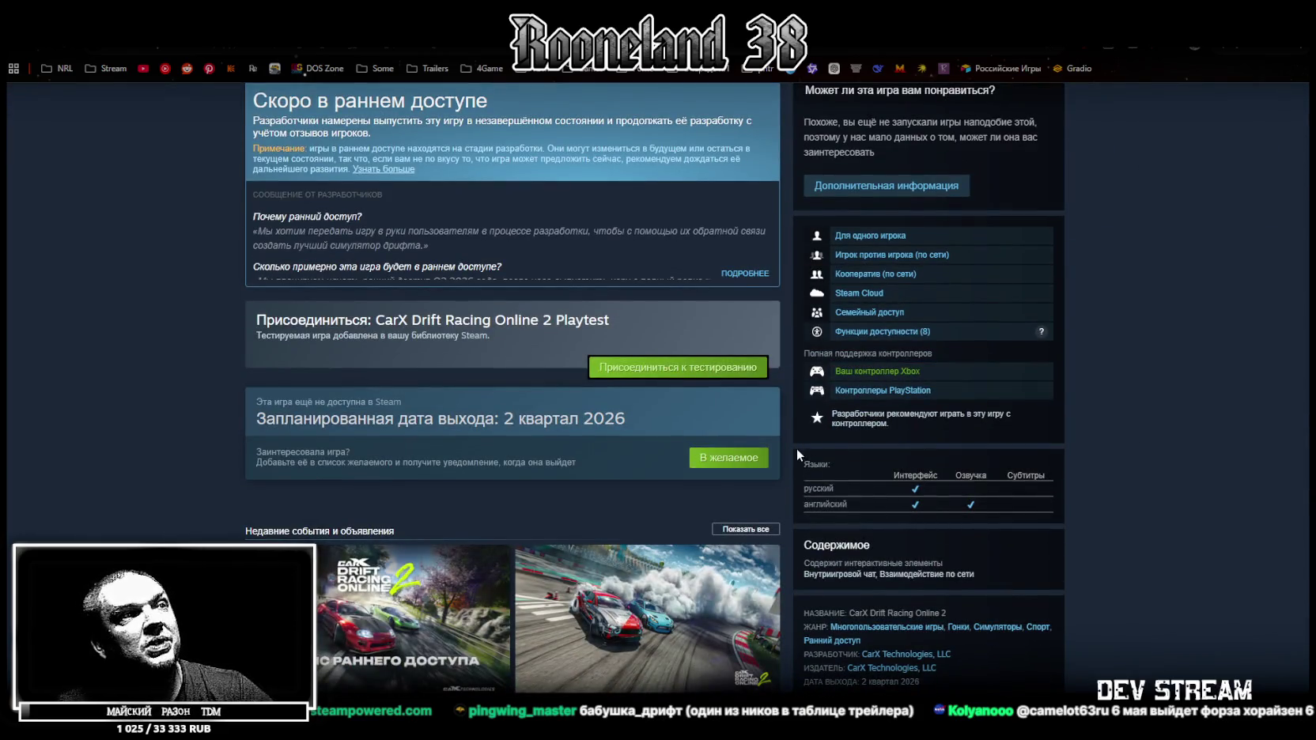
{"action": "scroll", "coordinate": [794, 449], "scroll_direction": "up", "scroll_amount": 5}
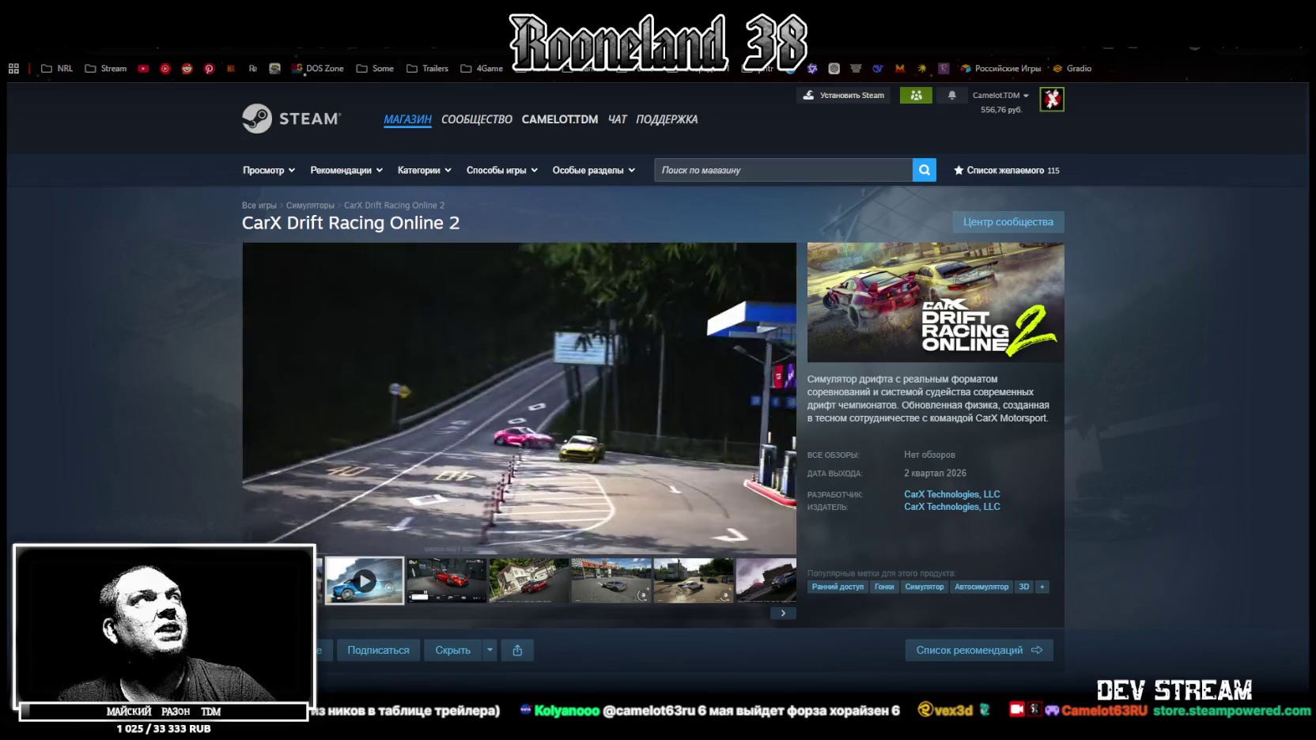
{"action": "key", "text": "alt+Left"}
Scroll the showcase grid down to the footer, then pause the Infogrind trailer.
{"action": "scroll", "coordinate": [514, 397], "scroll_direction": "down", "scroll_amount": 15}
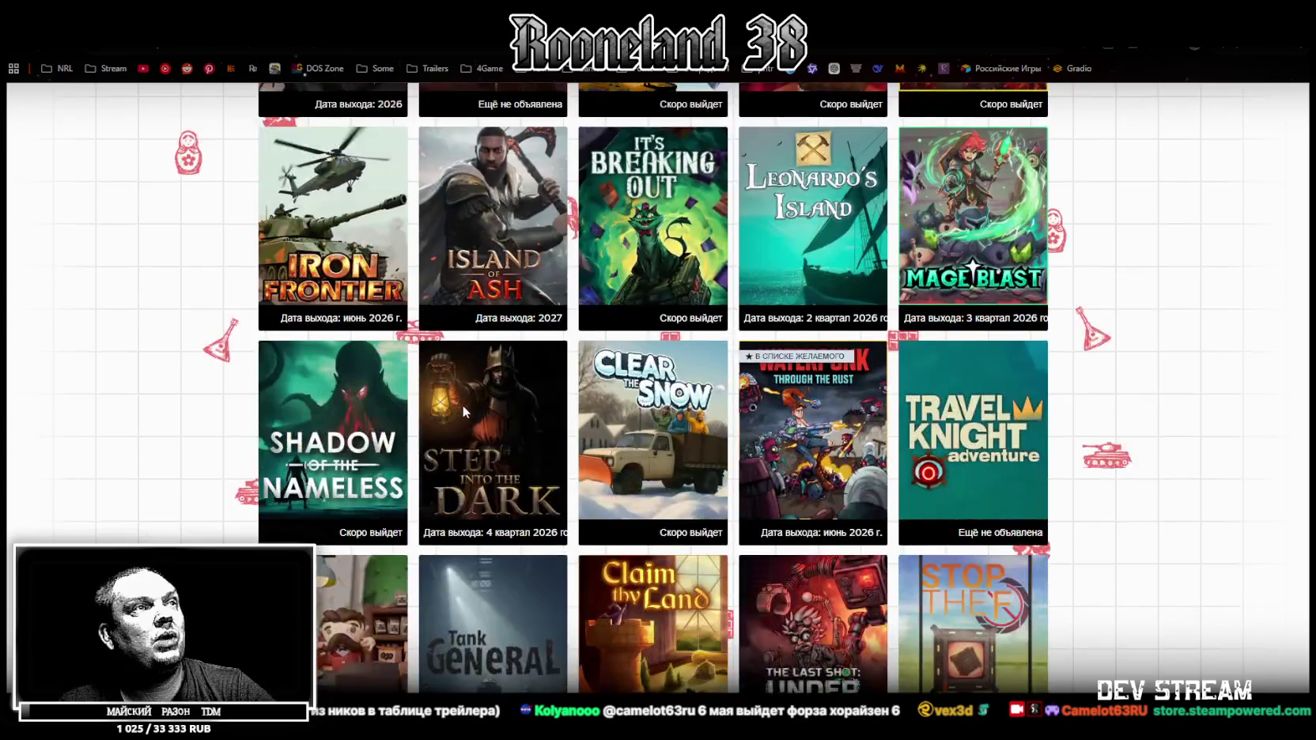
{"action": "scroll", "coordinate": [515, 397], "scroll_direction": "up", "scroll_amount": 3}
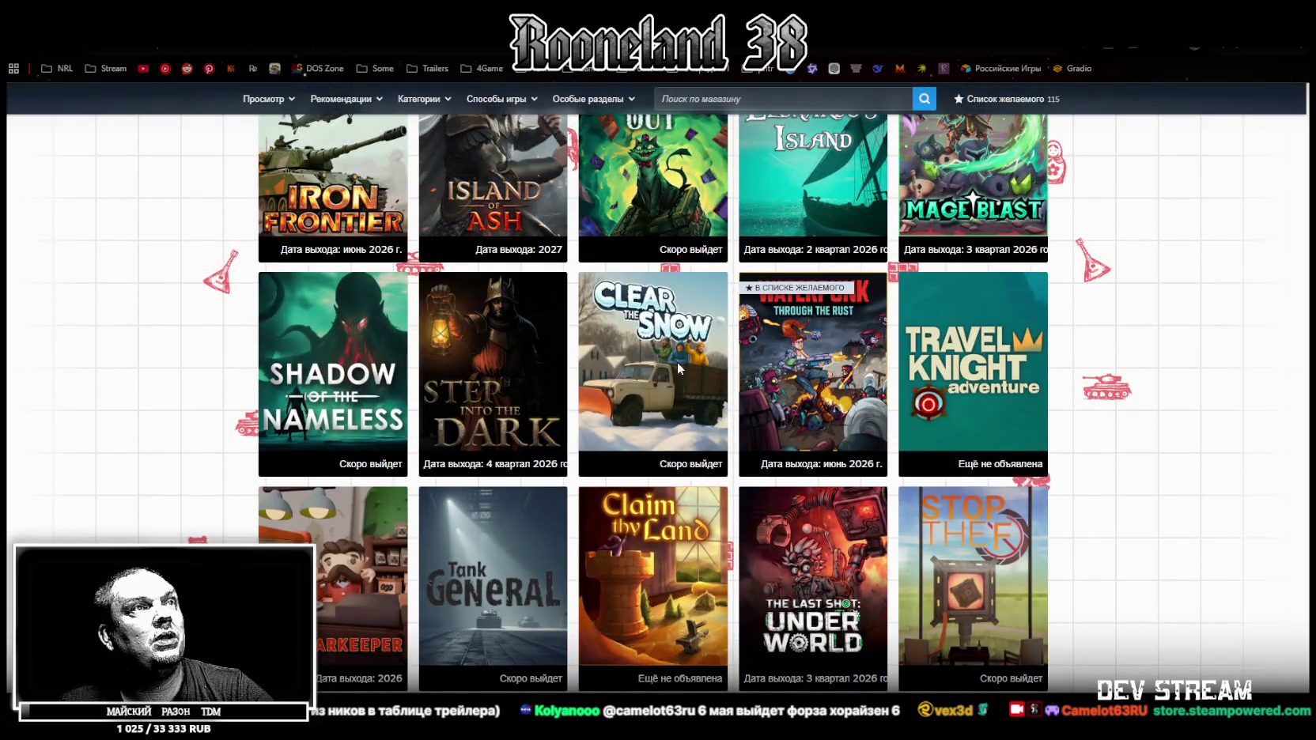
{"action": "scroll", "coordinate": [1156, 407], "scroll_direction": "down", "scroll_amount": 3}
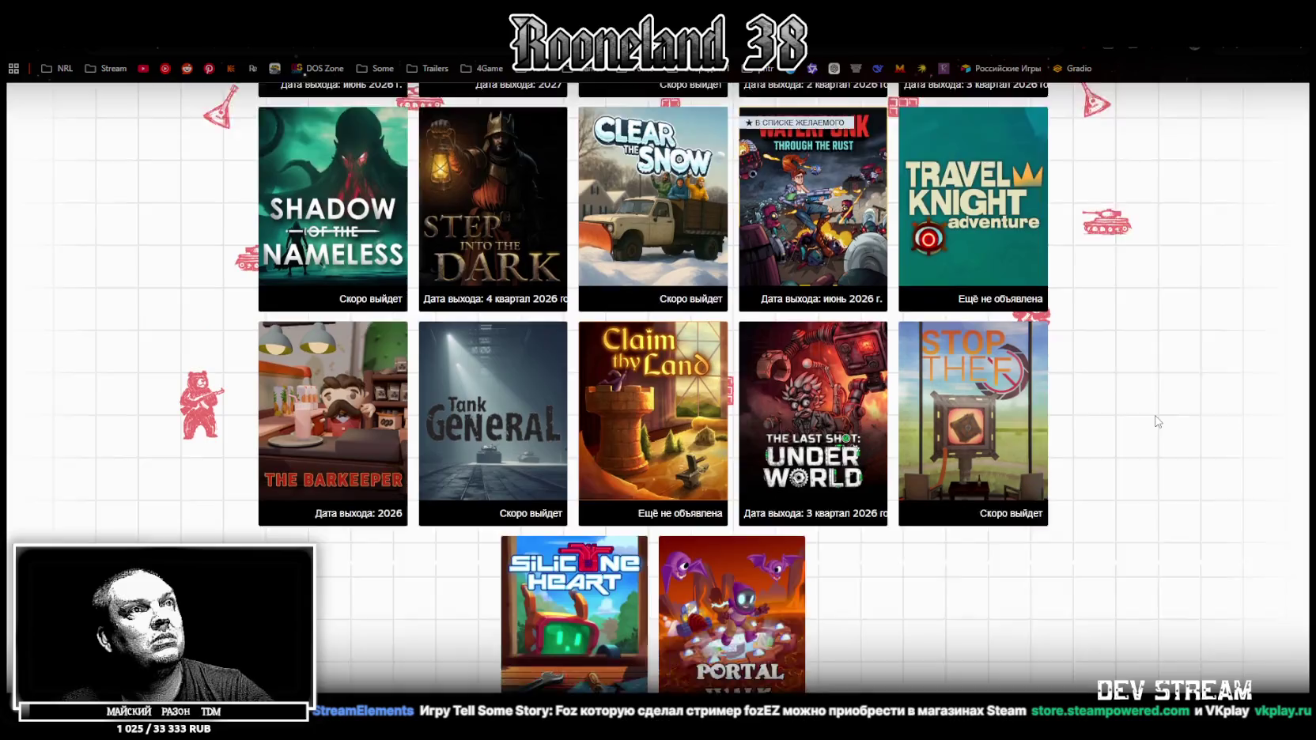
{"action": "scroll", "coordinate": [1155, 407], "scroll_direction": "down", "scroll_amount": 3}
{"action": "scroll", "coordinate": [1156, 403], "scroll_direction": "down", "scroll_amount": 3}
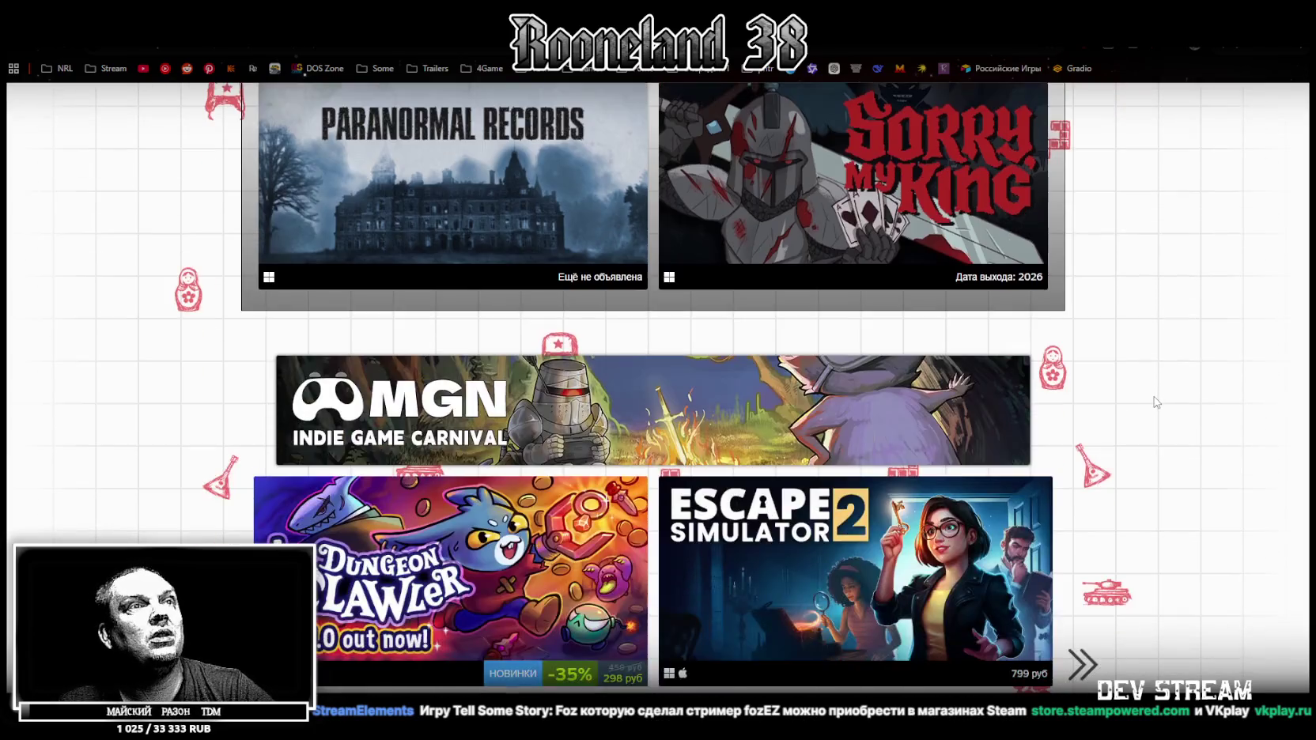
{"action": "scroll", "coordinate": [1151, 399], "scroll_direction": "down", "scroll_amount": 3}
{"action": "scroll", "coordinate": [1140, 404], "scroll_direction": "down", "scroll_amount": 2}
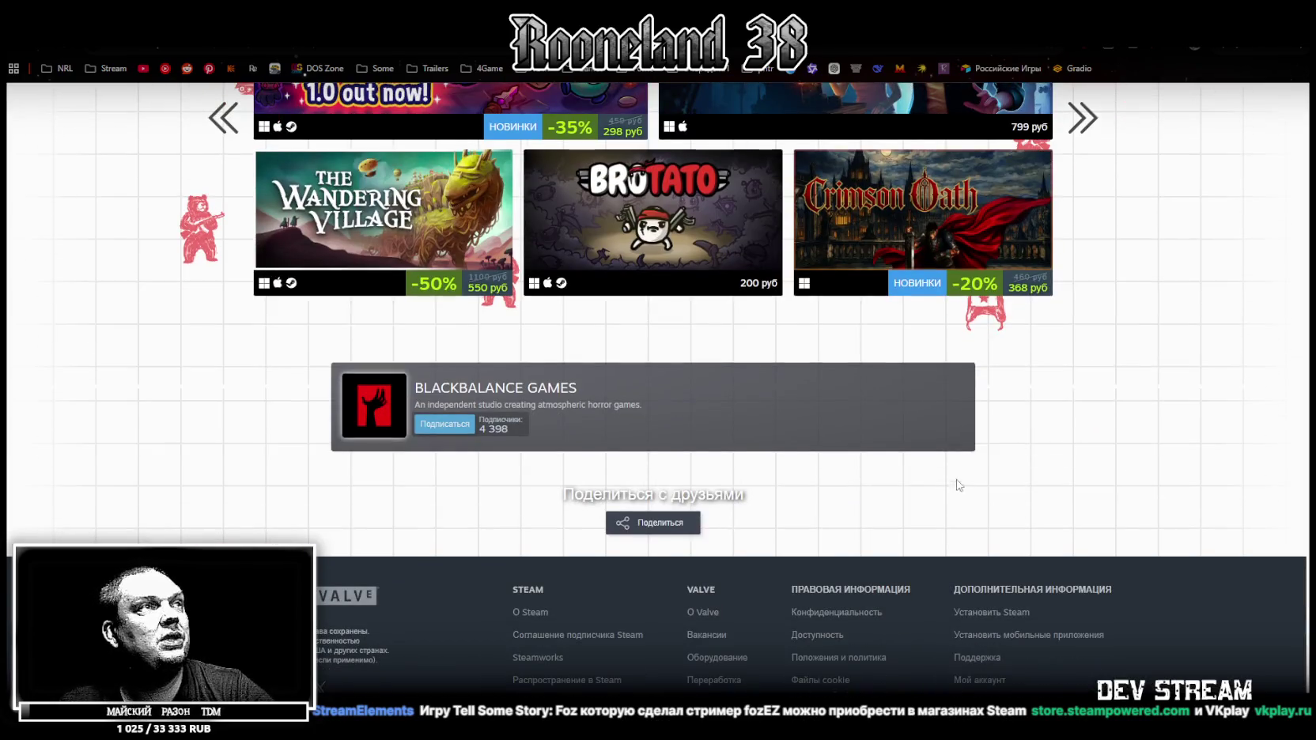
{"action": "scroll", "coordinate": [175, 488], "scroll_direction": "up", "scroll_amount": 2}
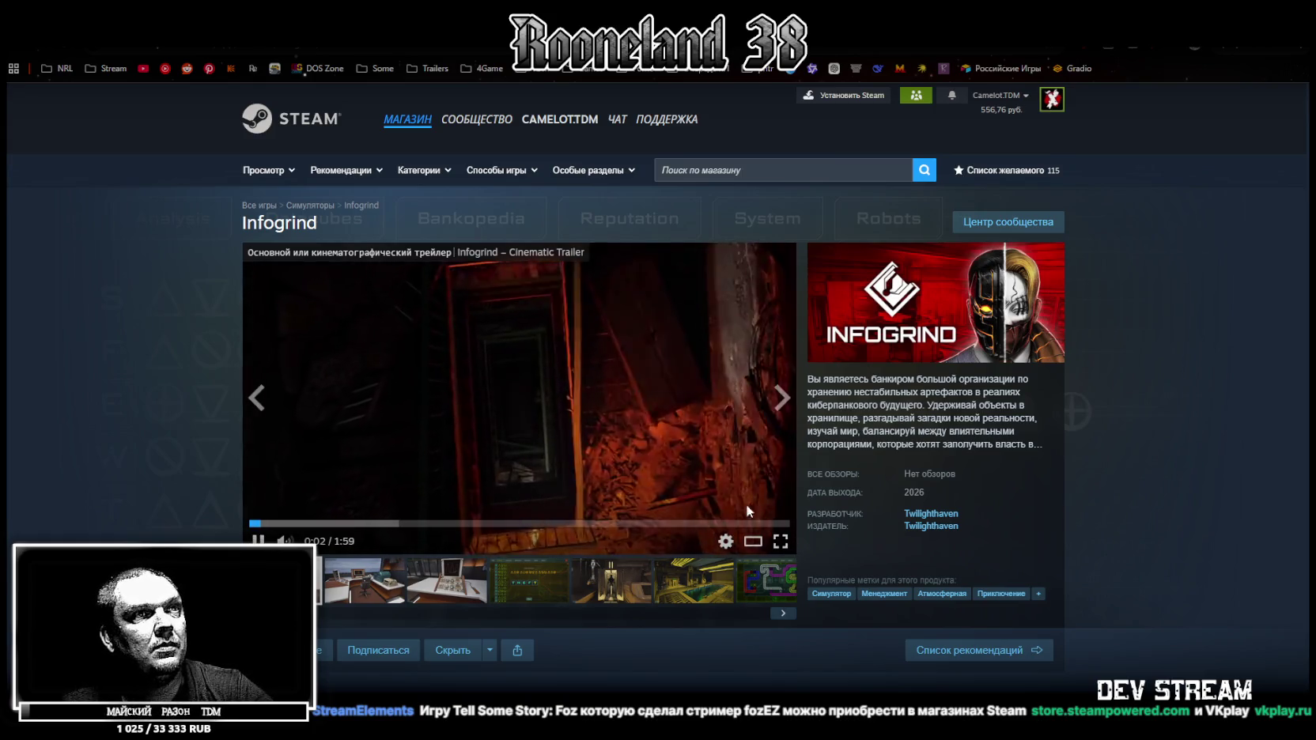
{"action": "left_click", "coordinate": [676, 456]}
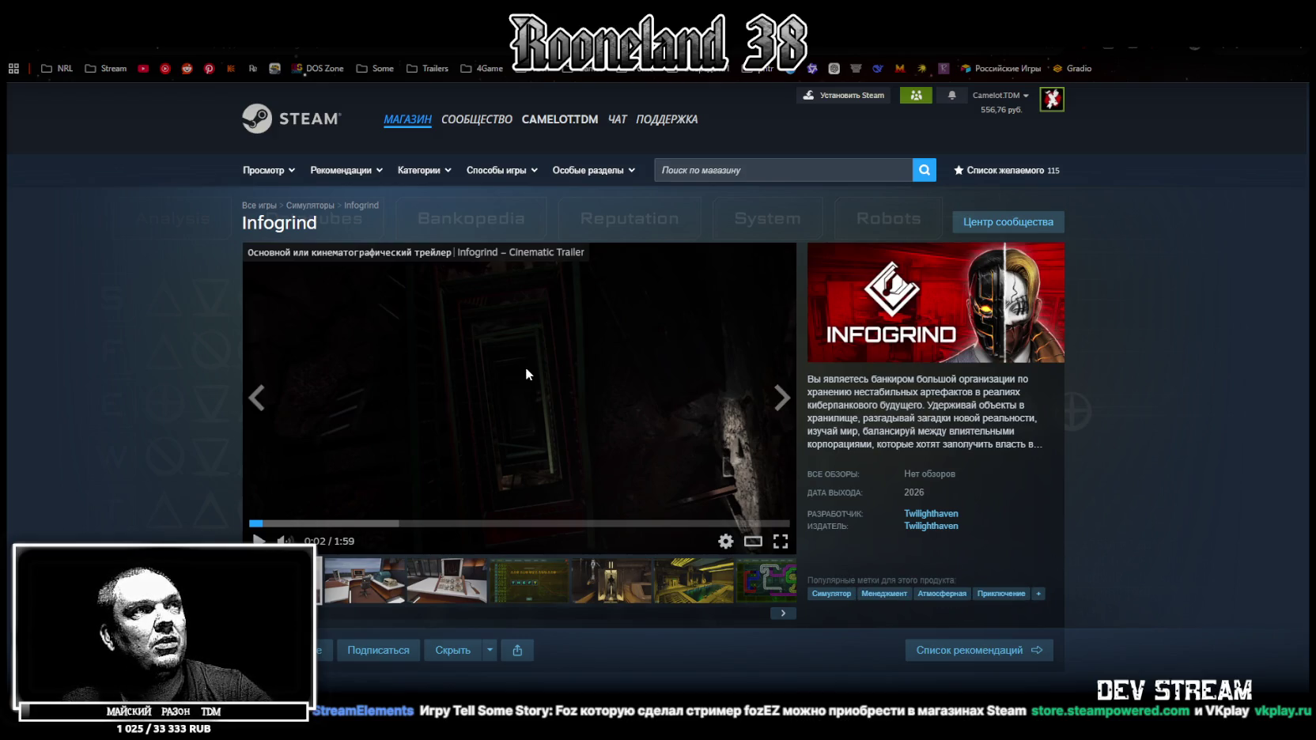
{"action": "left_click", "coordinate": [780, 542]}
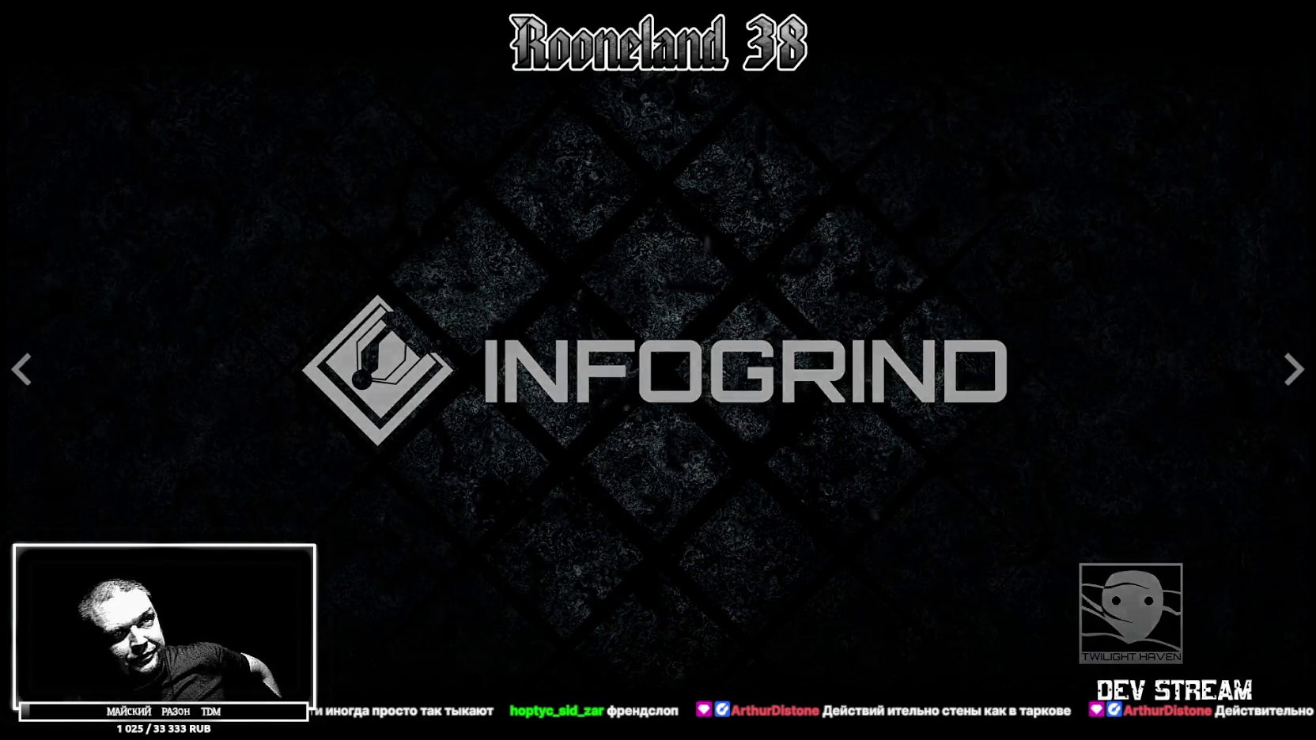
{"action": "key", "text": "Escape"}
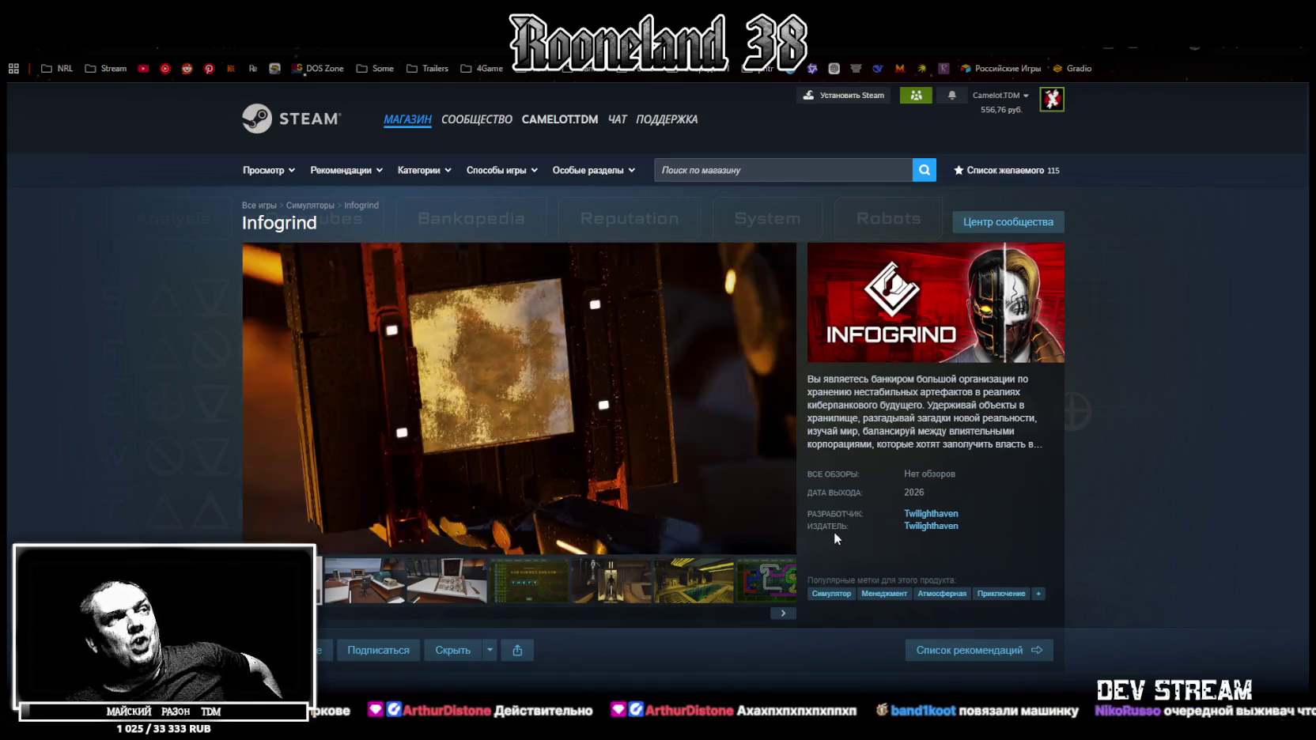
Browse the Infogrind screenshot thumbnails, from the cable puzzle and server rack back to the office shot.
{"action": "mouse_move", "coordinate": [514, 375]}
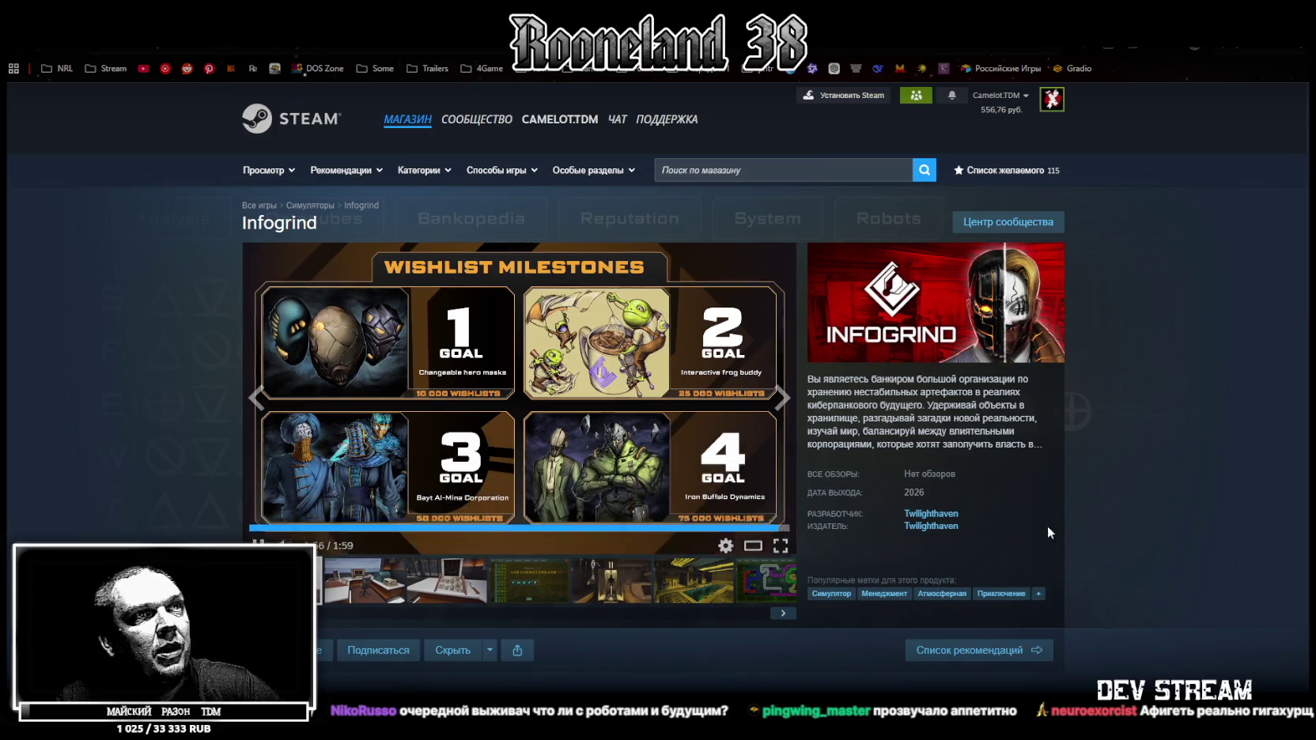
{"action": "left_click", "coordinate": [471, 593]}
{"action": "left_click", "coordinate": [530, 585]}
{"action": "left_click", "coordinate": [617, 597]}
{"action": "left_click", "coordinate": [686, 589]}
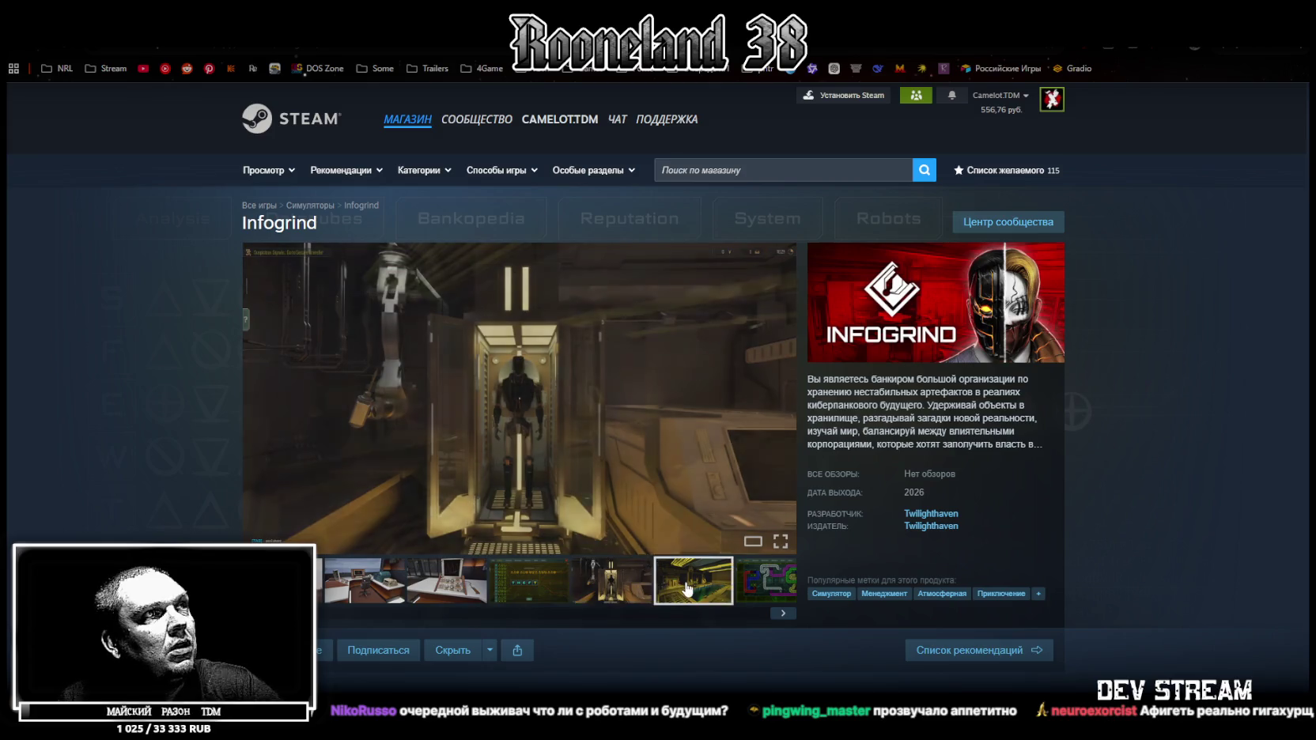
{"action": "left_click", "coordinate": [754, 586]}
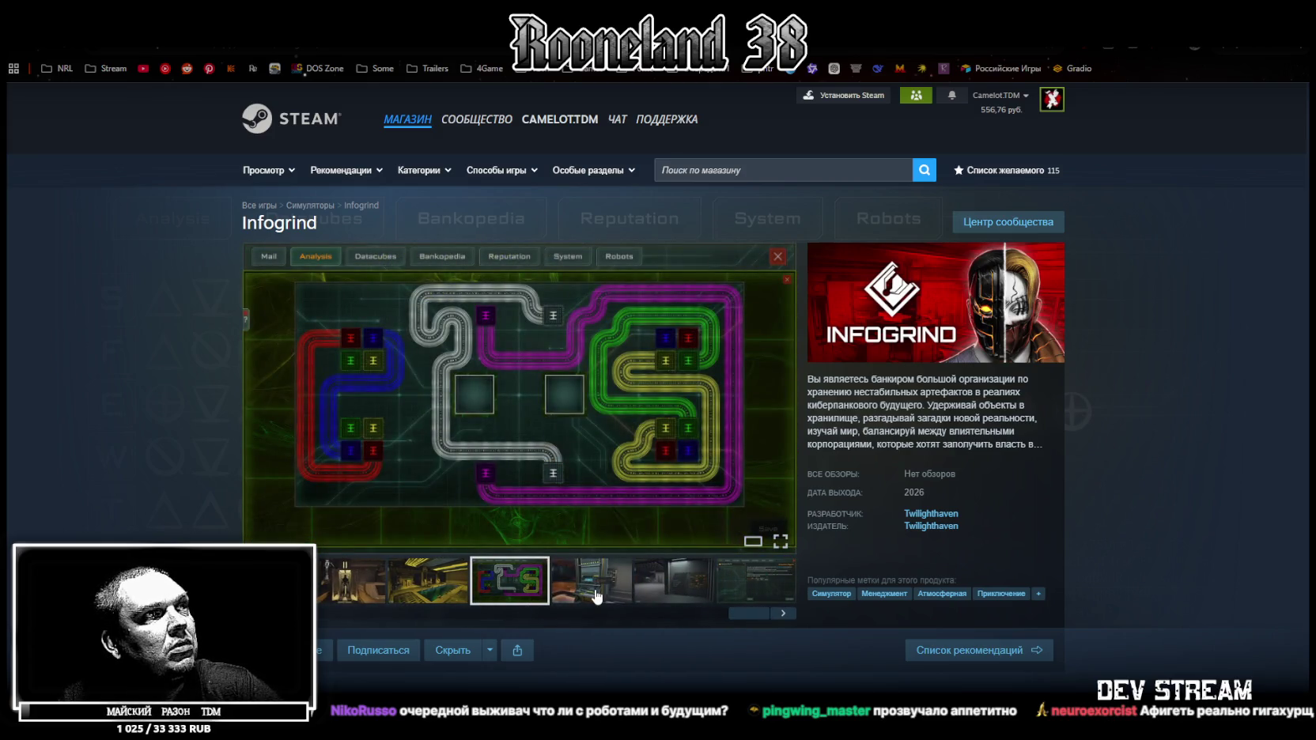
{"action": "left_click", "coordinate": [597, 595]}
{"action": "left_click", "coordinate": [672, 585]}
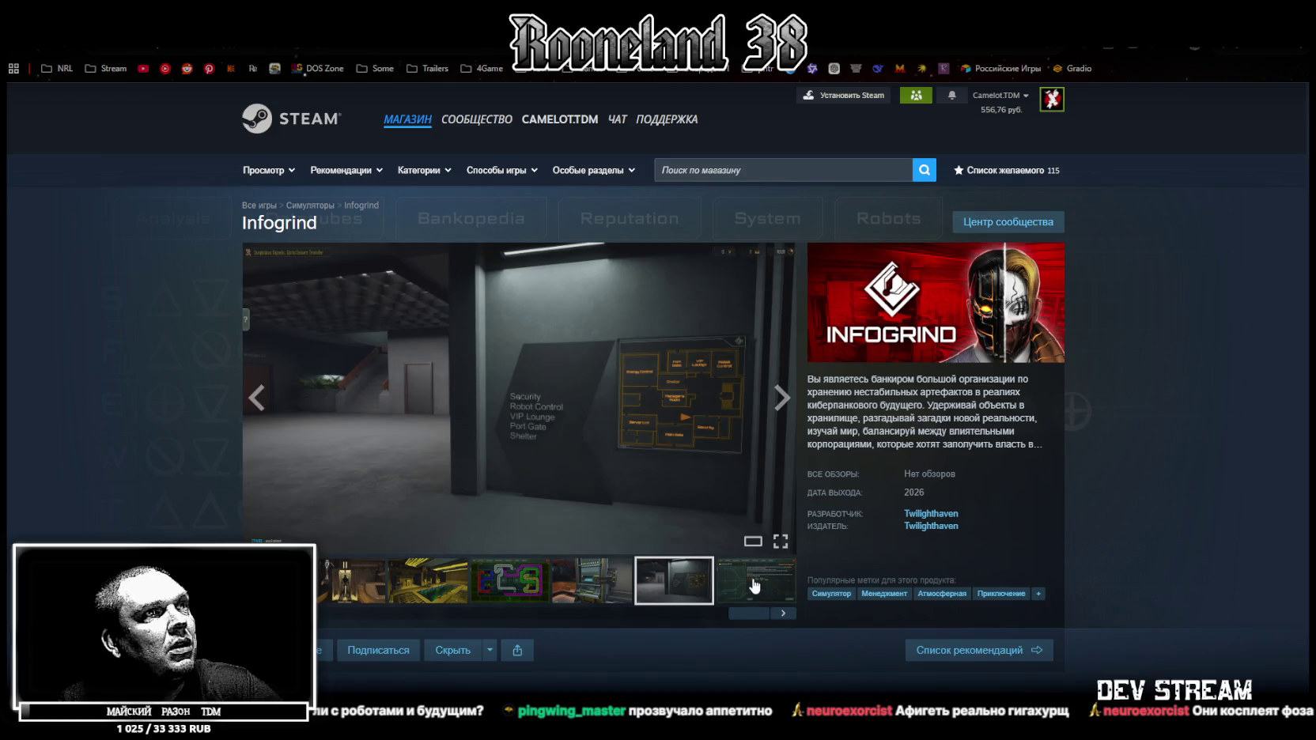
{"action": "left_click", "coordinate": [754, 586]}
{"action": "left_click_drag", "start_coordinate": [752, 617], "coordinate": [317, 635]}
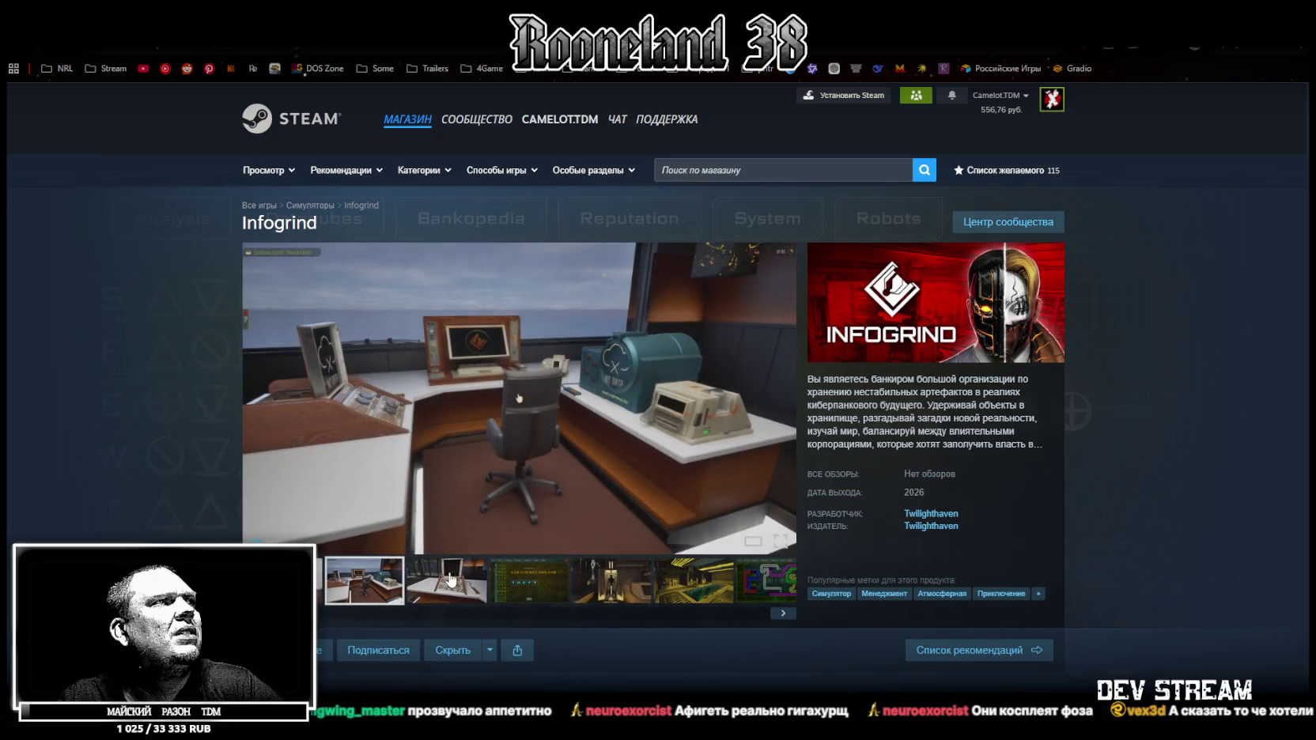
{"action": "left_click", "coordinate": [449, 580]}
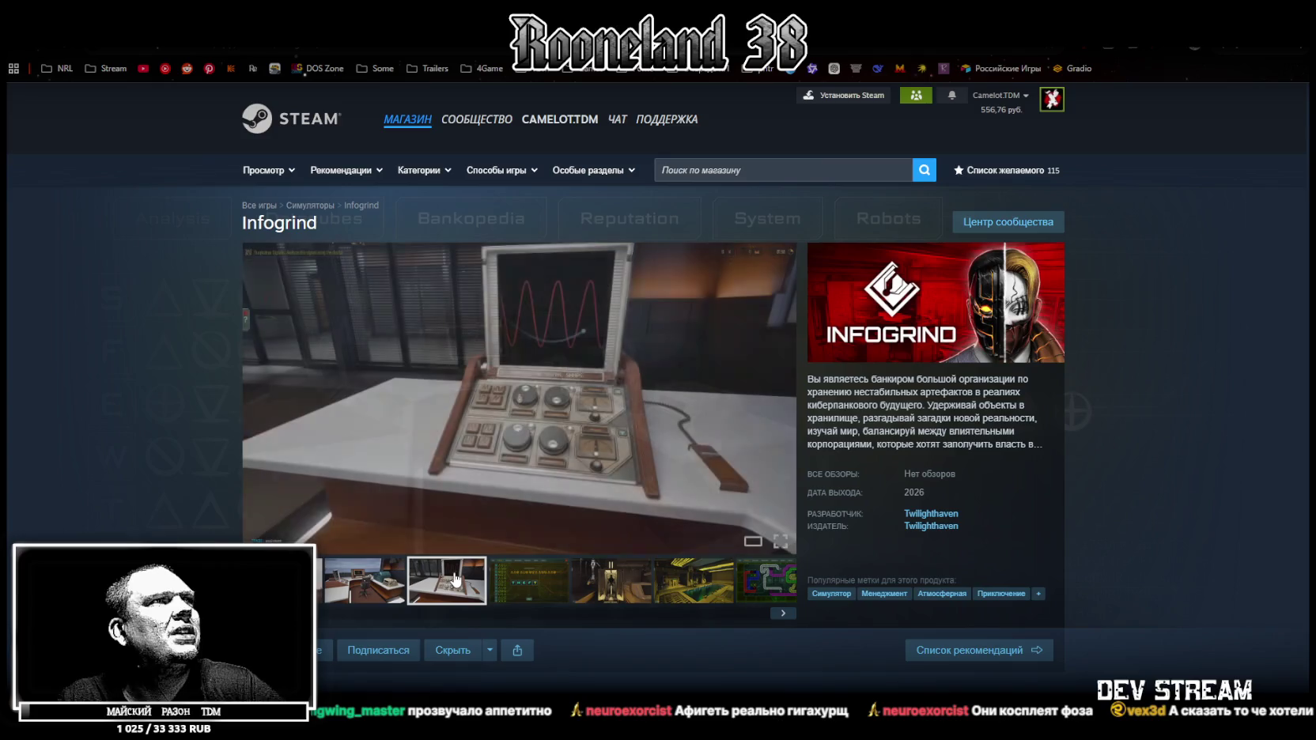
{"action": "left_click", "coordinate": [257, 398]}
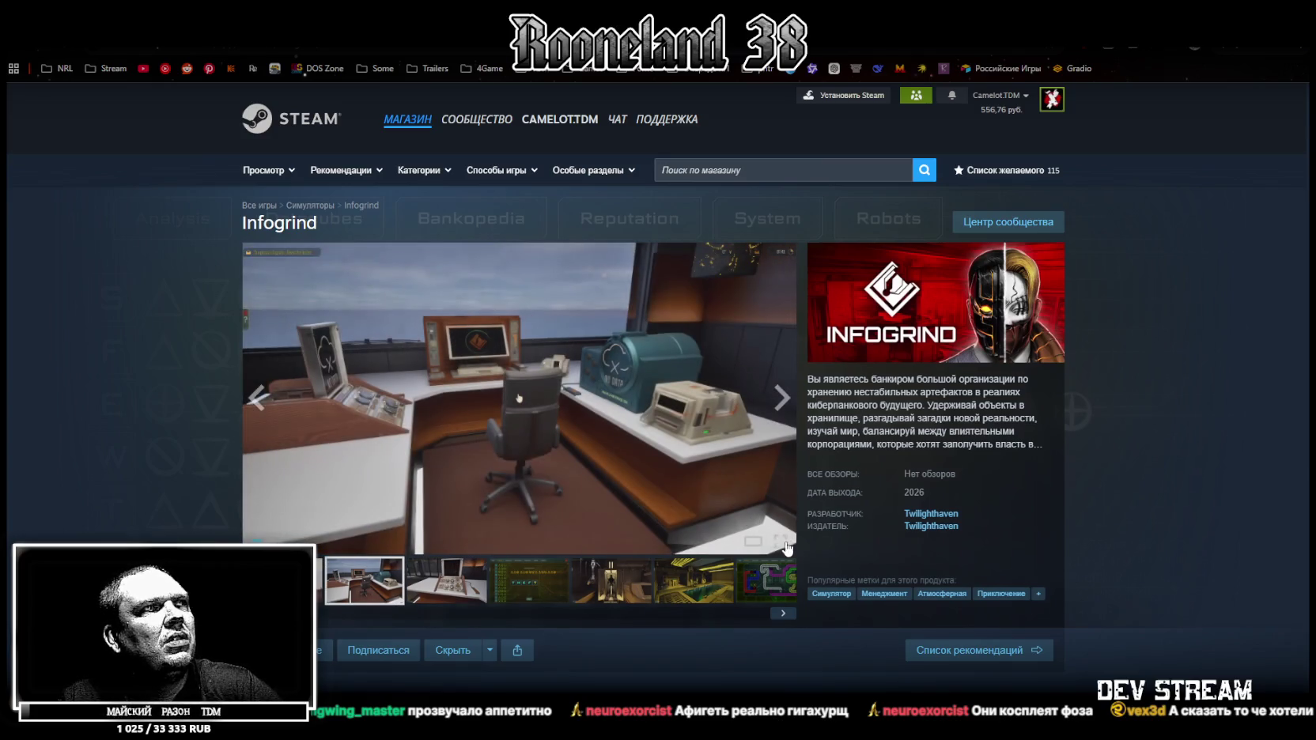
View the screenshots fullscreen from the office shot to the corridor with the floor map, then close the viewer.
{"action": "left_click", "coordinate": [783, 541]}
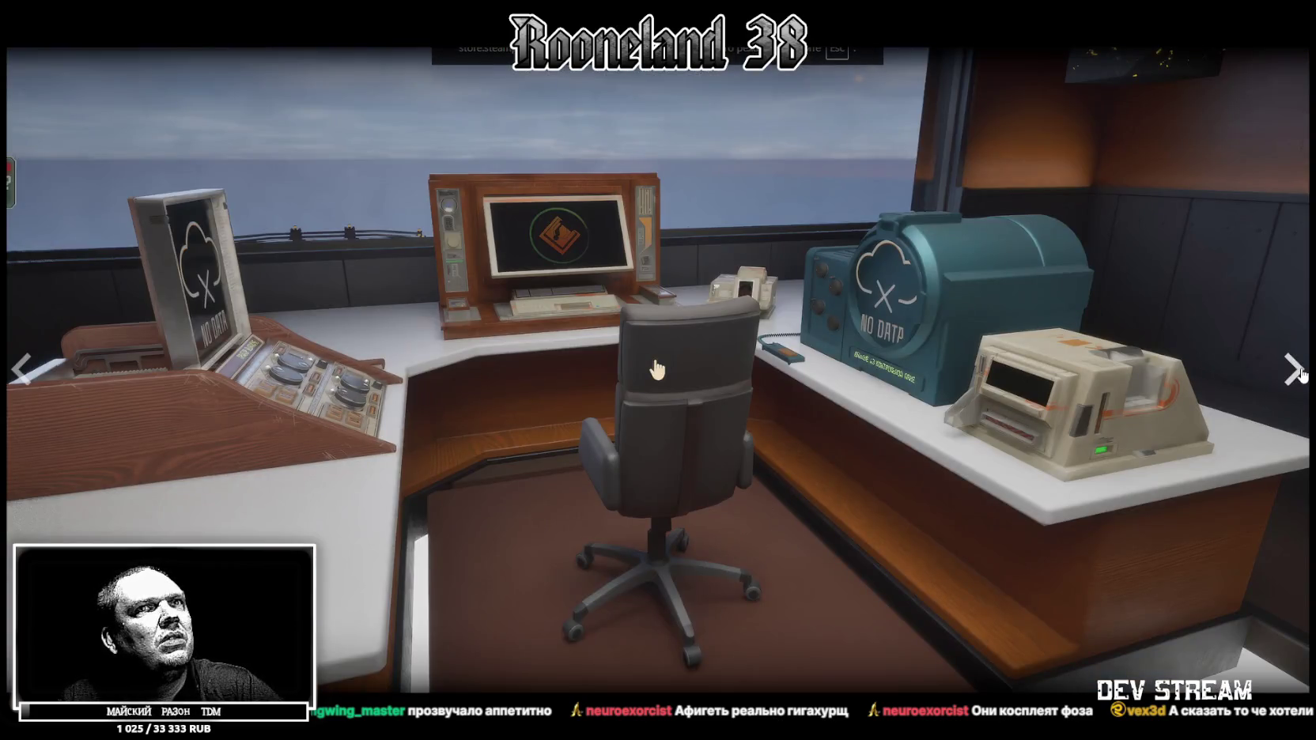
{"action": "left_click", "coordinate": [1297, 372]}
{"action": "left_click", "coordinate": [1298, 371]}
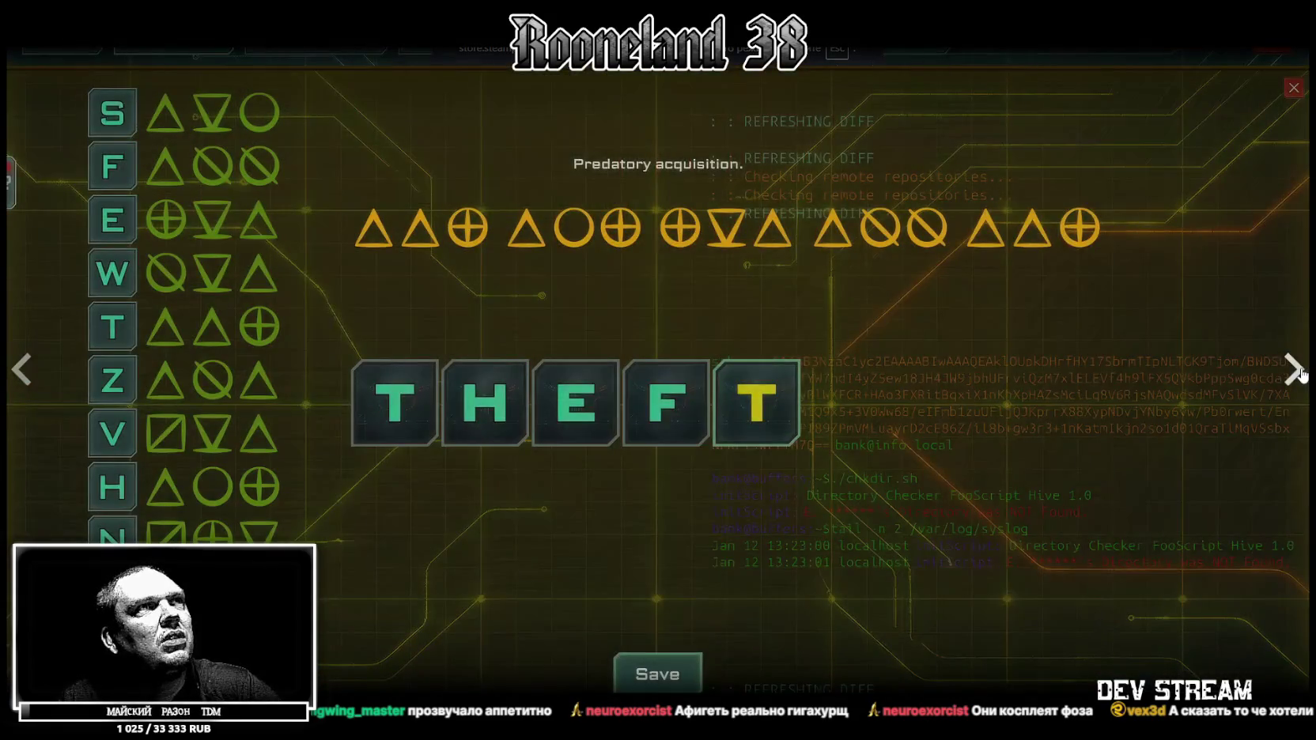
{"action": "left_click", "coordinate": [1298, 371]}
{"action": "left_click", "coordinate": [1297, 372]}
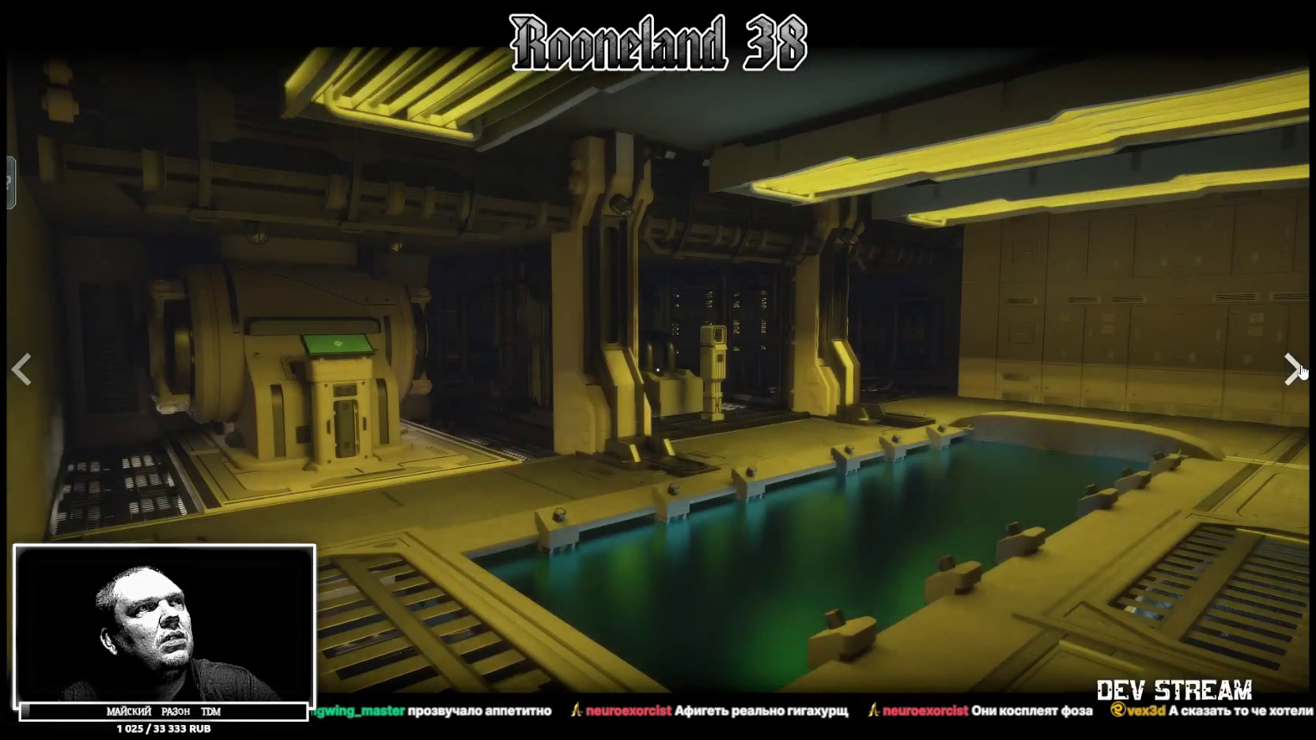
{"action": "left_click", "coordinate": [1298, 372]}
{"action": "left_click", "coordinate": [1298, 372]}
{"action": "left_click", "coordinate": [1298, 371]}
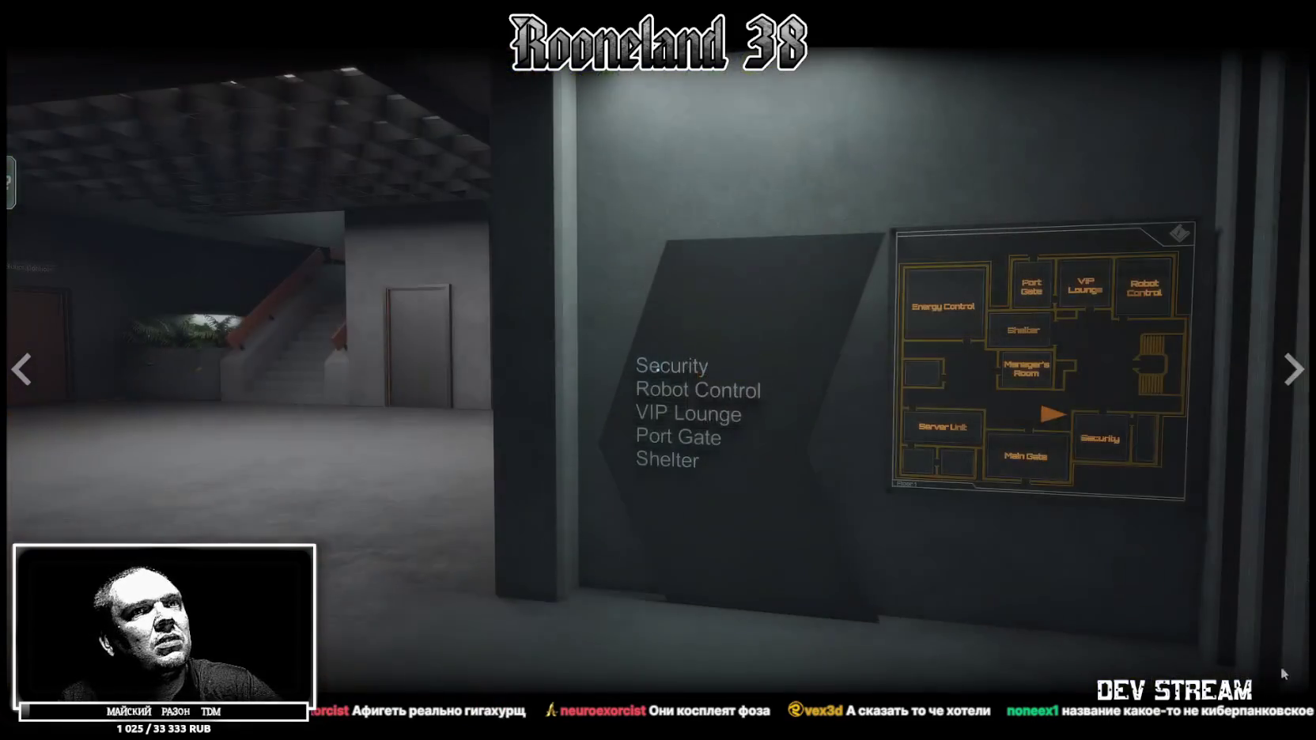
{"action": "key", "text": "Escape"}
Expand Infogrind's 'Читать дальше' description, read through the bank-director simulator text, and scroll back to the top.
{"action": "scroll", "coordinate": [605, 601], "scroll_direction": "down", "scroll_amount": 10}
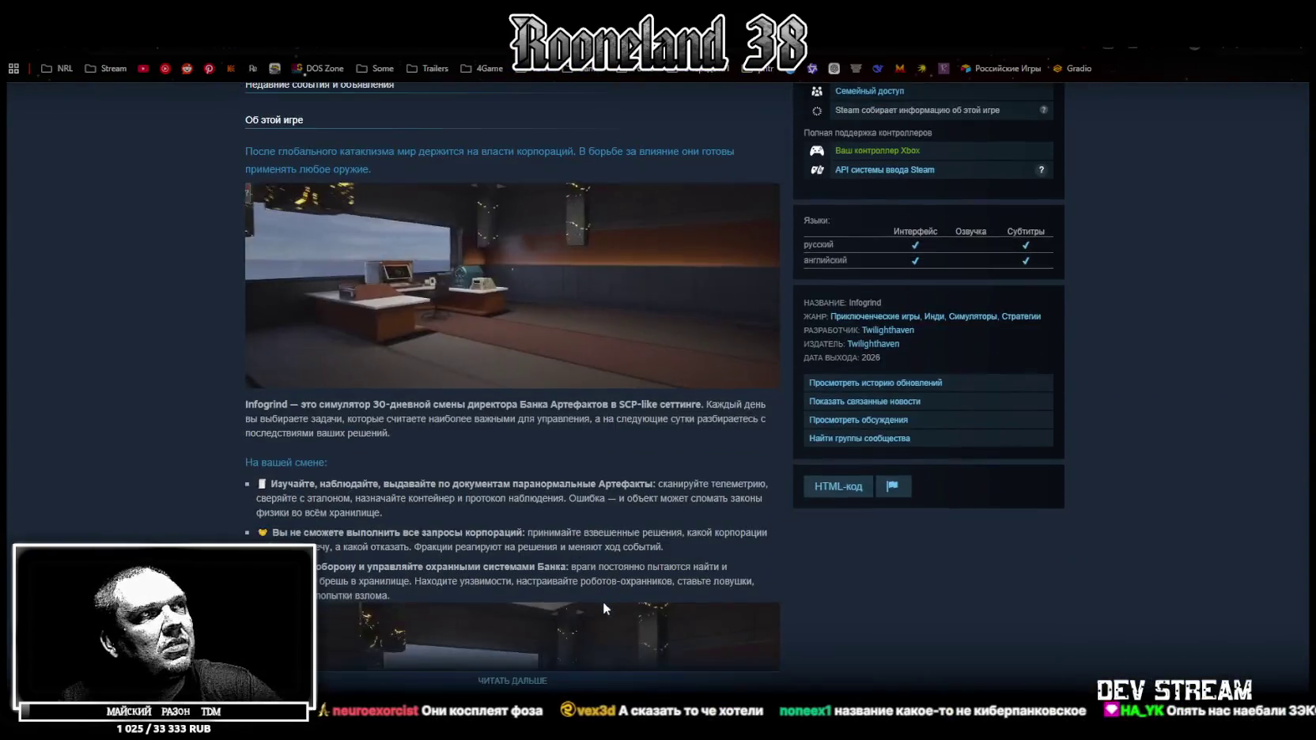
{"action": "scroll", "coordinate": [601, 597], "scroll_direction": "down", "scroll_amount": 3}
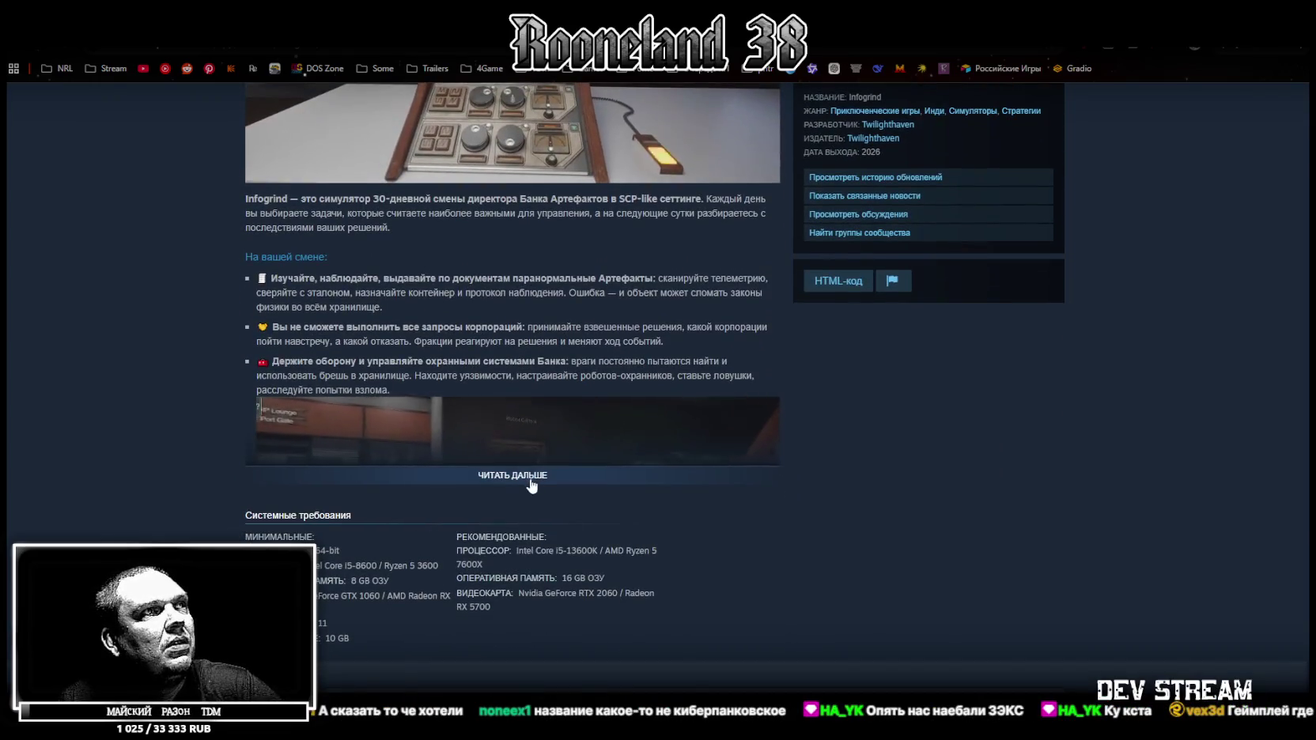
{"action": "left_click", "coordinate": [559, 478]}
{"action": "scroll", "coordinate": [559, 487], "scroll_direction": "down", "scroll_amount": 4}
{"action": "scroll", "coordinate": [601, 506], "scroll_direction": "down", "scroll_amount": 1}
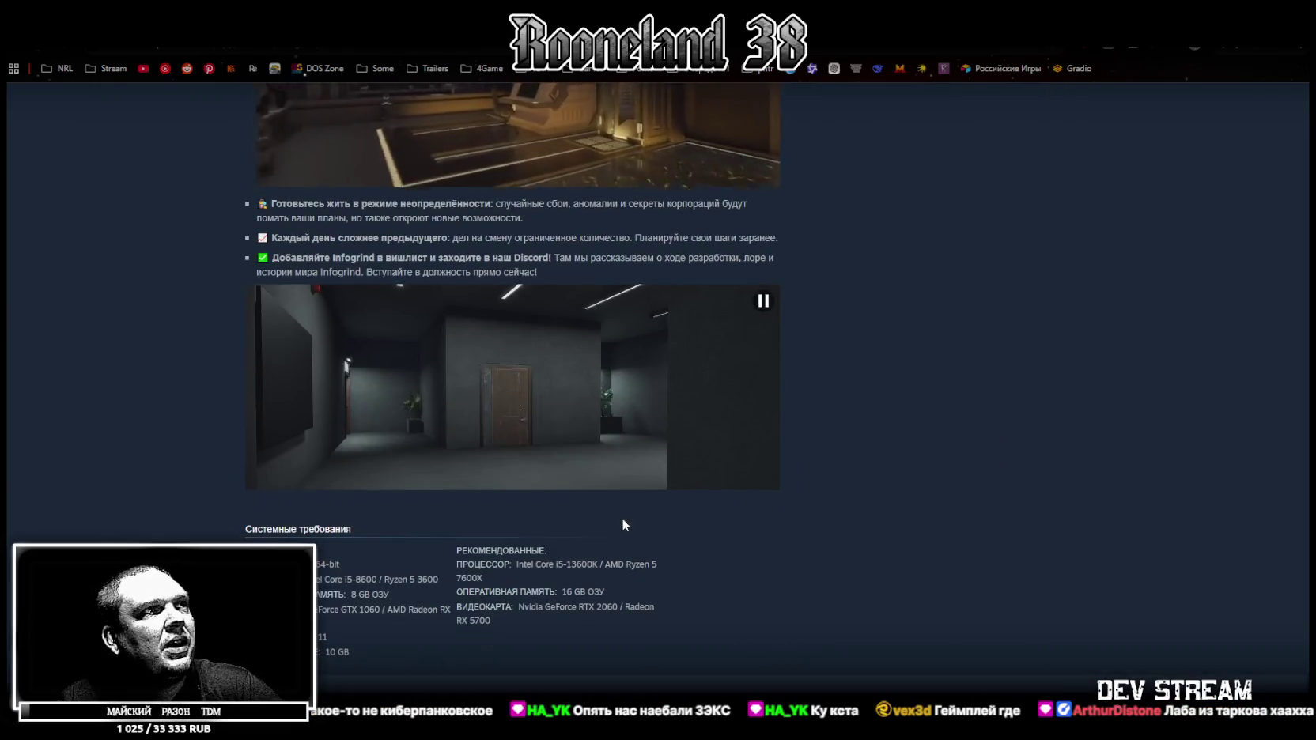
{"action": "scroll", "coordinate": [570, 396], "scroll_direction": "up", "scroll_amount": 2}
{"action": "scroll", "coordinate": [595, 507], "scroll_direction": "down", "scroll_amount": 1}
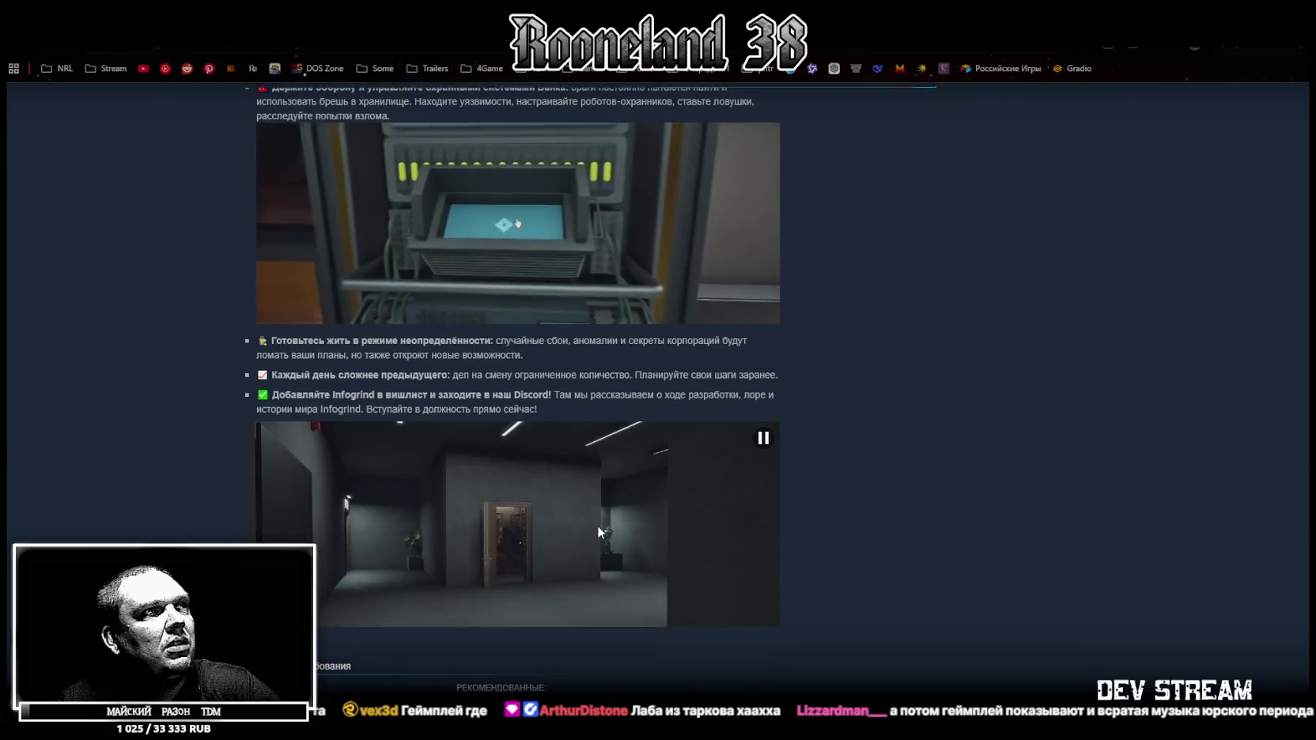
{"action": "scroll", "coordinate": [597, 522], "scroll_direction": "down", "scroll_amount": 3}
{"action": "scroll", "coordinate": [597, 499], "scroll_direction": "up", "scroll_amount": 3}
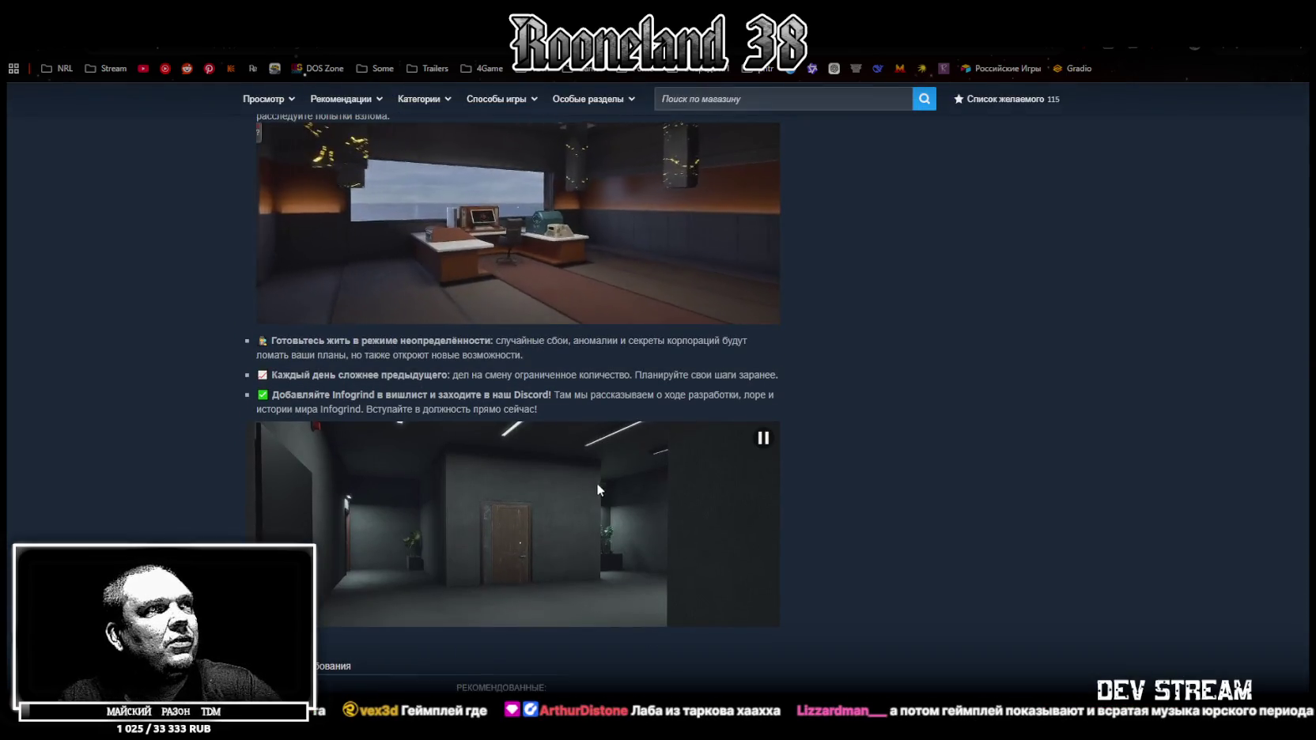
{"action": "scroll", "coordinate": [625, 522], "scroll_direction": "up", "scroll_amount": 10}
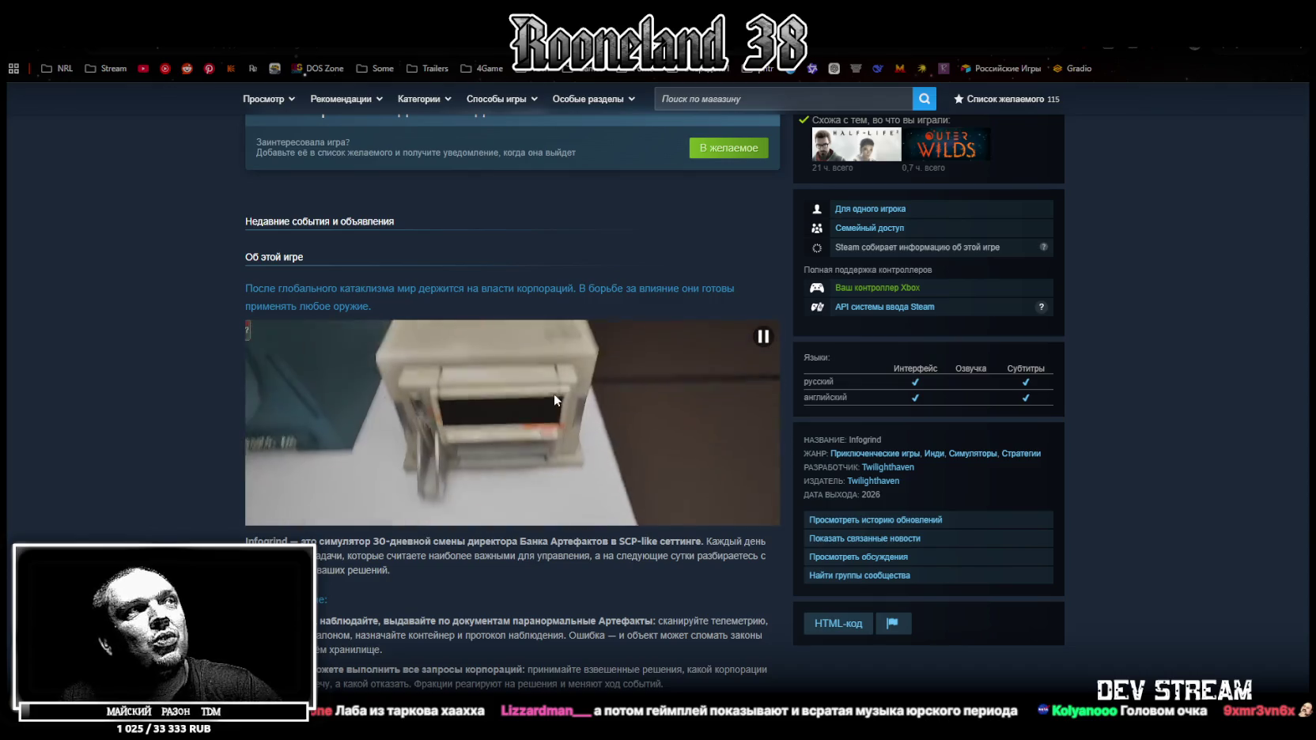
{"action": "scroll", "coordinate": [550, 411], "scroll_direction": "up", "scroll_amount": 3}
{"action": "scroll", "coordinate": [570, 435], "scroll_direction": "down", "scroll_amount": 2}
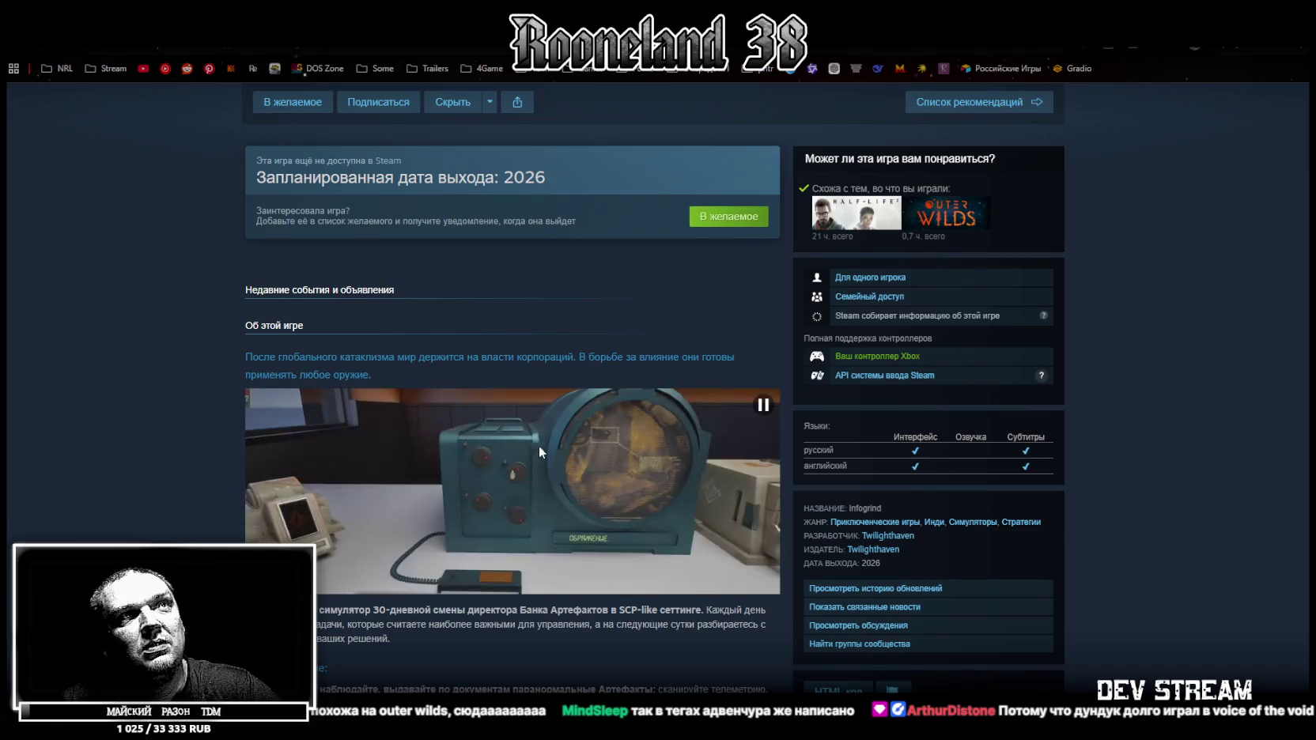
{"action": "scroll", "coordinate": [518, 440], "scroll_direction": "up", "scroll_amount": 6}
{"action": "scroll", "coordinate": [865, 516], "scroll_direction": "up", "scroll_amount": 1}
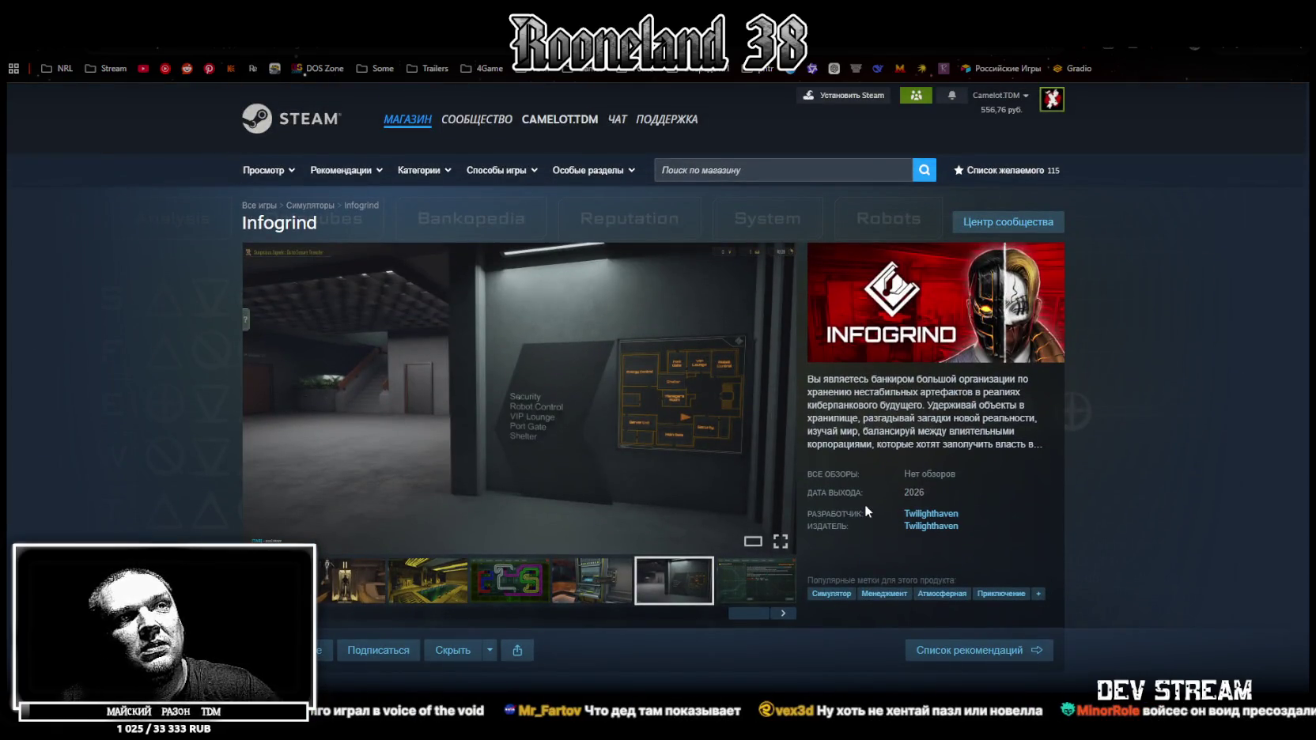
{"action": "scroll", "coordinate": [866, 507], "scroll_direction": "down", "scroll_amount": 1}
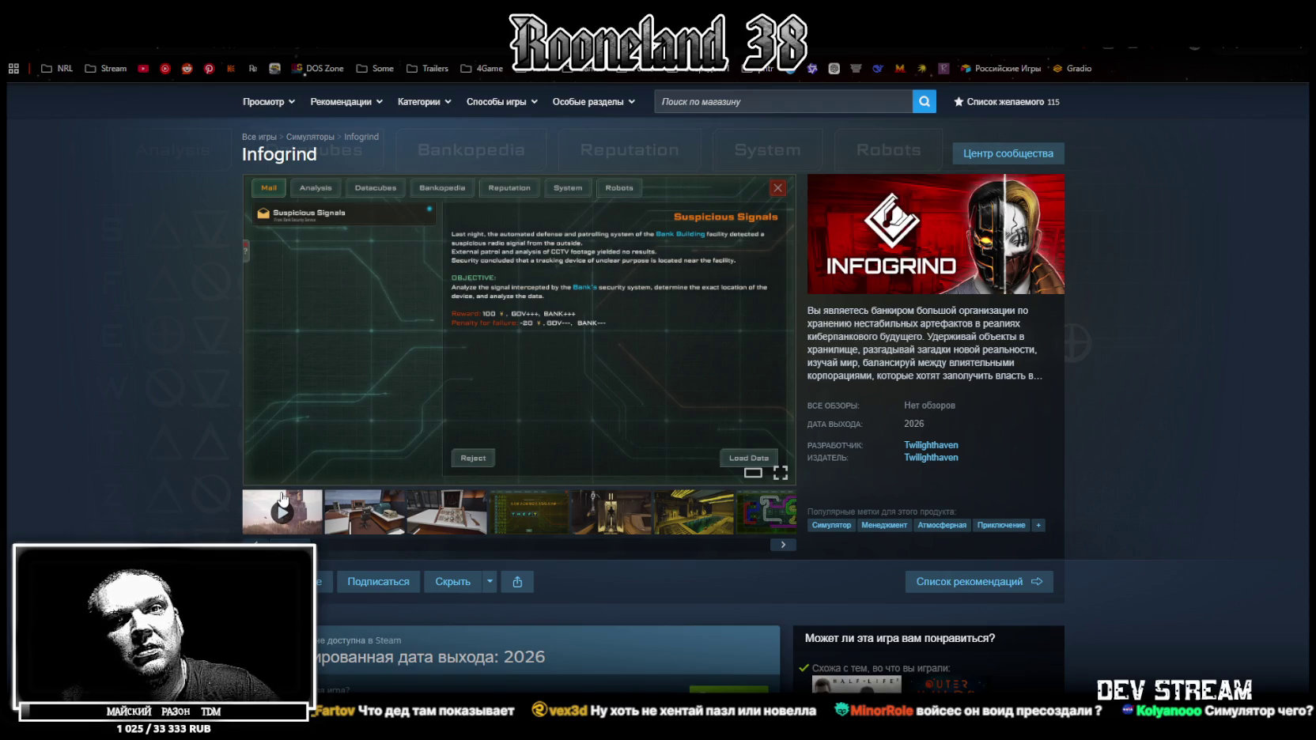
{"action": "scroll", "coordinate": [560, 452], "scroll_direction": "down", "scroll_amount": 6}
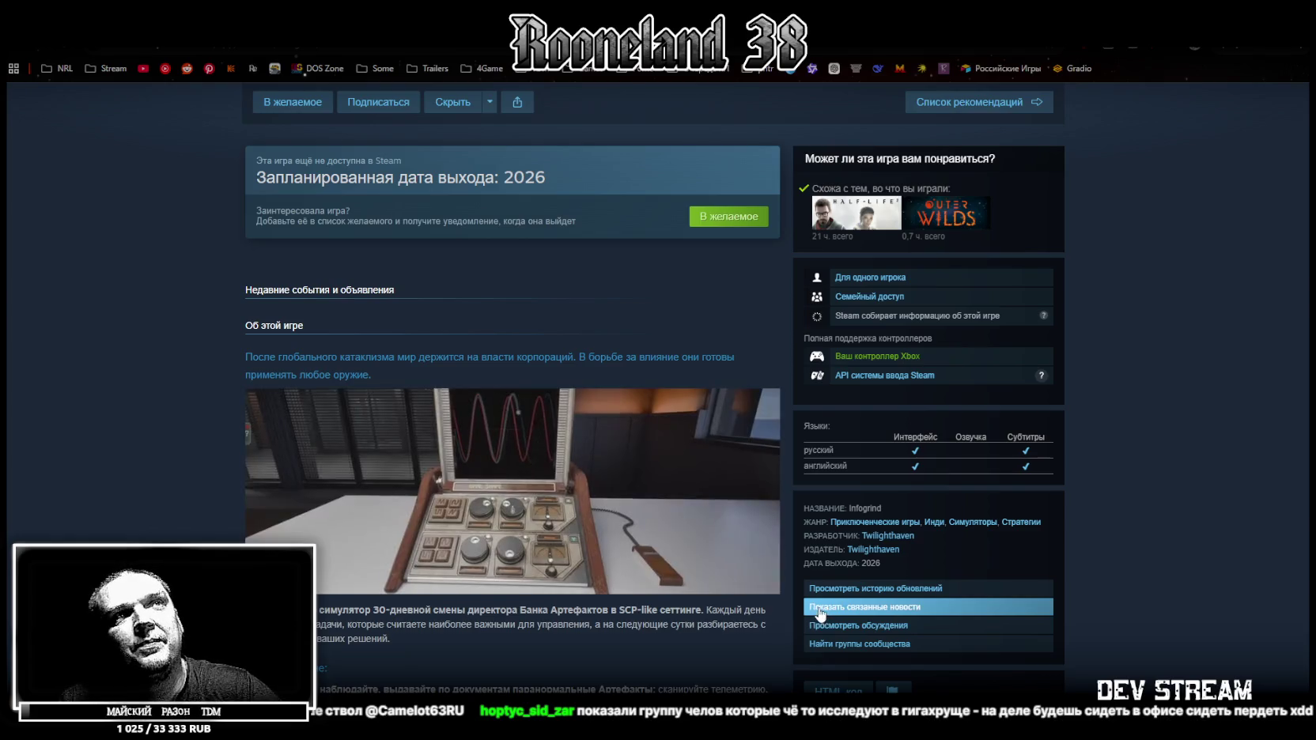
{"action": "scroll", "coordinate": [1015, 439], "scroll_direction": "up", "scroll_amount": 3}
{"action": "scroll", "coordinate": [1081, 434], "scroll_direction": "down", "scroll_amount": 5}
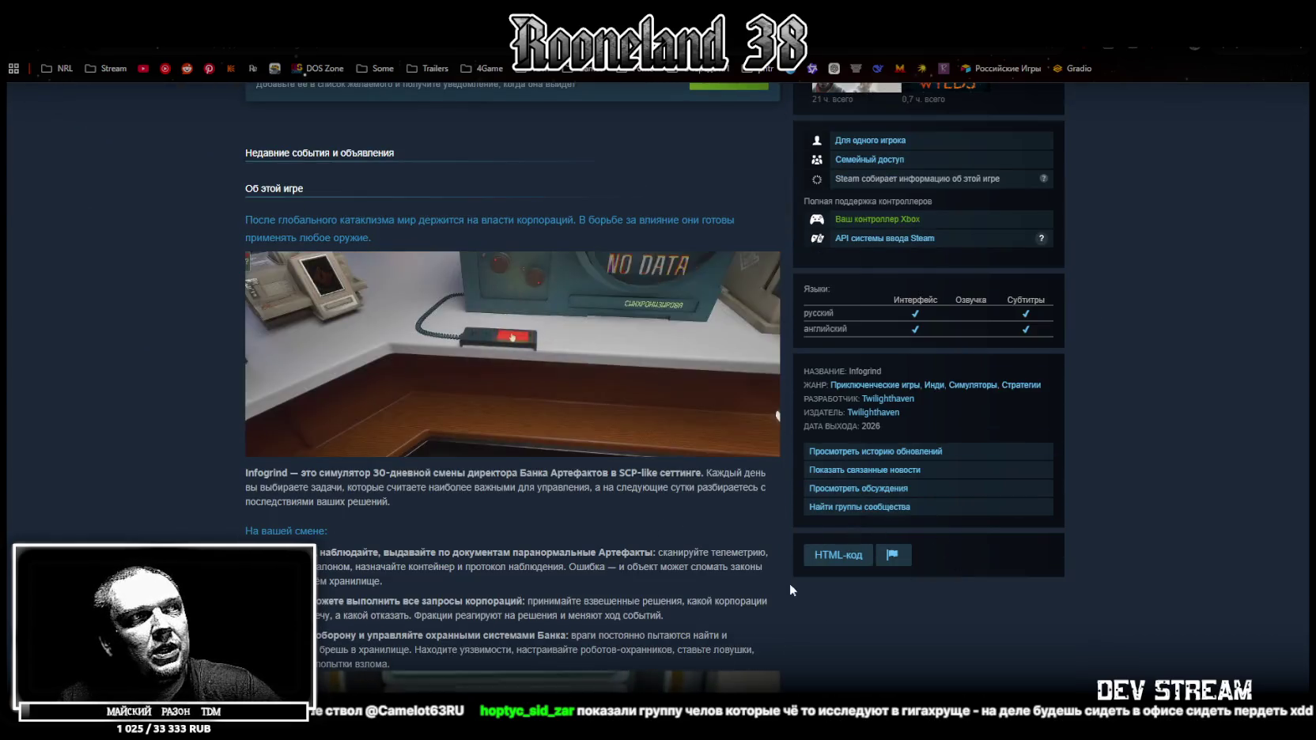
{"action": "scroll", "coordinate": [944, 558], "scroll_direction": "down", "scroll_amount": 2}
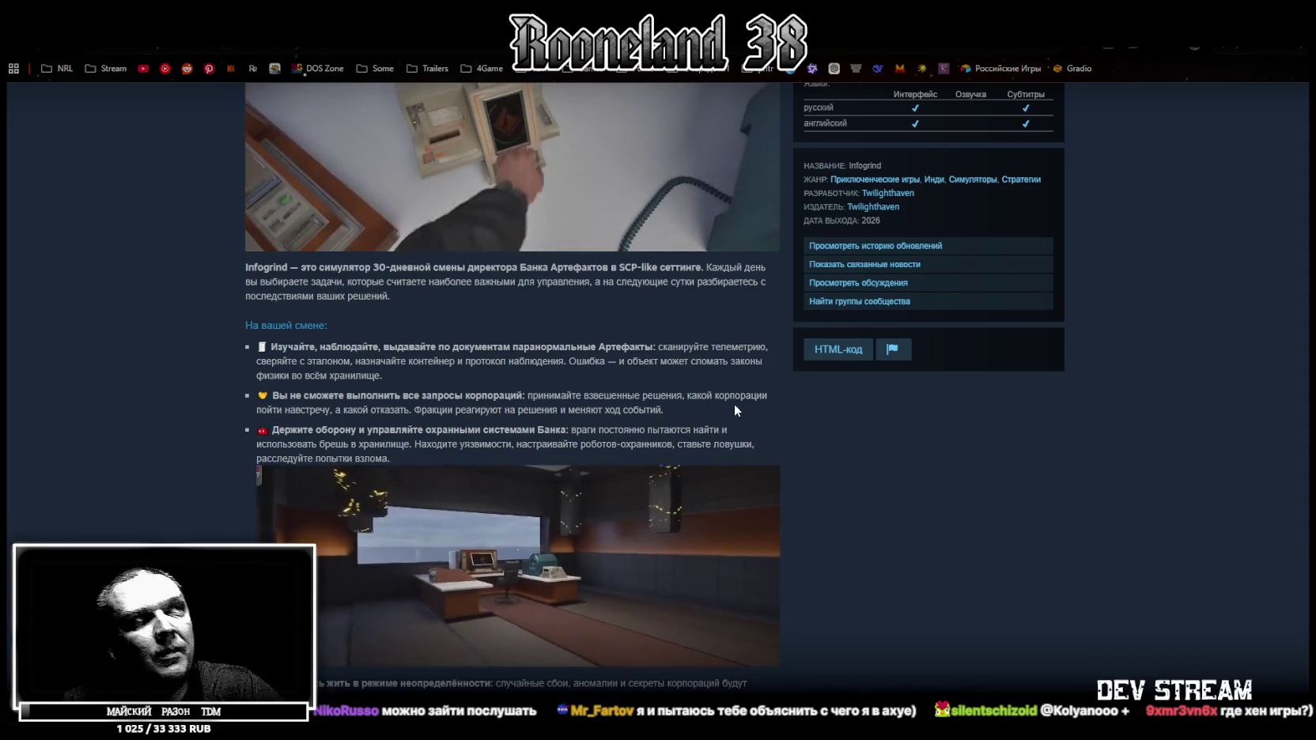
{"action": "scroll", "coordinate": [498, 491], "scroll_direction": "up", "scroll_amount": 5}
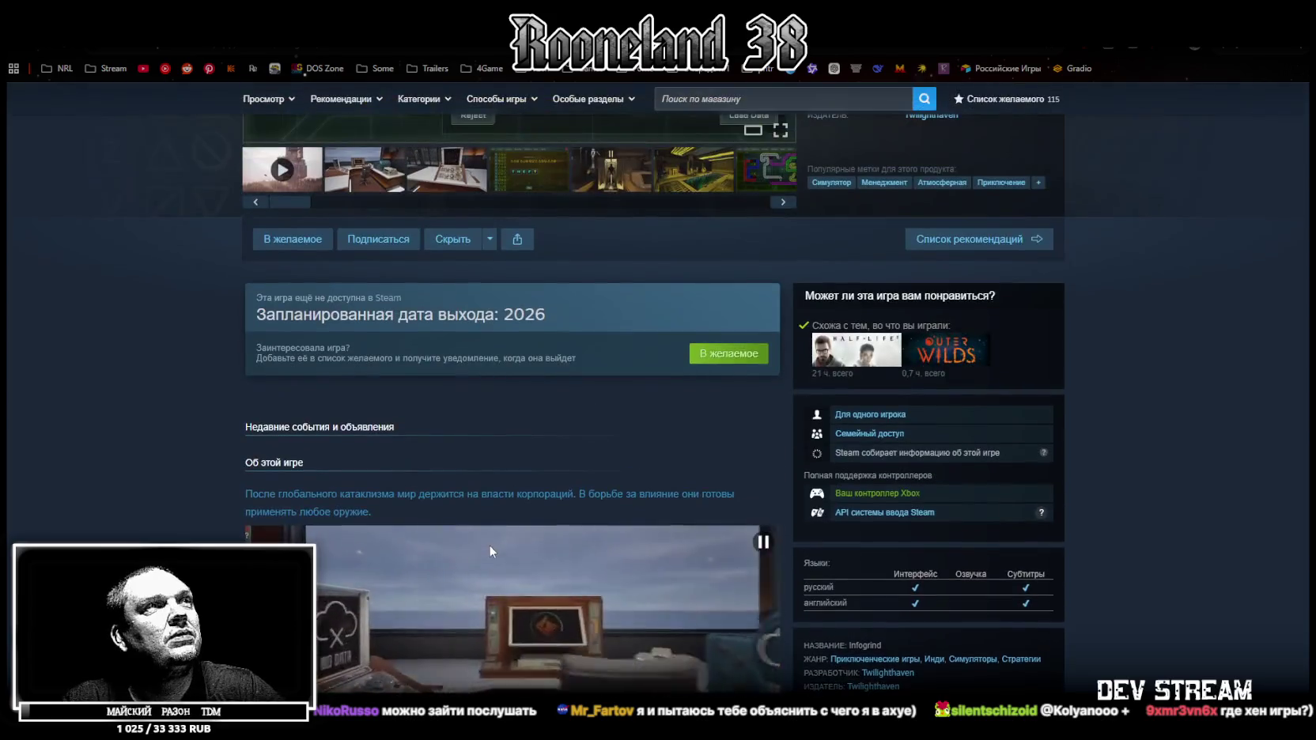
{"action": "scroll", "coordinate": [486, 539], "scroll_direction": "up", "scroll_amount": 5}
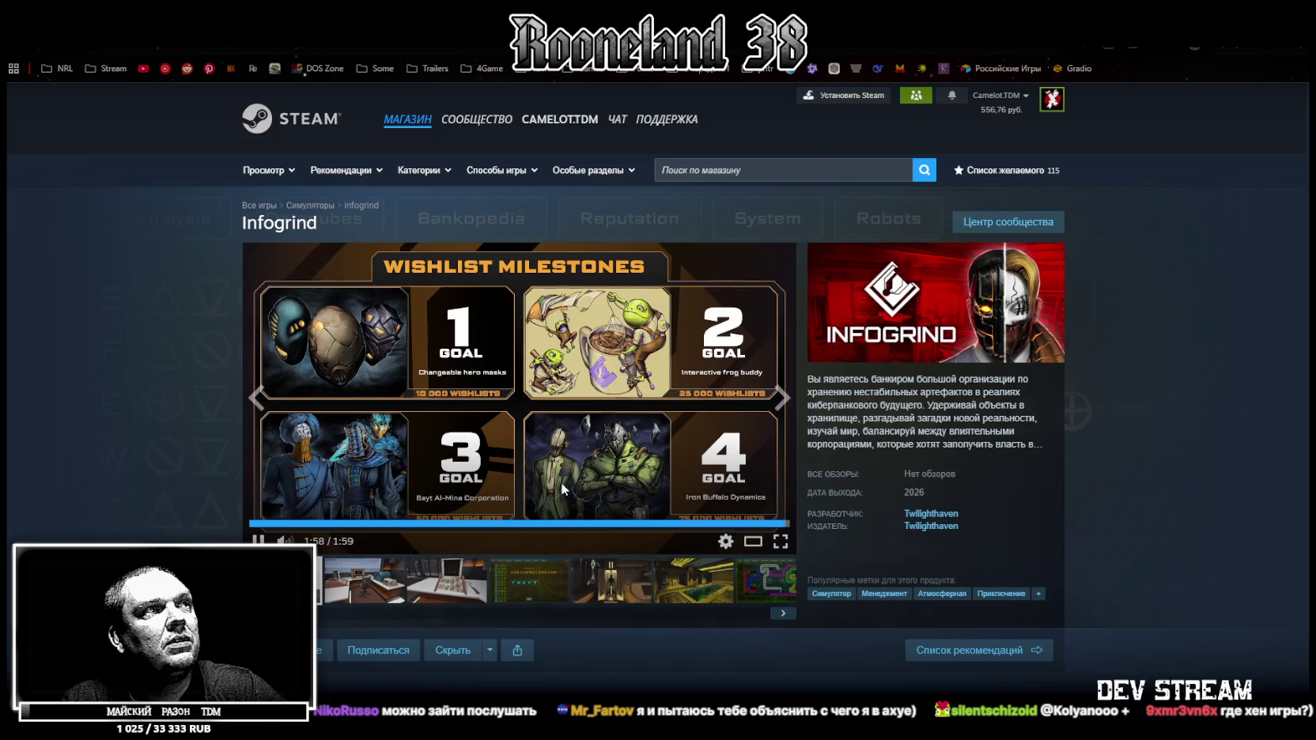
{"action": "left_click", "coordinate": [258, 398]}
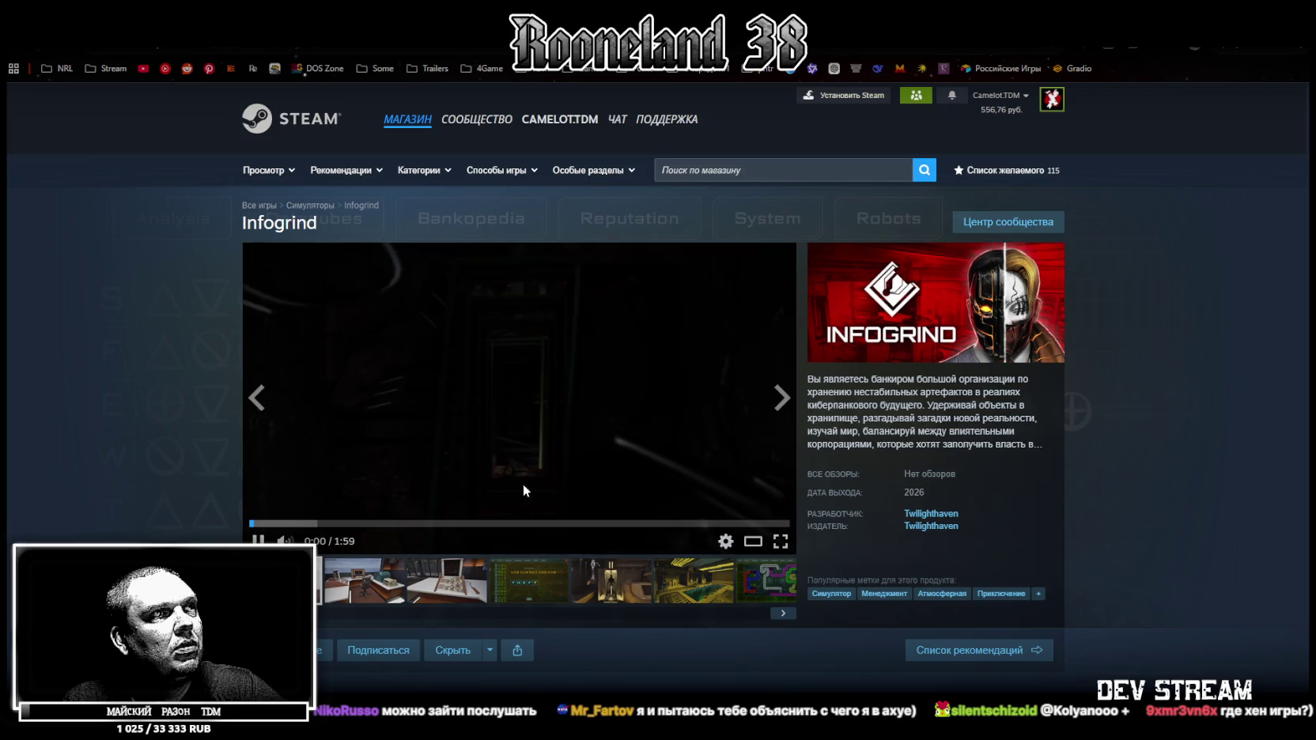
{"action": "left_click", "coordinate": [781, 541]}
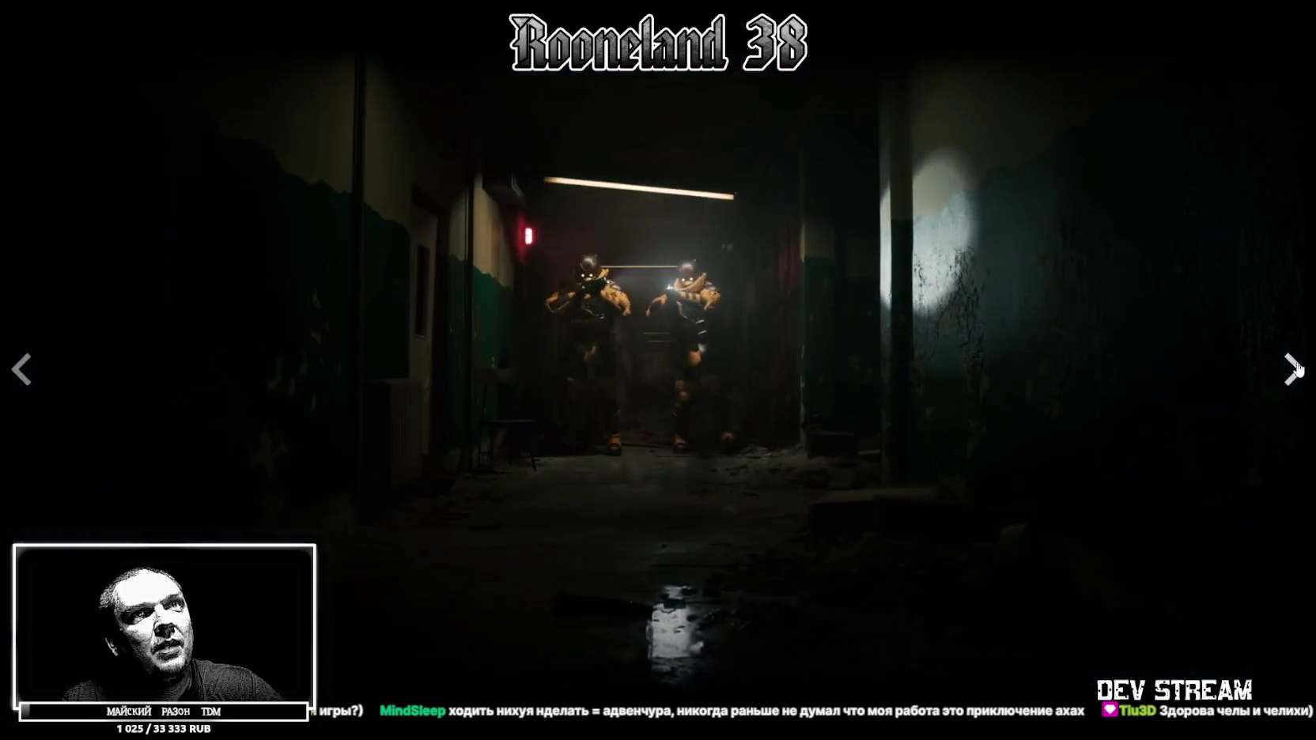
{"action": "left_click", "coordinate": [1295, 369]}
{"action": "left_click", "coordinate": [1294, 369]}
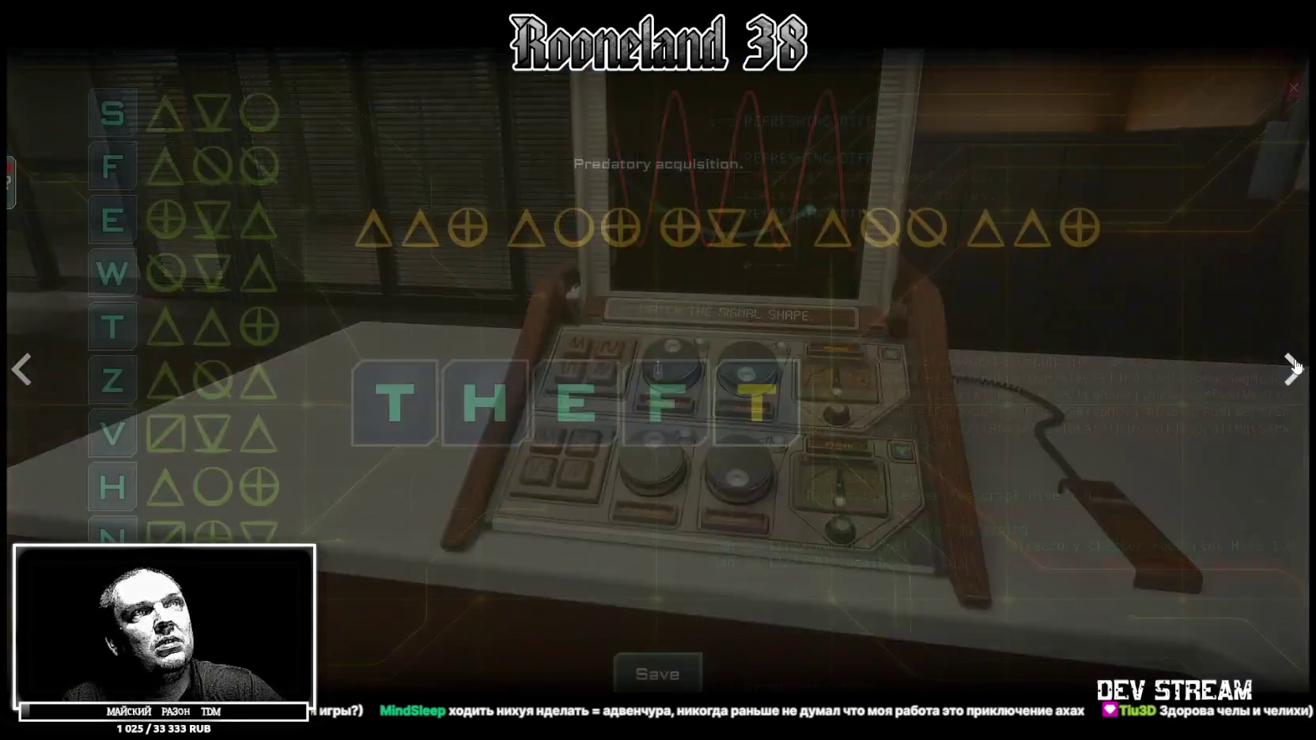
{"action": "left_click", "coordinate": [1294, 368]}
{"action": "left_click", "coordinate": [1295, 366]}
{"action": "left_click", "coordinate": [1294, 364]}
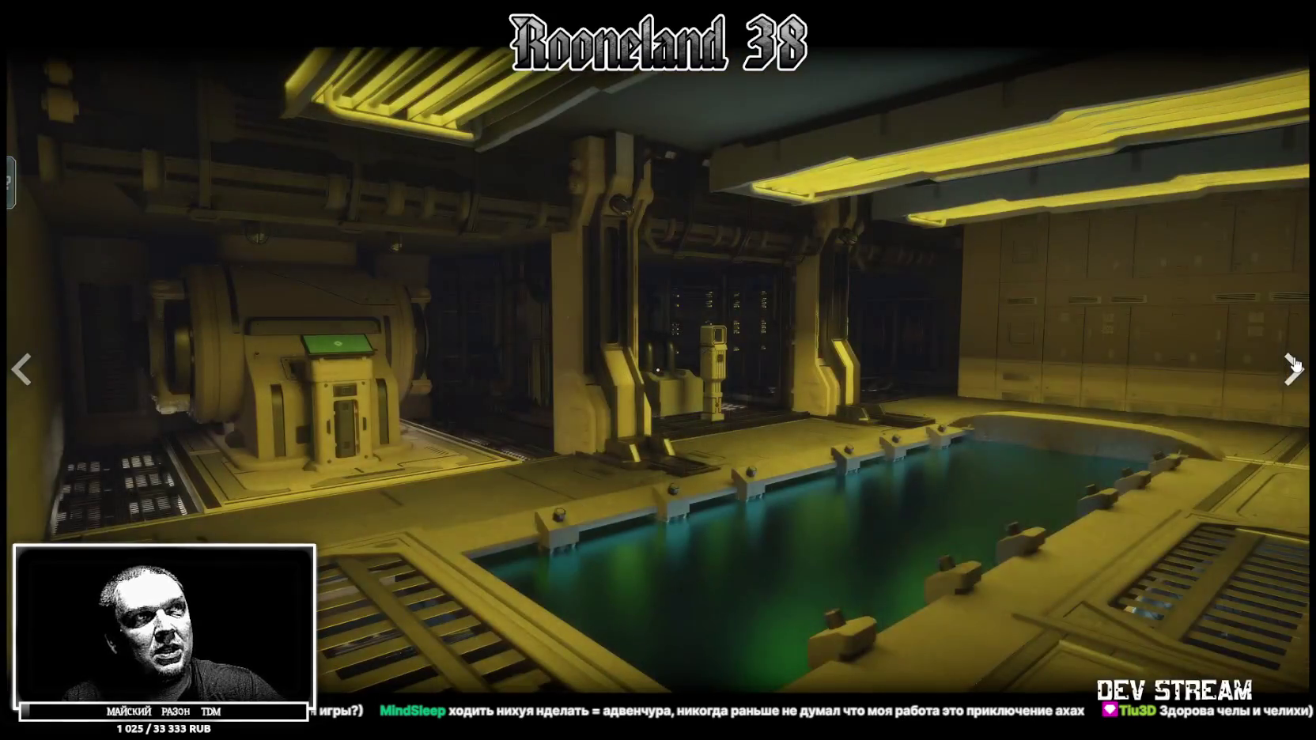
{"action": "left_click", "coordinate": [1294, 363]}
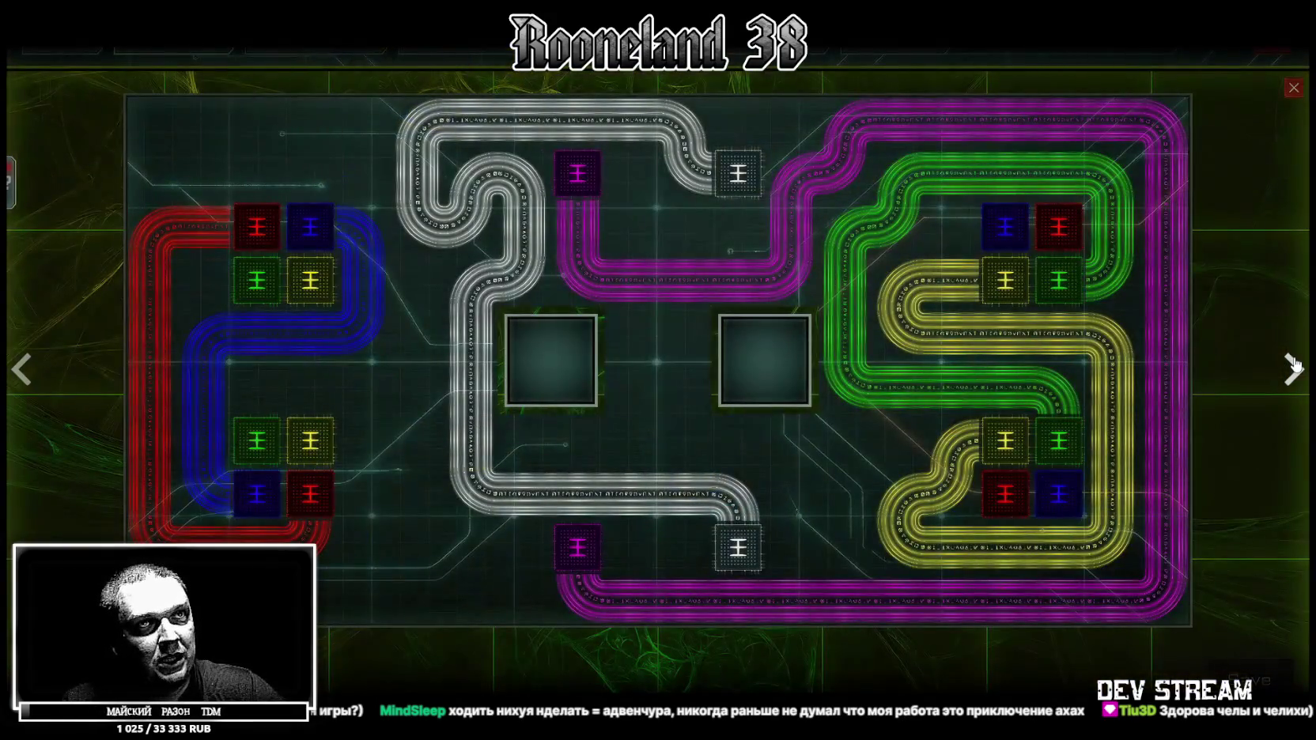
{"action": "left_click", "coordinate": [1294, 364]}
{"action": "left_click", "coordinate": [1294, 363]}
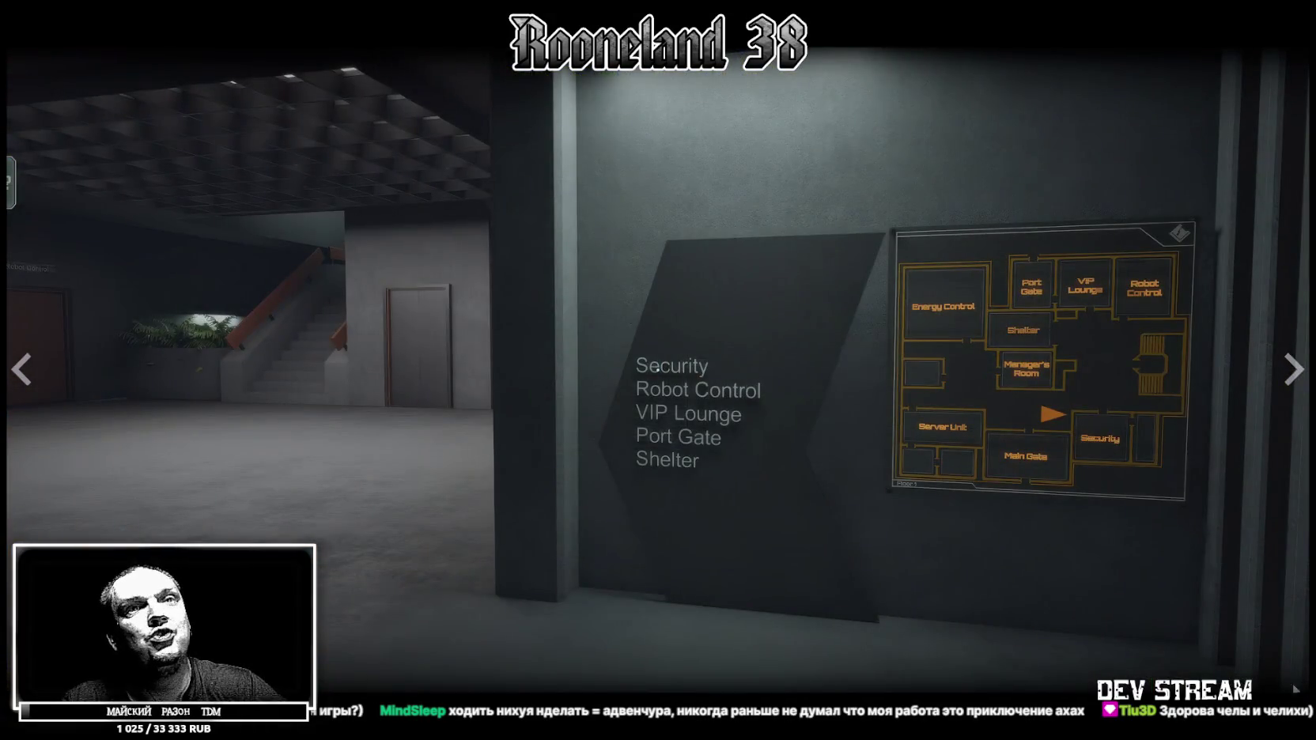
{"action": "key", "text": "Escape"}
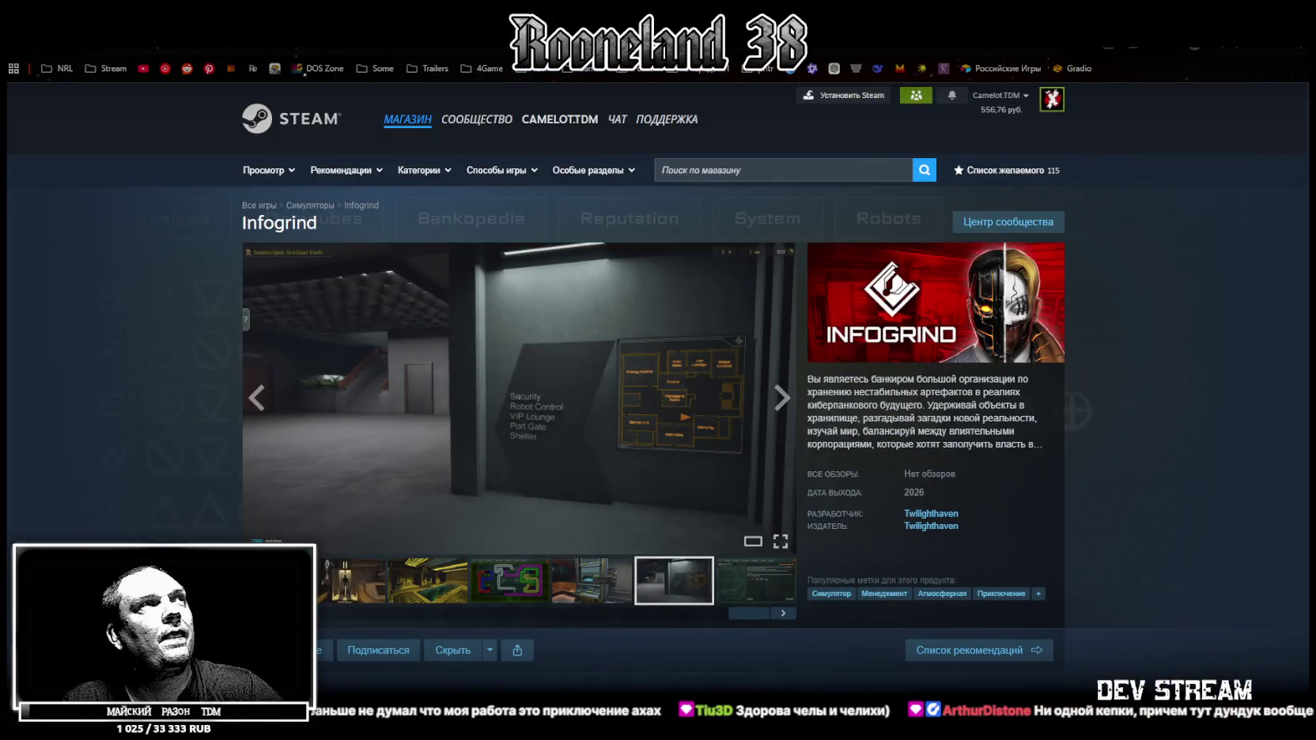
Jump to the bottom of the Infogrind page and switch back to the Unity Editor.
{"action": "key", "text": "End"}
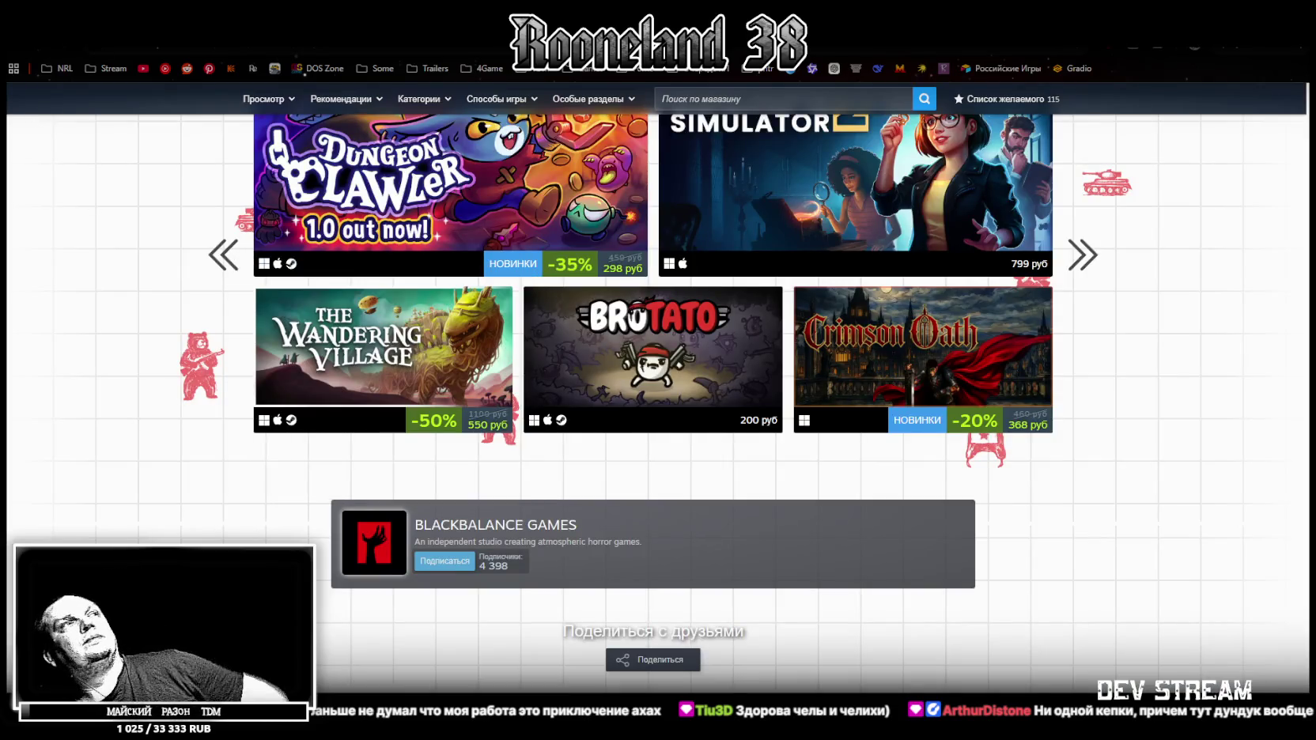
{"action": "key", "text": "alt+Tab"}
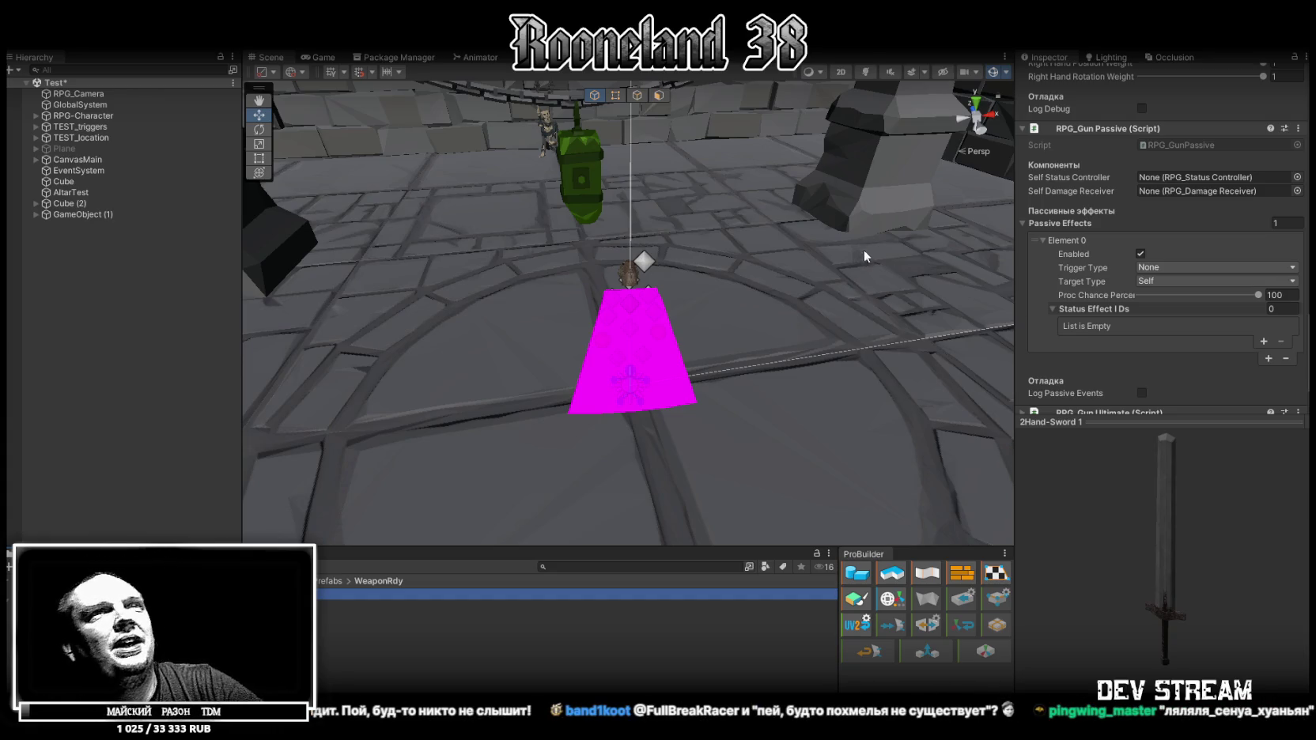
Review 2Hand-Sword 1's weapon settings and frame the magenta object in the Scene view.
{"action": "scroll", "coordinate": [1186, 269], "scroll_direction": "up", "scroll_amount": 5}
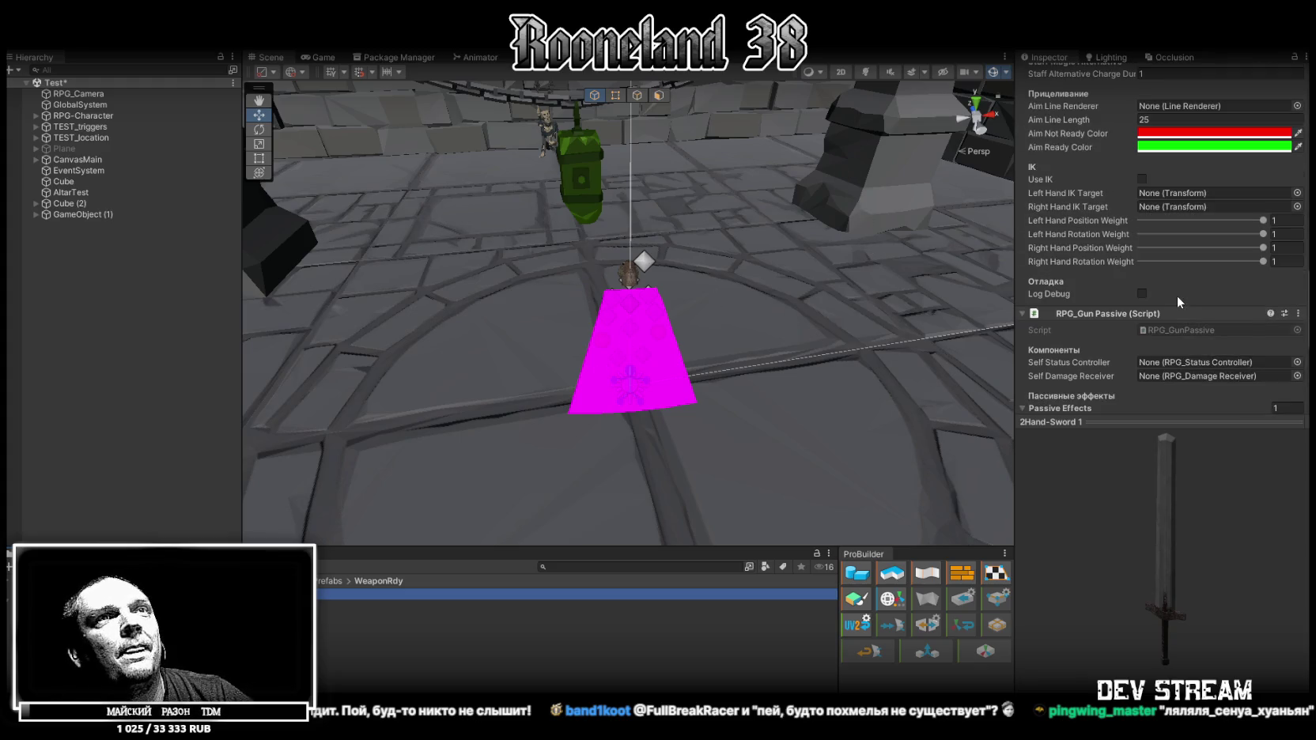
{"action": "scroll", "coordinate": [1177, 295], "scroll_direction": "down", "scroll_amount": 4}
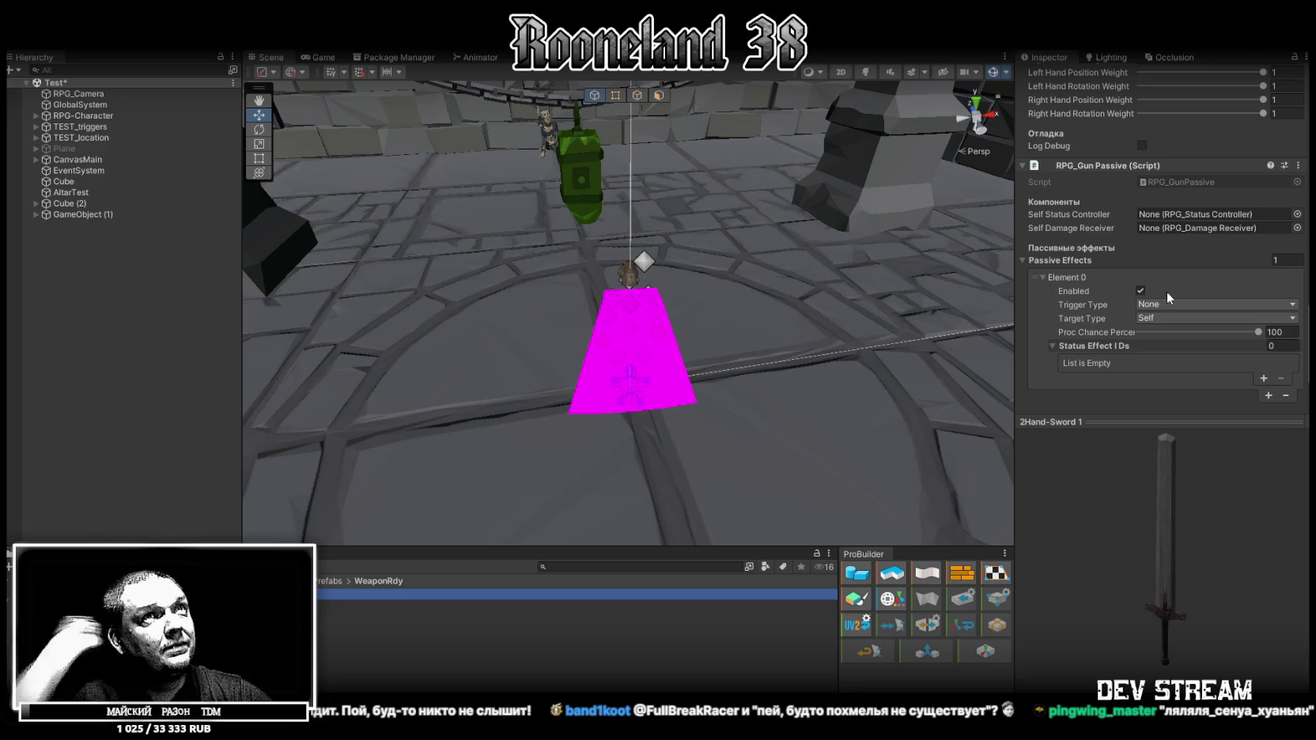
{"action": "scroll", "coordinate": [1167, 294], "scroll_direction": "up", "scroll_amount": 6}
{"action": "scroll", "coordinate": [1164, 298], "scroll_direction": "up", "scroll_amount": 10}
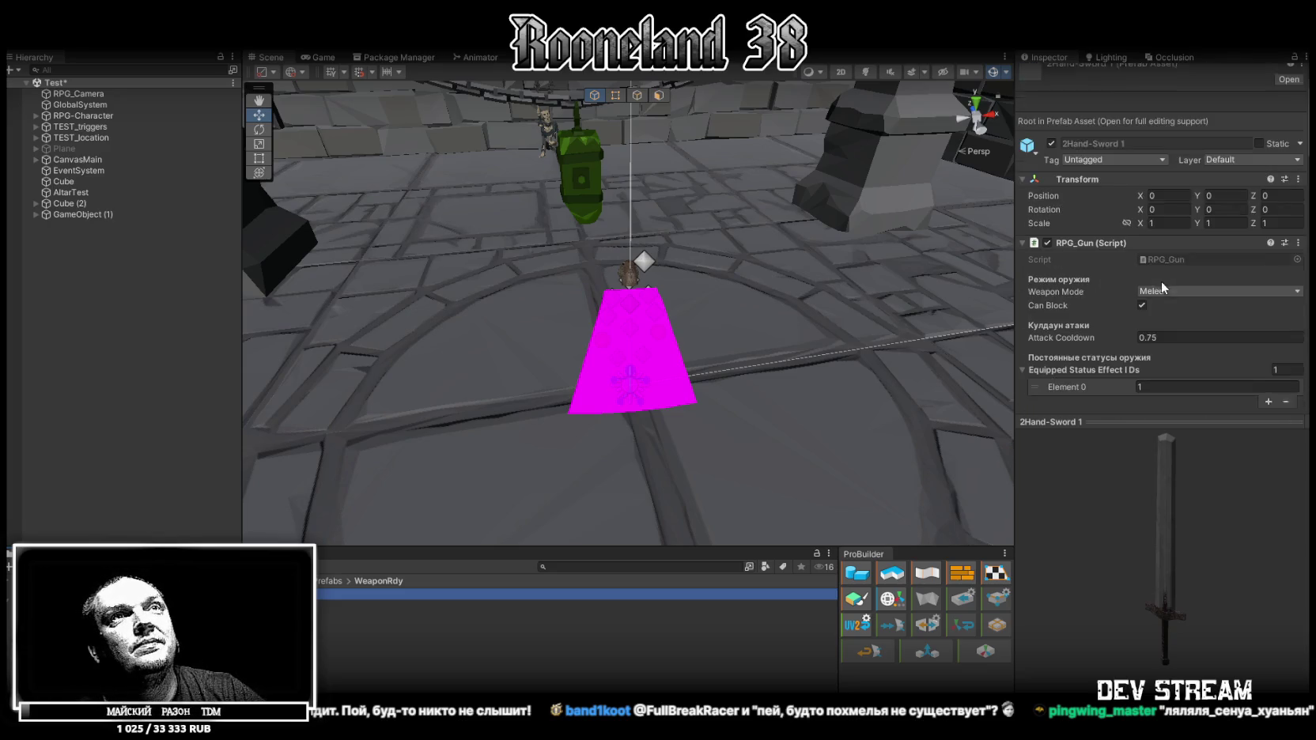
{"action": "mouse_move", "coordinate": [657, 317]}
{"action": "left_mouse_down"}
{"action": "mouse_move", "coordinate": [672, 304]}
{"action": "mouse_move", "coordinate": [665, 281]}
{"action": "mouse_move", "coordinate": [617, 308]}
{"action": "mouse_move", "coordinate": [590, 303]}
{"action": "left_mouse_up"}
{"action": "key", "text": "f"}
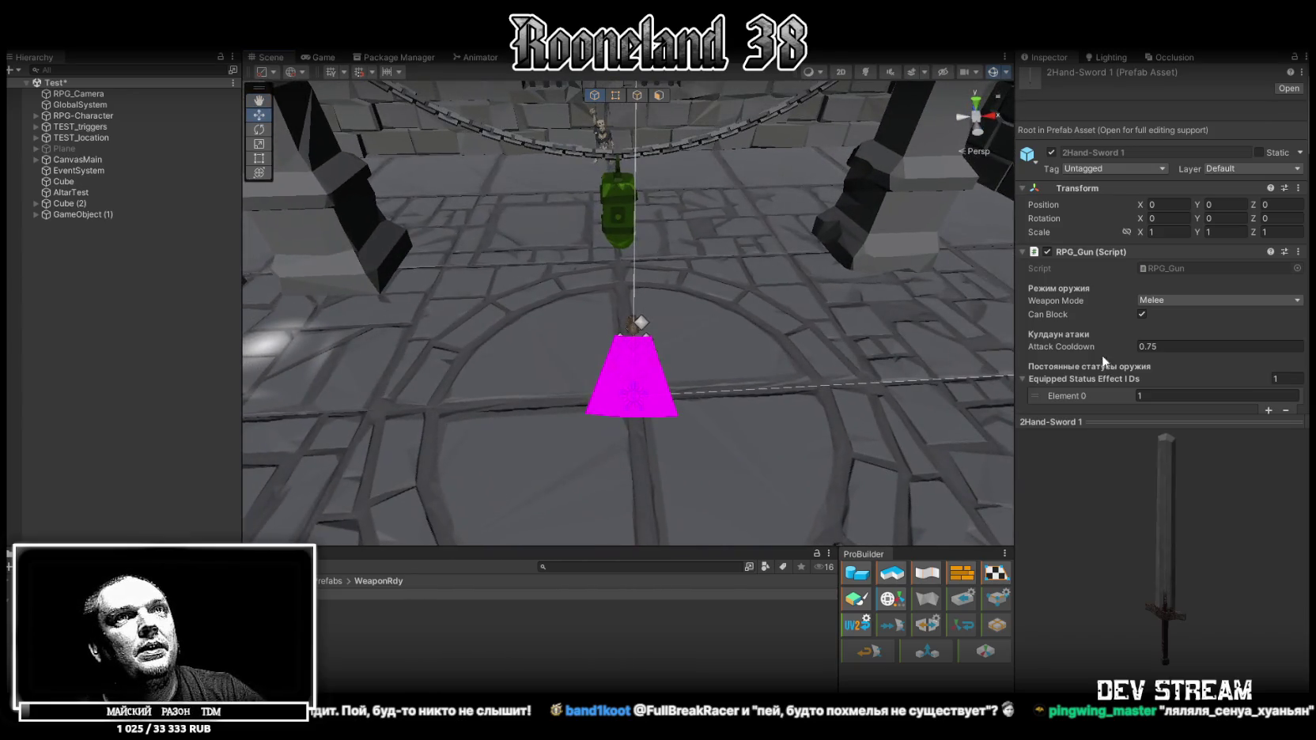
Select the 2Hand-Sword 2 prefab in the Project list and open it for editing.
{"action": "left_click", "coordinate": [396, 595]}
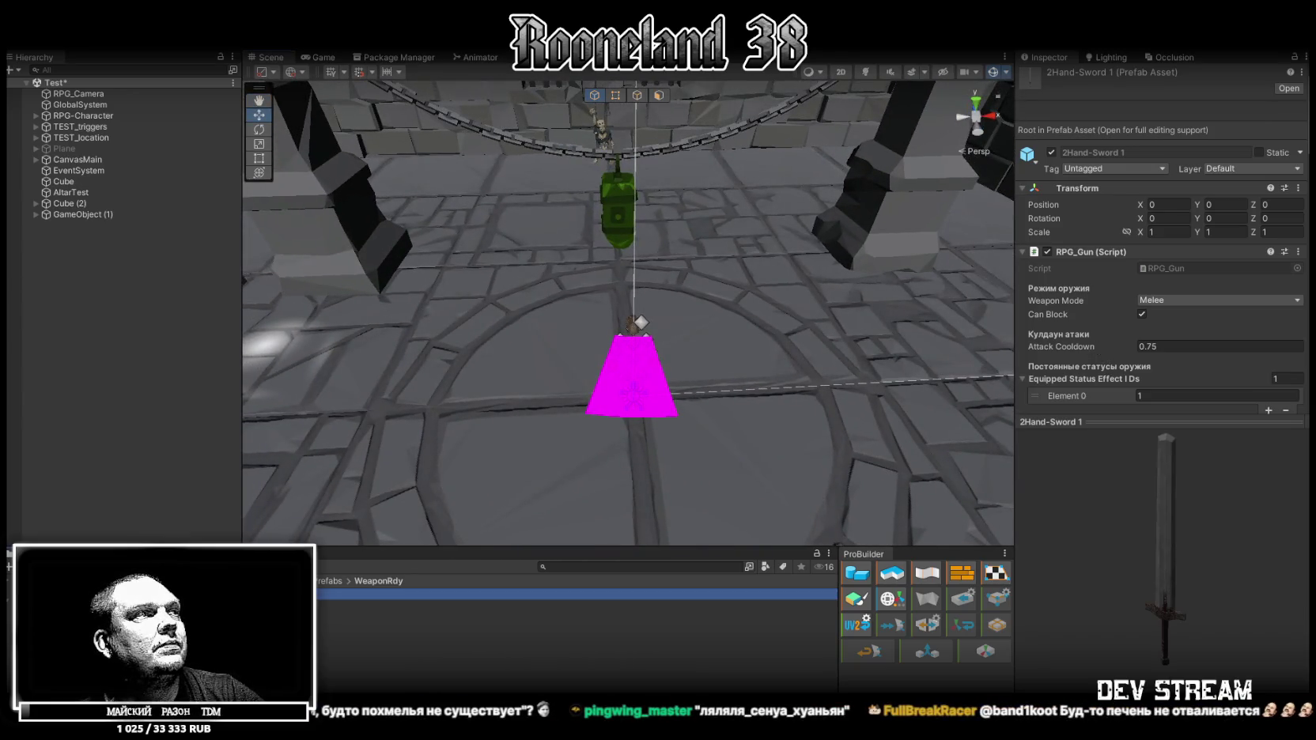
{"action": "key", "text": "Down"}
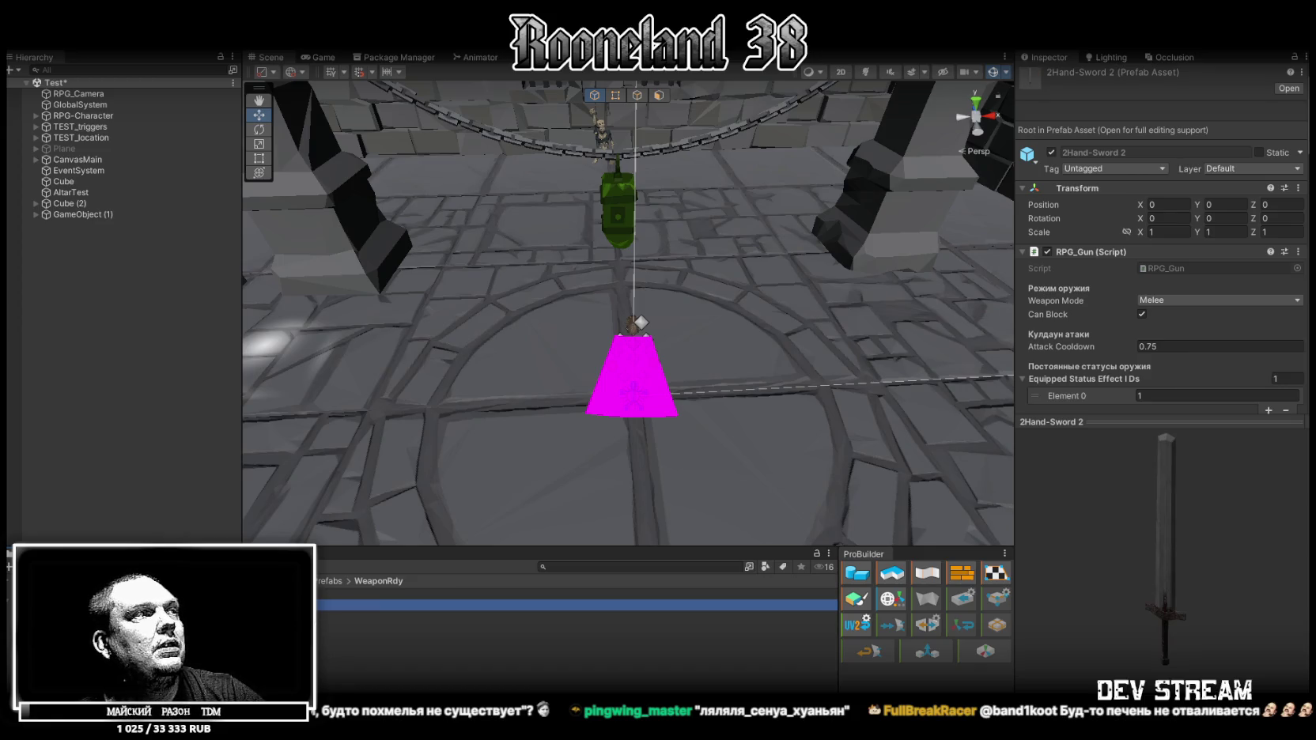
{"action": "key", "text": "Return"}
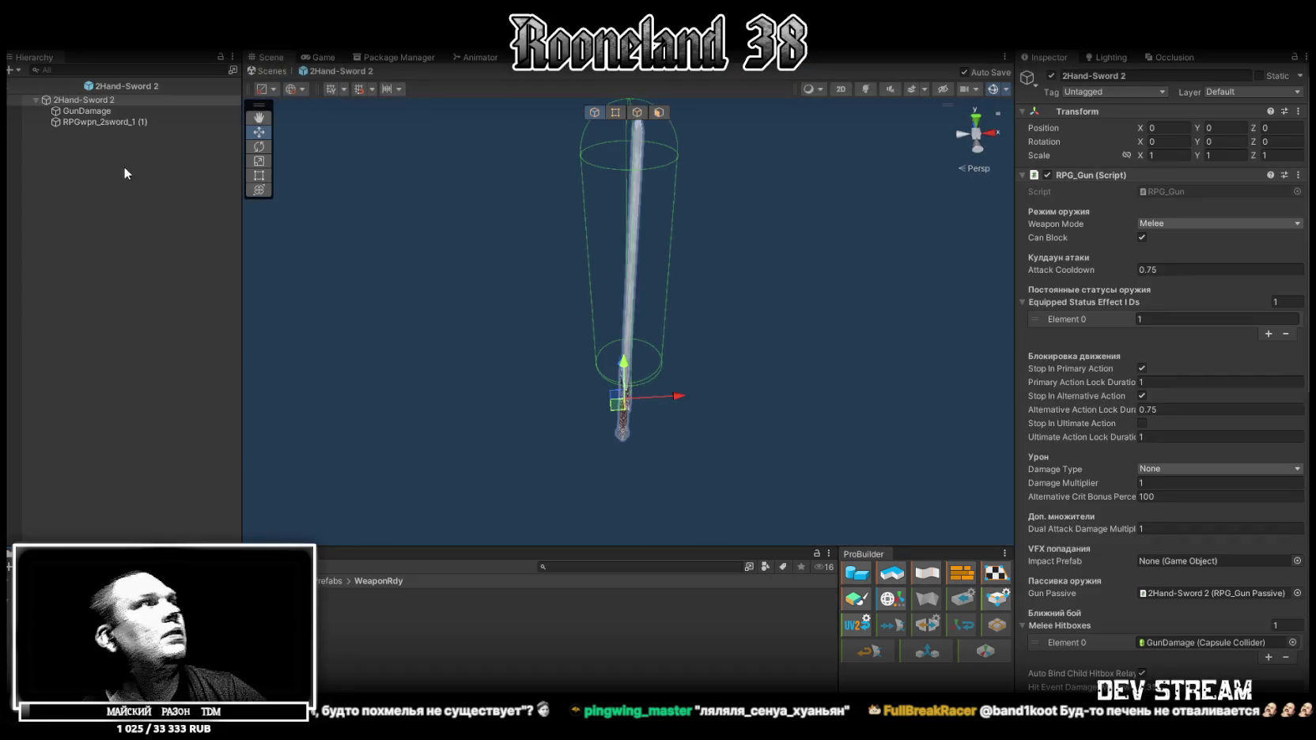
Rename the sword's model child object to RPGwpn_2sword_2.
{"action": "left_click", "coordinate": [115, 122]}
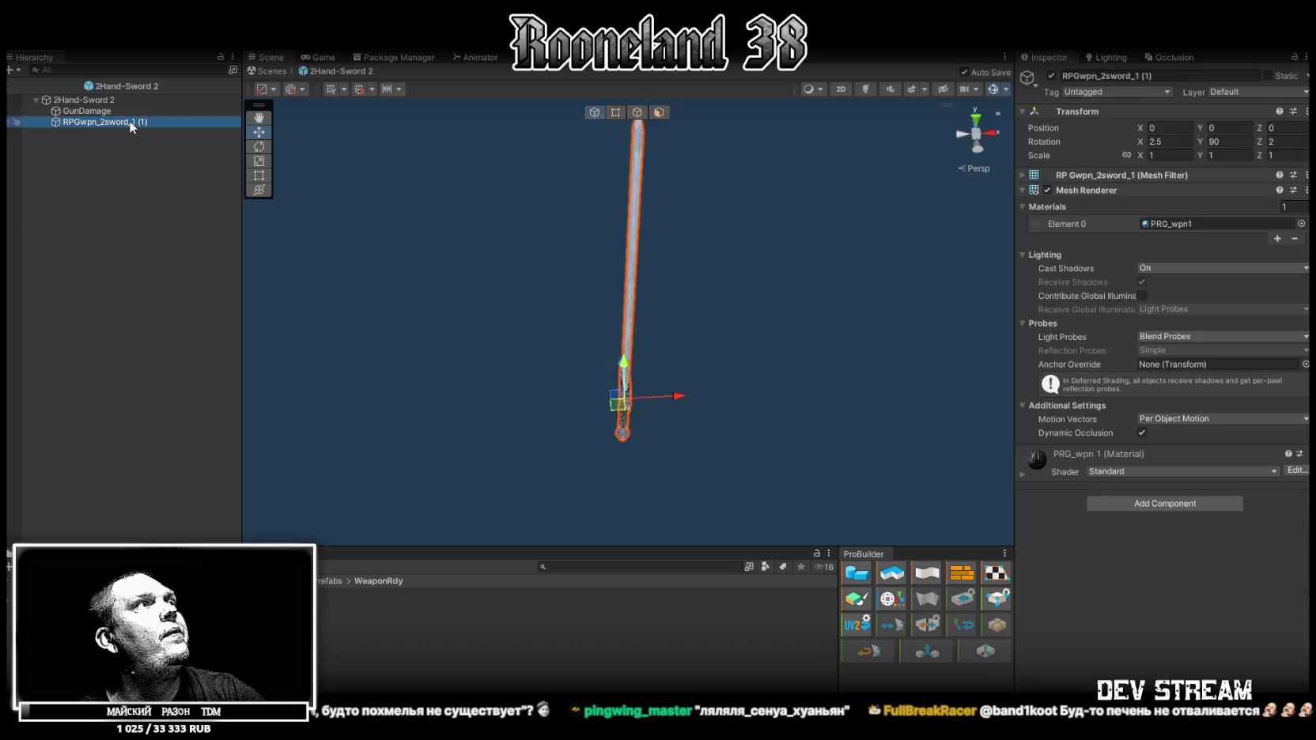
{"action": "left_click", "coordinate": [132, 120]}
{"action": "left_click", "coordinate": [136, 122]}
{"action": "key", "text": "BackSpace"}
{"action": "type", "text": "2"}
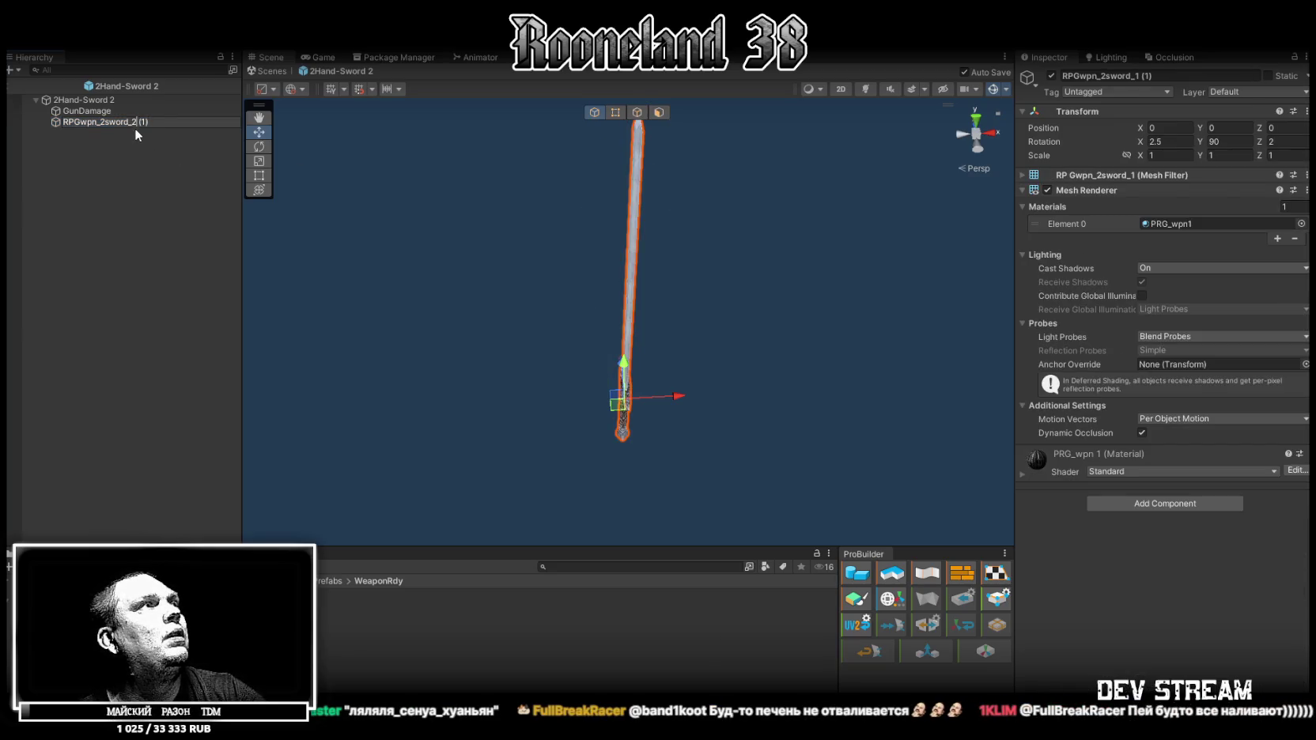
{"action": "left_click", "coordinate": [131, 167]}
{"action": "left_click", "coordinate": [139, 121]}
{"action": "left_click", "coordinate": [140, 121]}
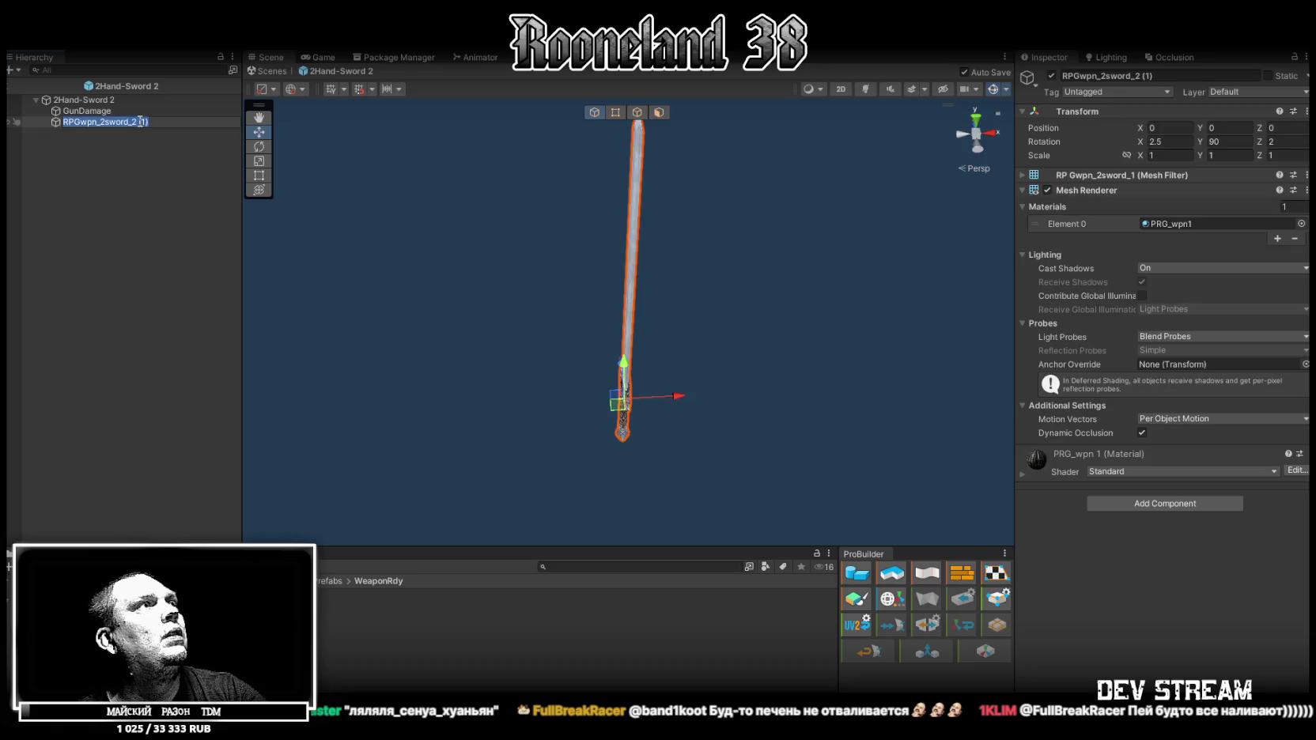
{"action": "key", "text": "Return"}
{"action": "key", "text": "BackSpace"}
{"action": "key", "text": "BackSpace"}
{"action": "key", "text": "Return"}
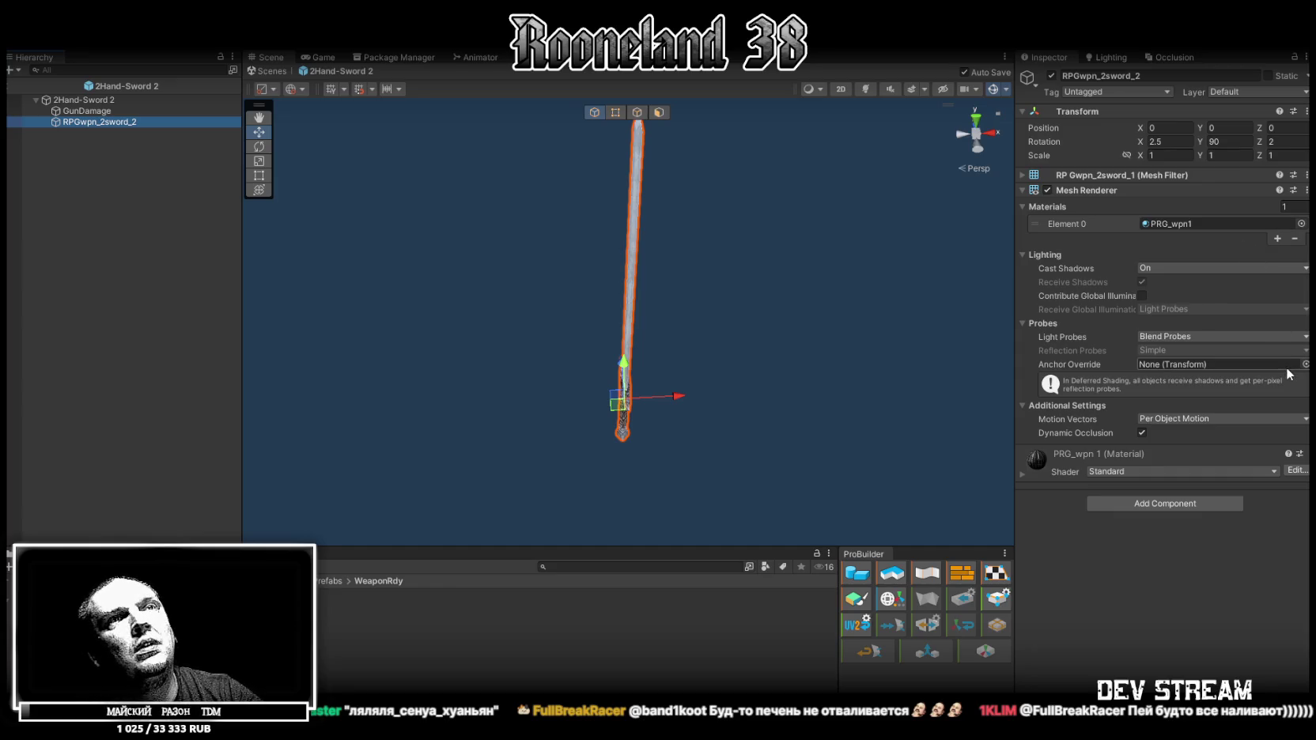
Assign the RPGwpn_2sword_2 mesh in the Mesh Filter and orbit to check the new blade.
{"action": "left_click", "coordinate": [1024, 176]}
{"action": "left_click", "coordinate": [1306, 192]}
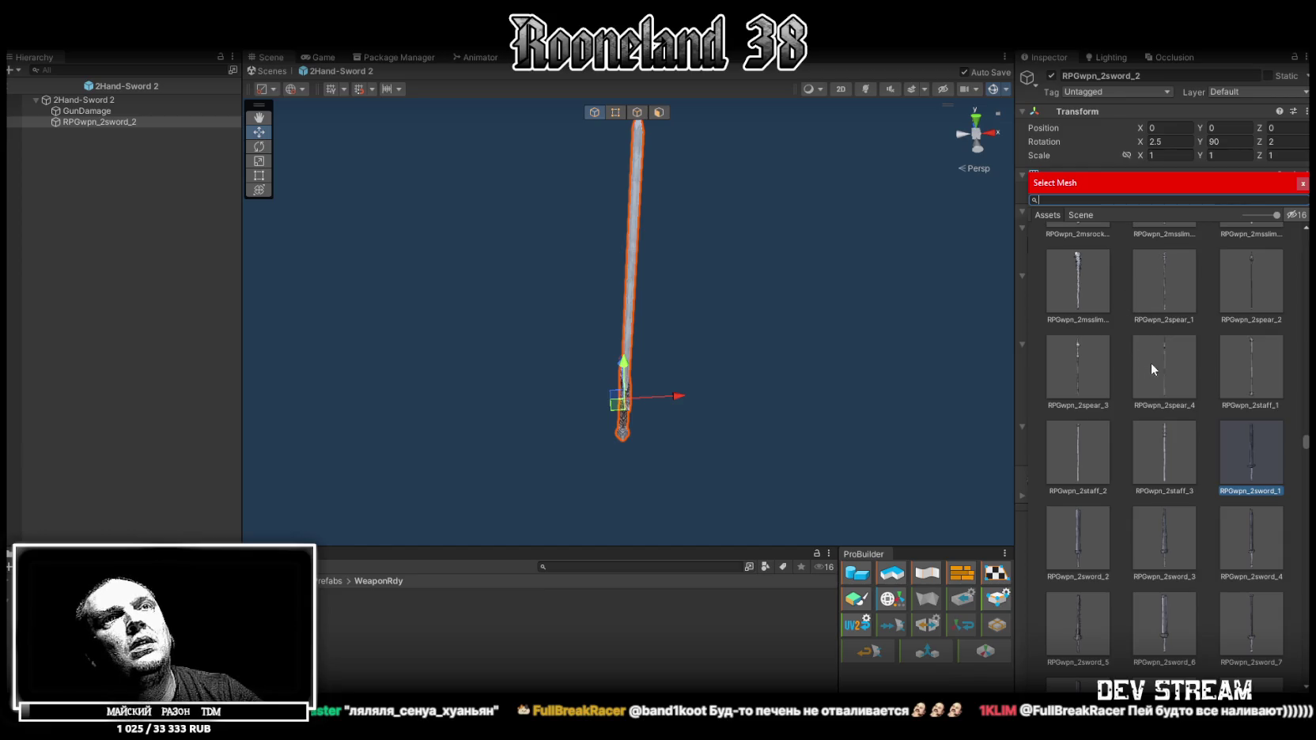
{"action": "left_click", "coordinate": [1074, 540]}
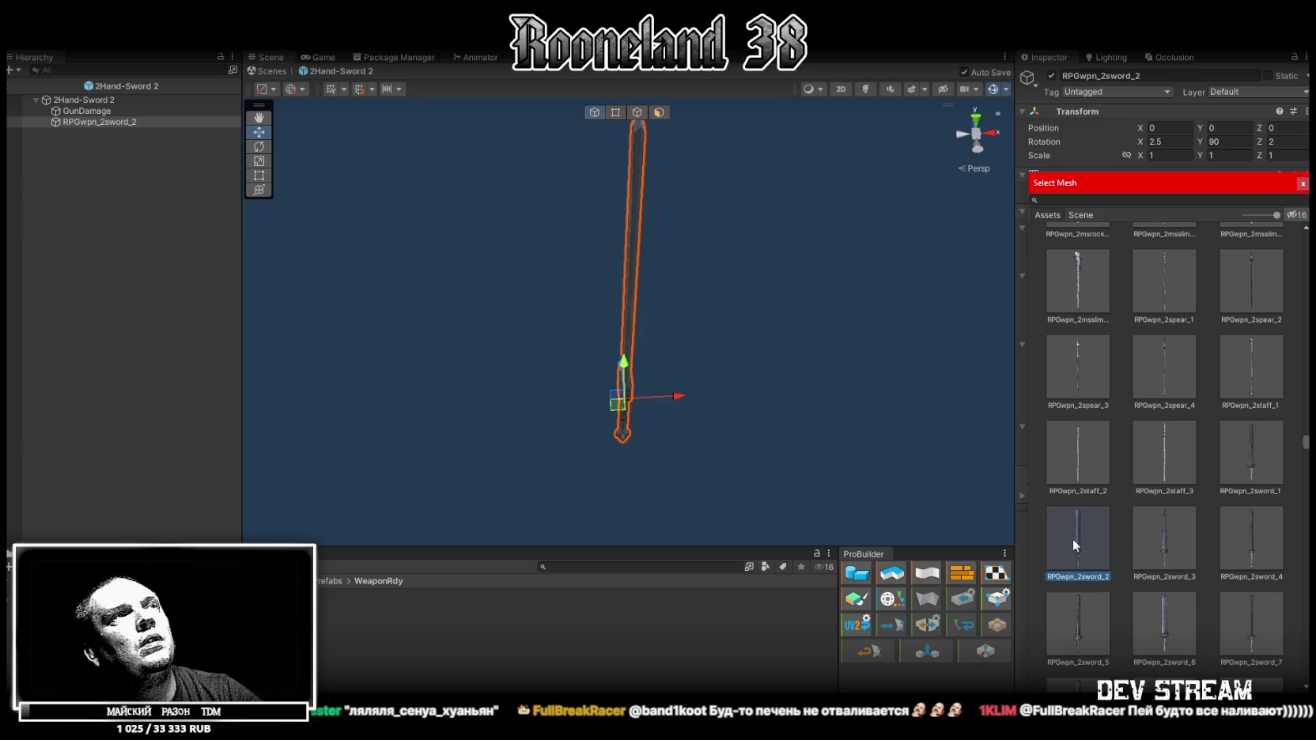
{"action": "double_click", "coordinate": [1077, 539]}
{"action": "mouse_move", "coordinate": [849, 382]}
{"action": "left_mouse_down"}
{"action": "mouse_move", "coordinate": [679, 300]}
{"action": "mouse_move", "coordinate": [549, 293]}
{"action": "mouse_move", "coordinate": [532, 271]}
{"action": "mouse_move", "coordinate": [599, 279]}
{"action": "left_mouse_up"}
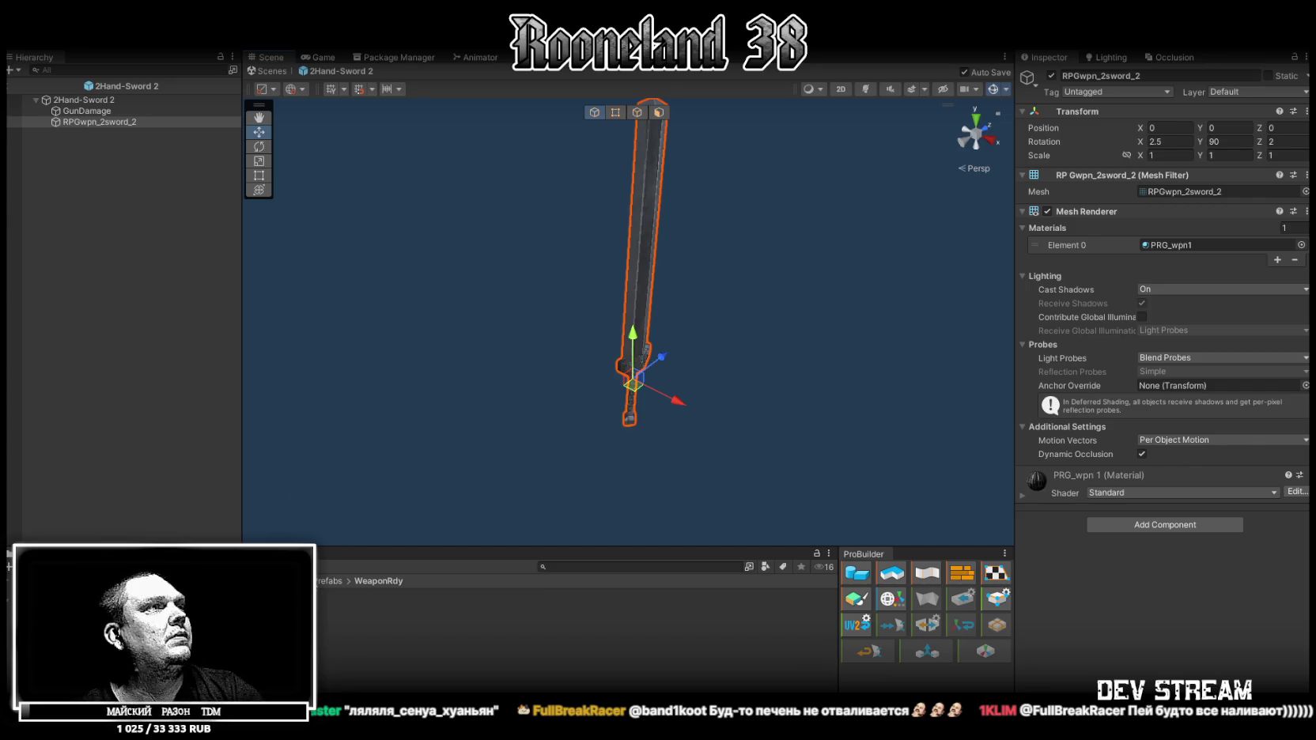
{"action": "left_click", "coordinate": [321, 594]}
Scroll through 2Hand-Sword 1's weapon settings, then open the Armor Database in GameDataBase.
{"action": "scroll", "coordinate": [1134, 341], "scroll_direction": "down", "scroll_amount": 5}
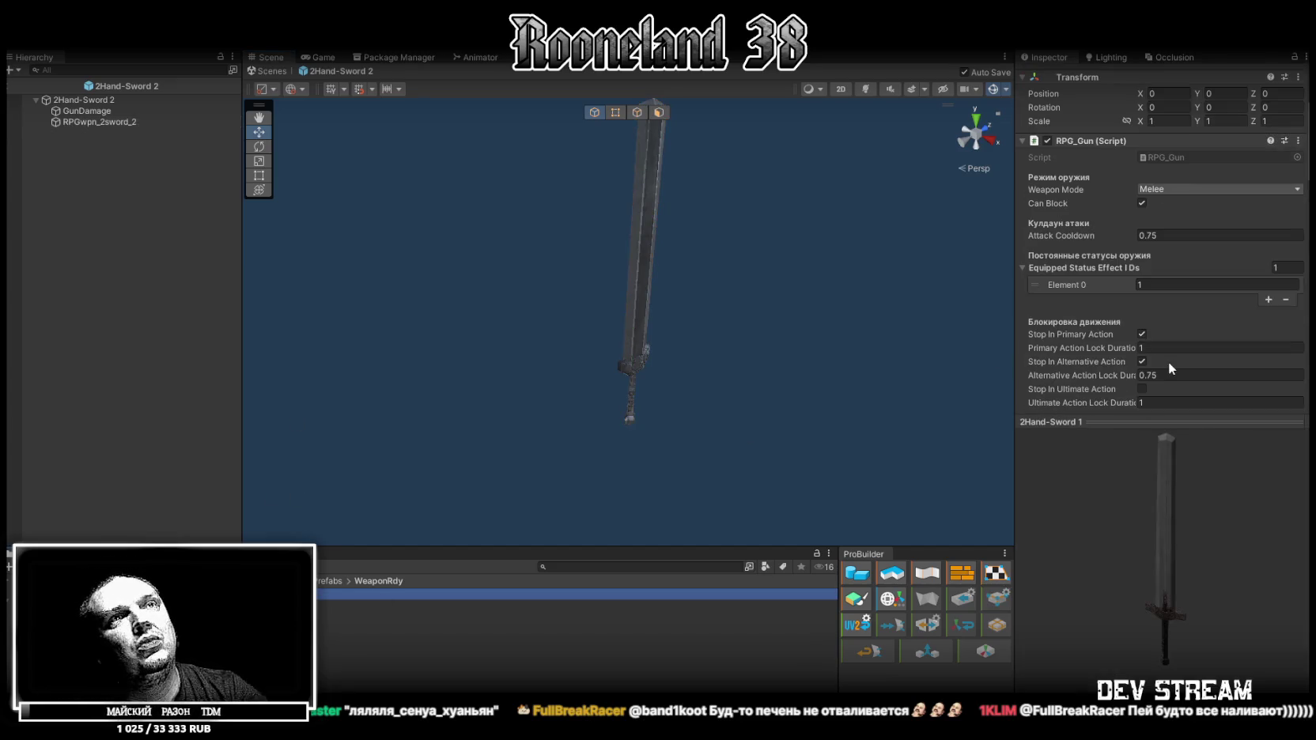
{"action": "scroll", "coordinate": [1183, 352], "scroll_direction": "down", "scroll_amount": 10}
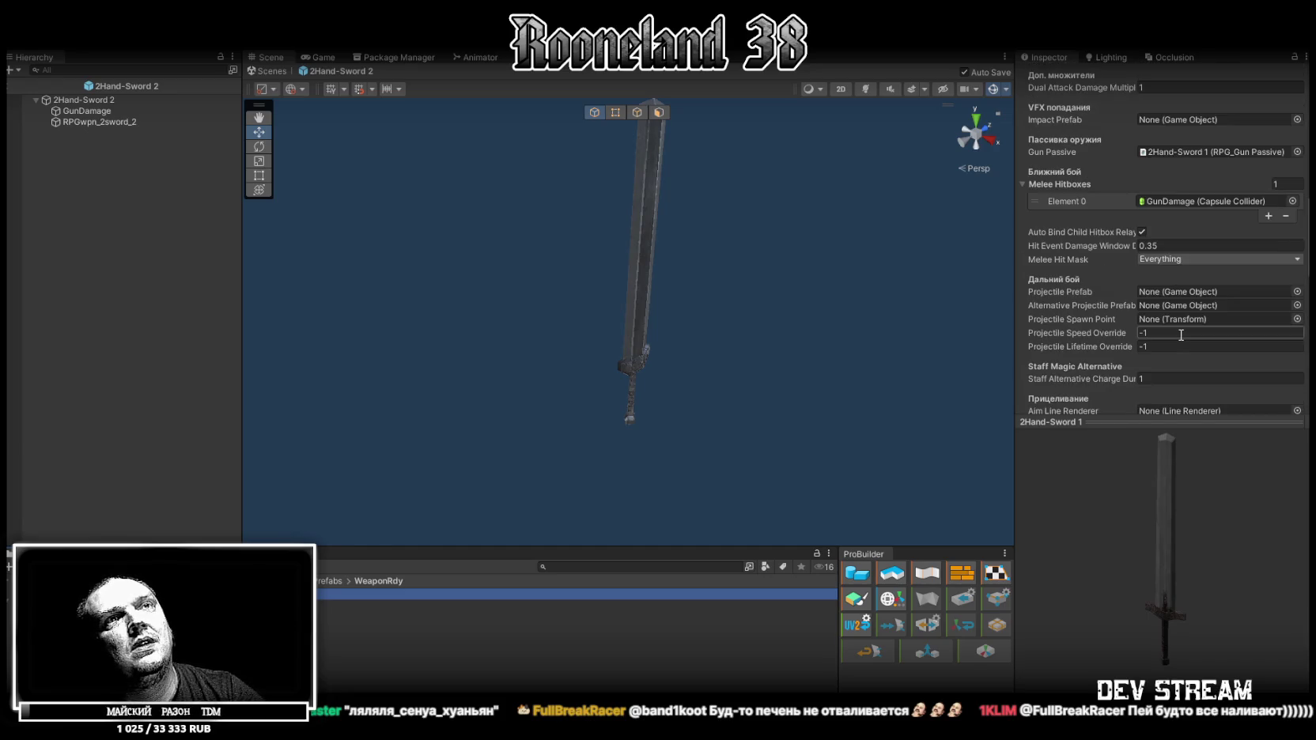
{"action": "scroll", "coordinate": [1179, 332], "scroll_direction": "down", "scroll_amount": 2}
{"action": "scroll", "coordinate": [1182, 332], "scroll_direction": "up", "scroll_amount": 15}
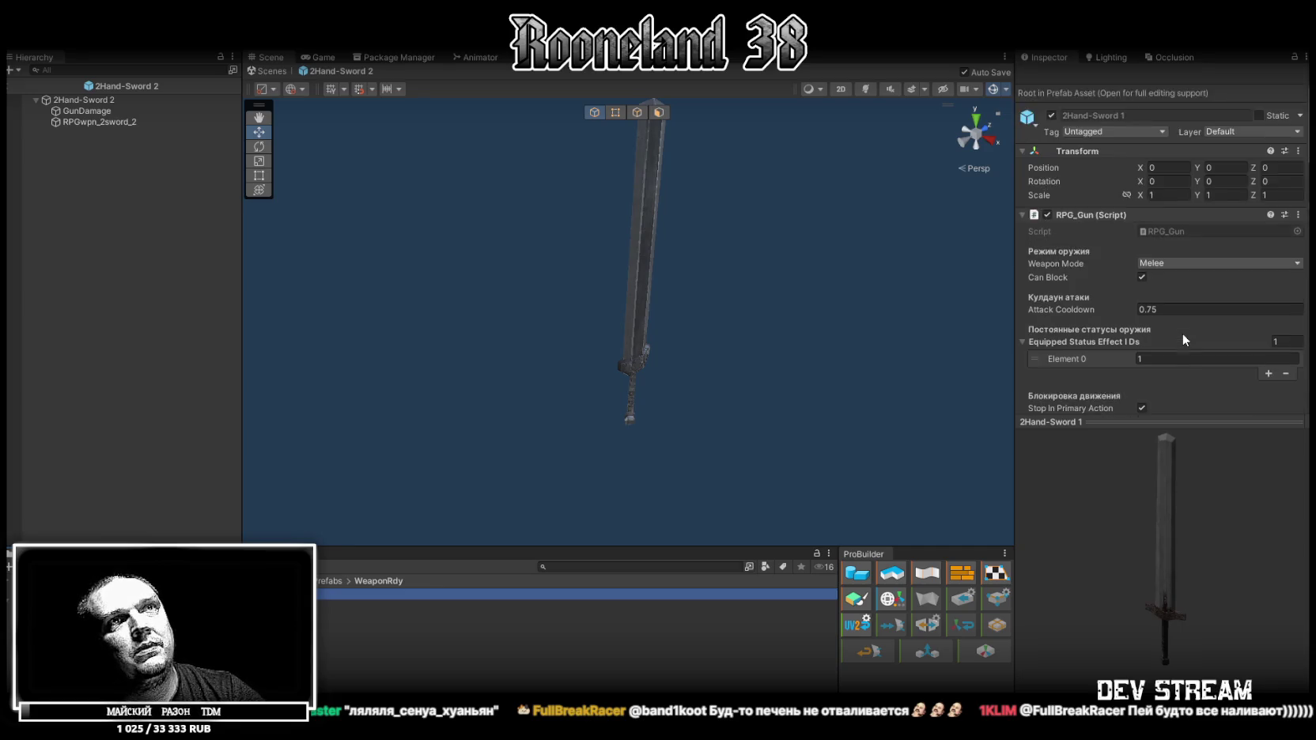
{"action": "scroll", "coordinate": [1183, 333], "scroll_direction": "down", "scroll_amount": 3}
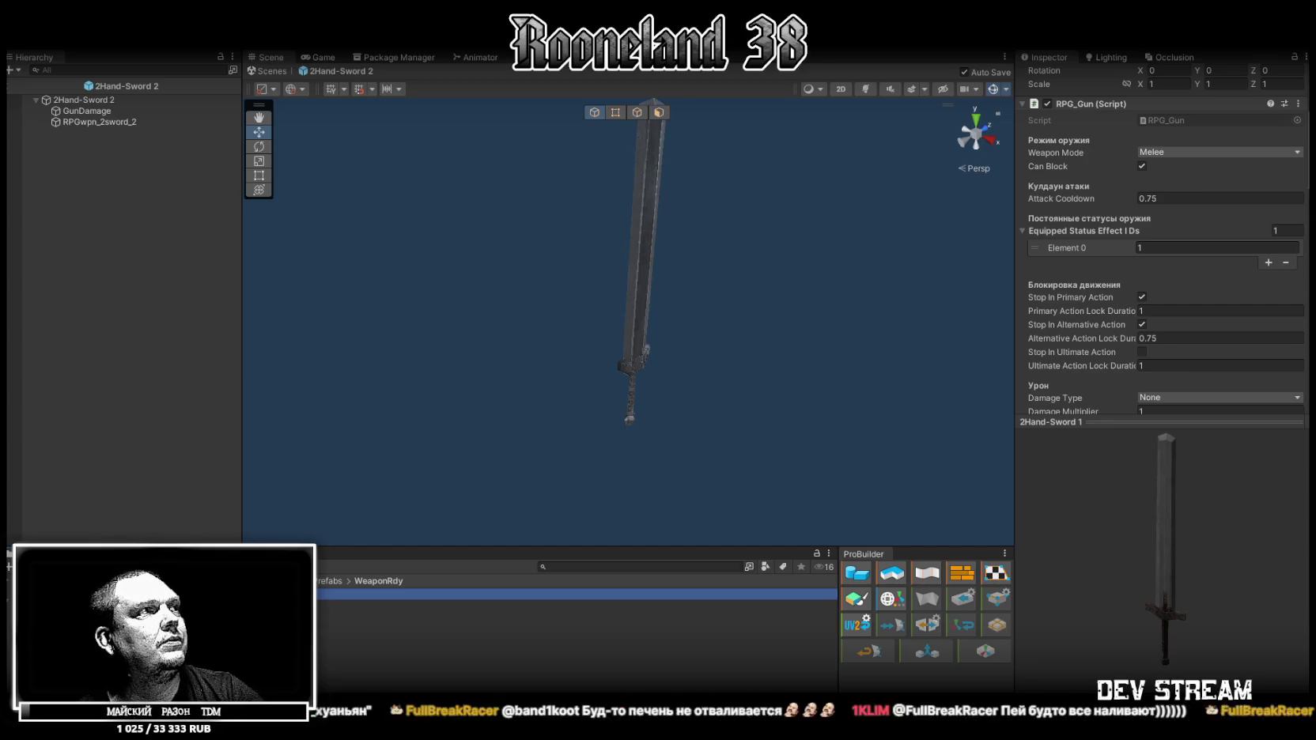
{"action": "left_click", "coordinate": [336, 615]}
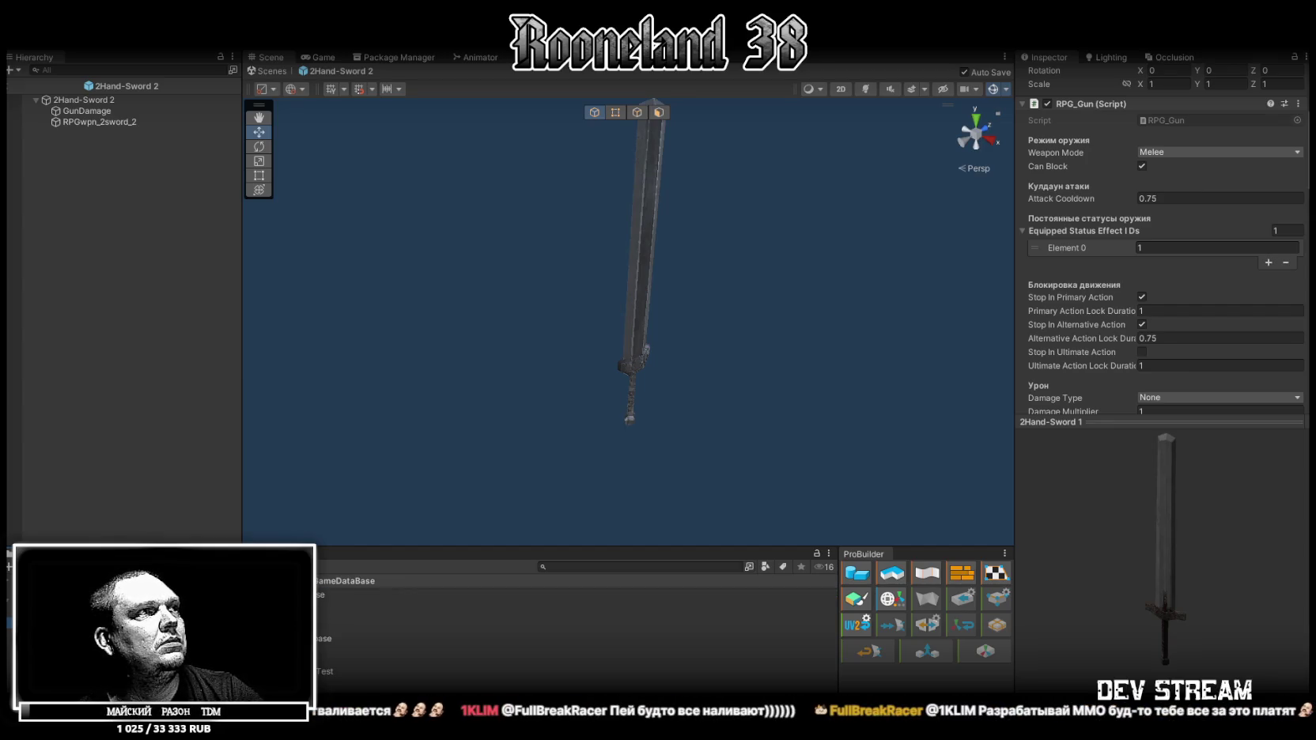
{"action": "left_click", "coordinate": [340, 604]}
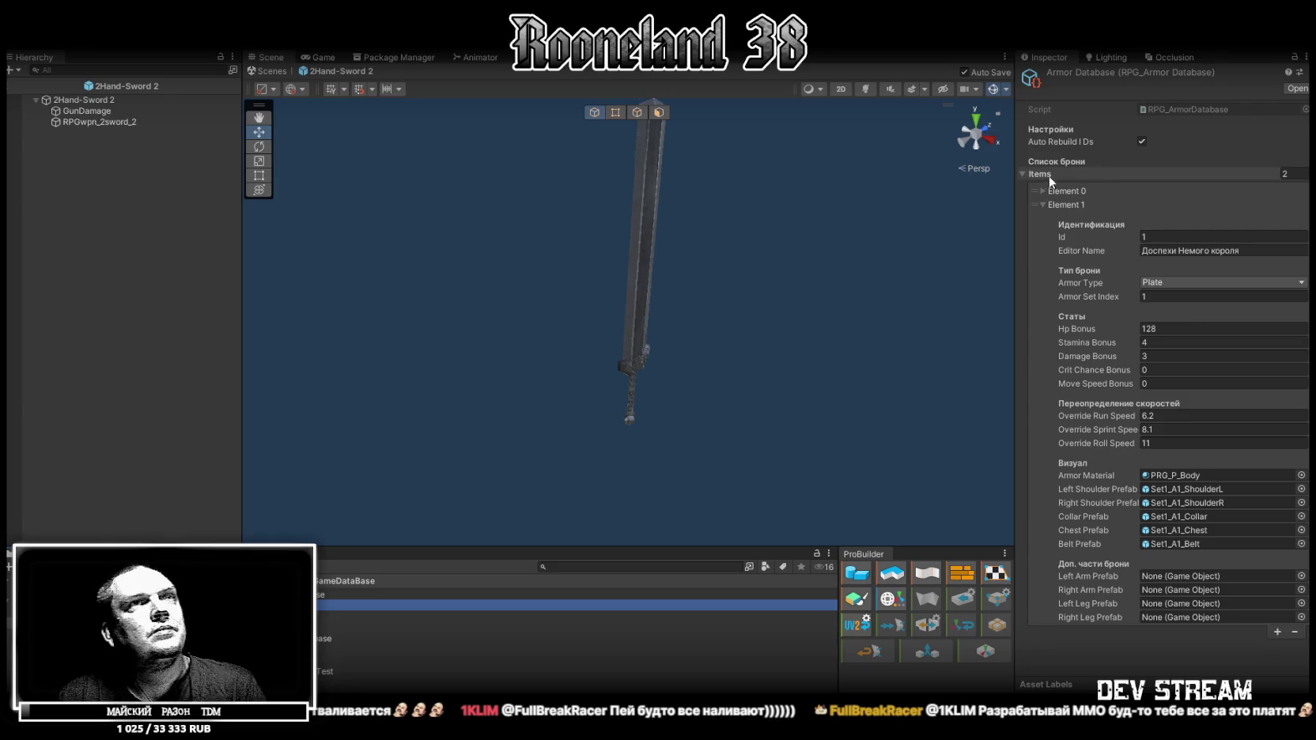
Open the Weapon Database and set the Арталинор weapon's Damage Bonus and Stamina Restore to 40.
{"action": "left_click", "coordinate": [1020, 174]}
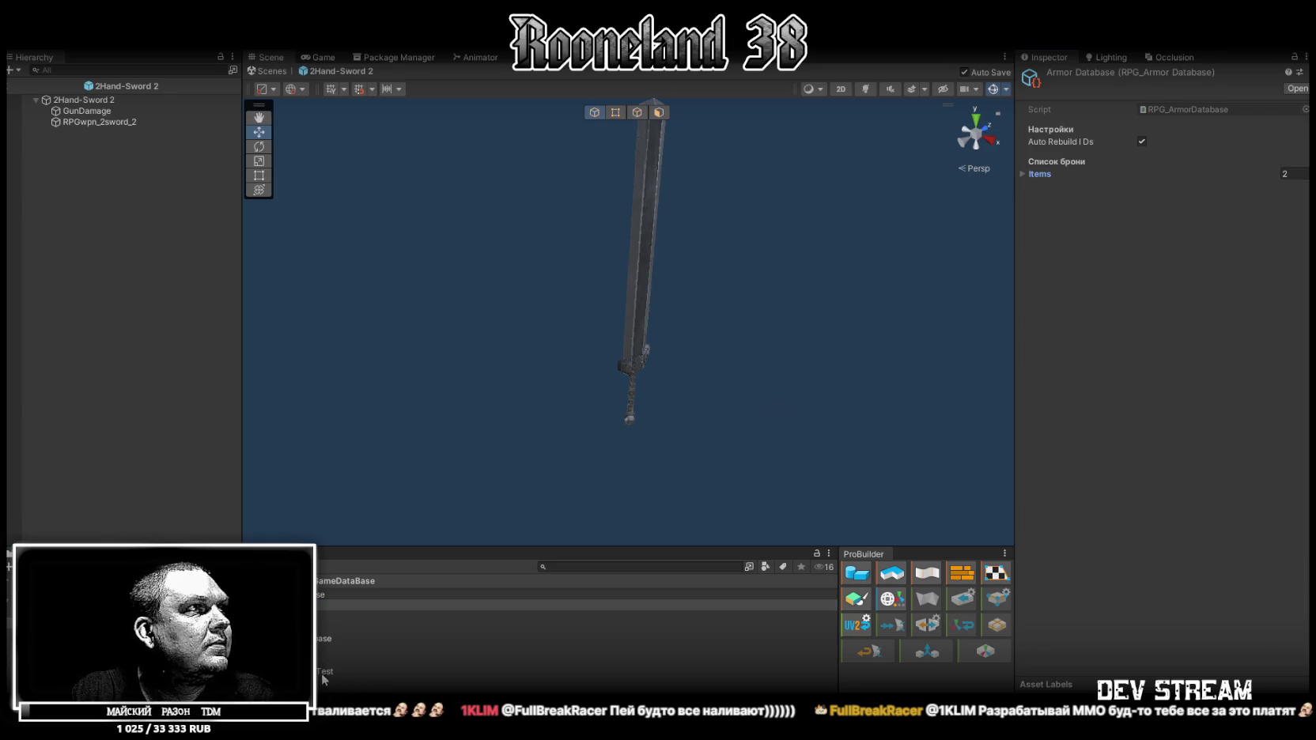
{"action": "left_click", "coordinate": [356, 660]}
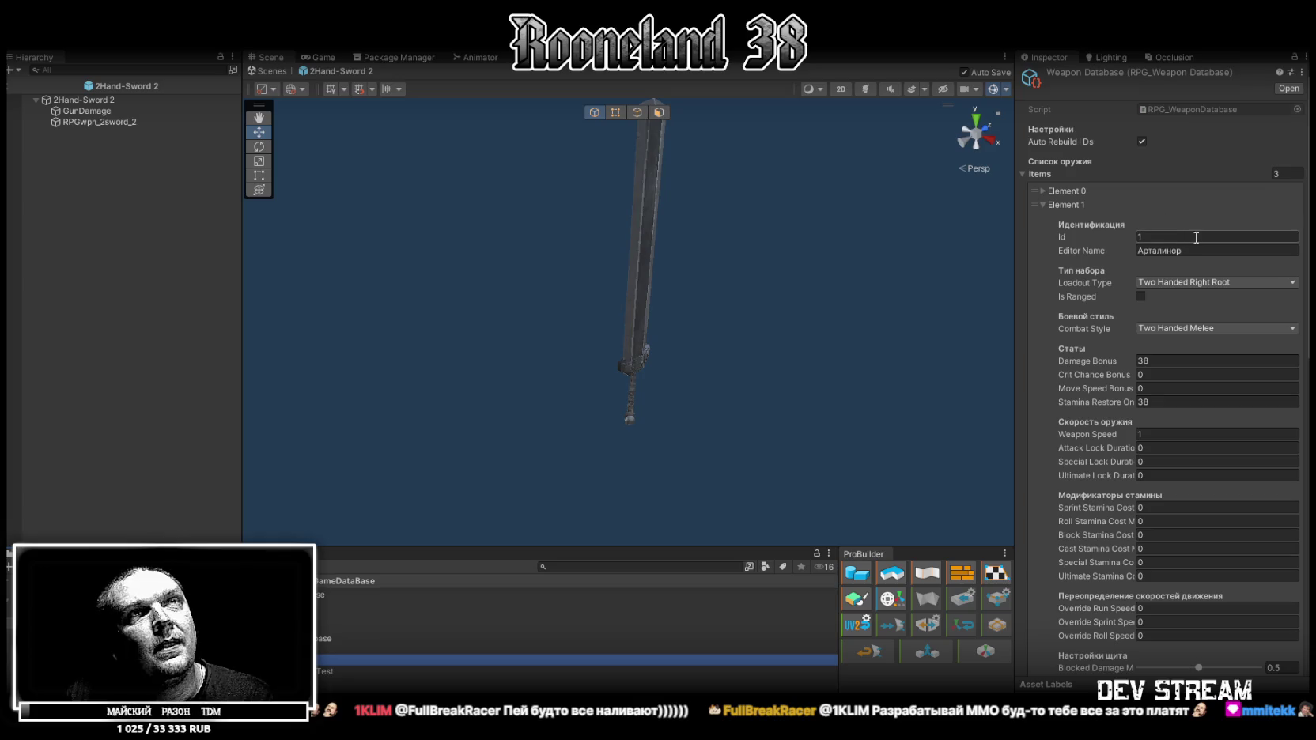
{"action": "scroll", "coordinate": [1187, 326], "scroll_direction": "down", "scroll_amount": 2}
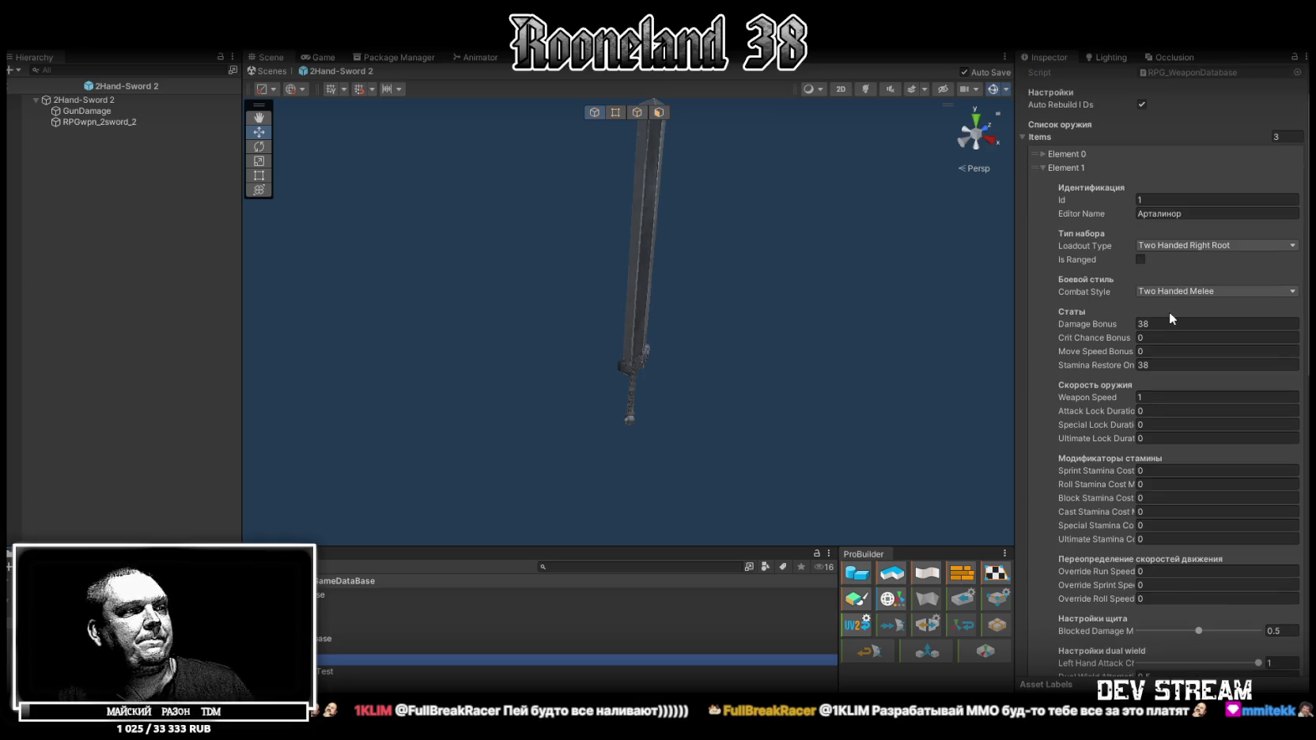
{"action": "left_click", "coordinate": [1176, 322]}
{"action": "type", "text": "40"}
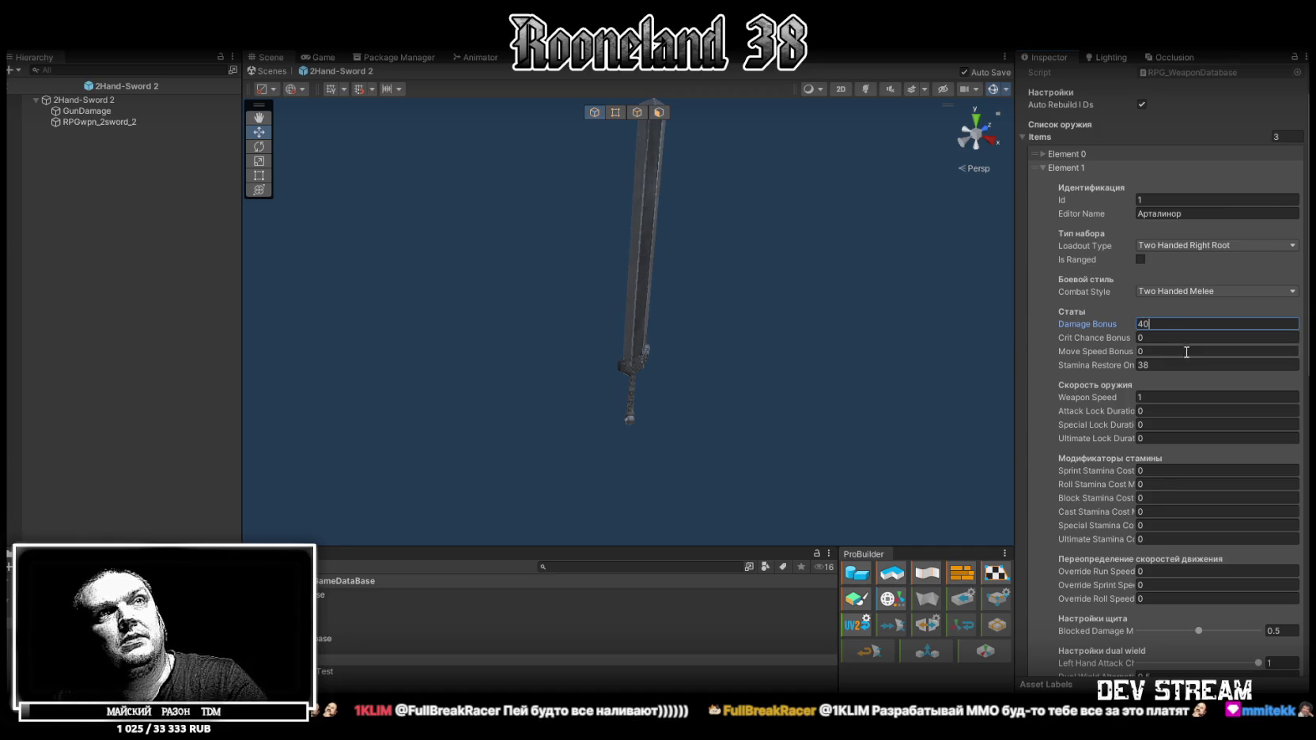
{"action": "left_click", "coordinate": [1166, 365]}
{"action": "type", "text": "40"}
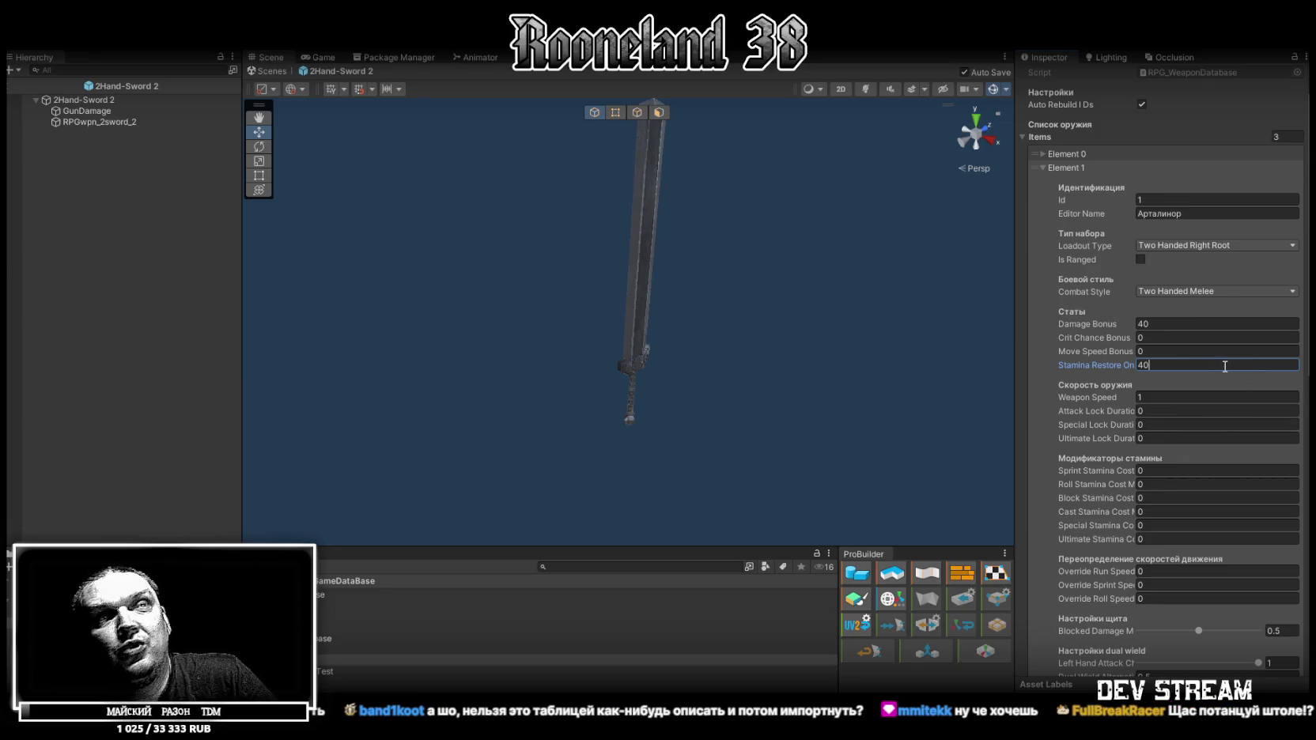
Review the Арталинор entry down to its last primary attack trigger number.
{"action": "scroll", "coordinate": [1192, 376], "scroll_direction": "down", "scroll_amount": 7}
{"action": "scroll", "coordinate": [1172, 356], "scroll_direction": "up", "scroll_amount": 8}
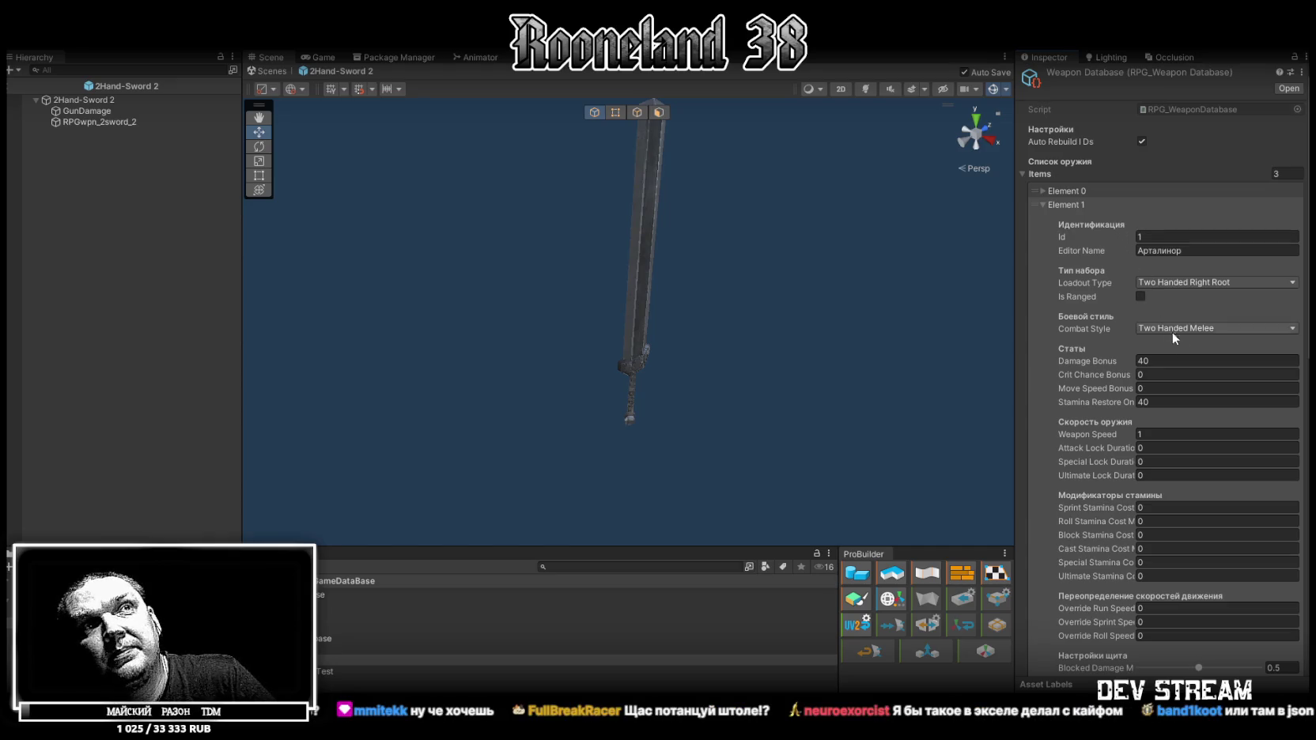
{"action": "scroll", "coordinate": [1170, 327], "scroll_direction": "down", "scroll_amount": 8}
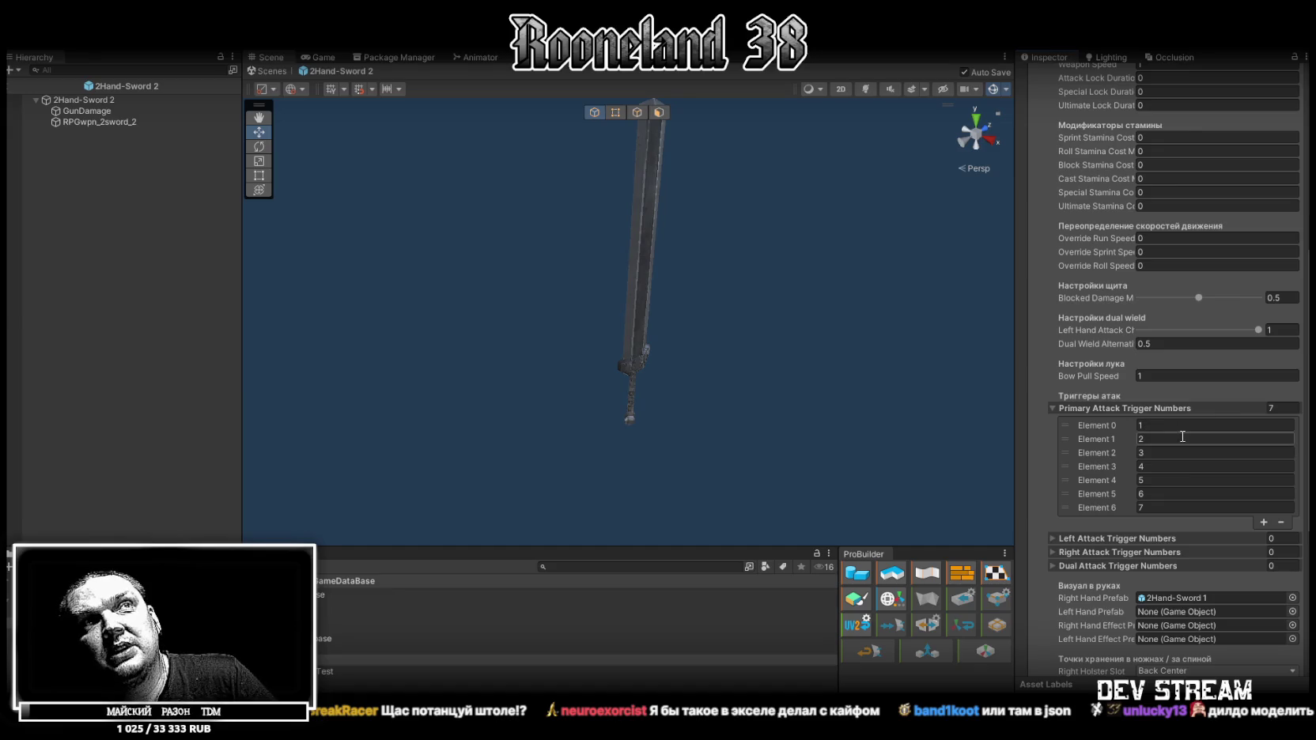
{"action": "scroll", "coordinate": [1195, 396], "scroll_direction": "down", "scroll_amount": 6}
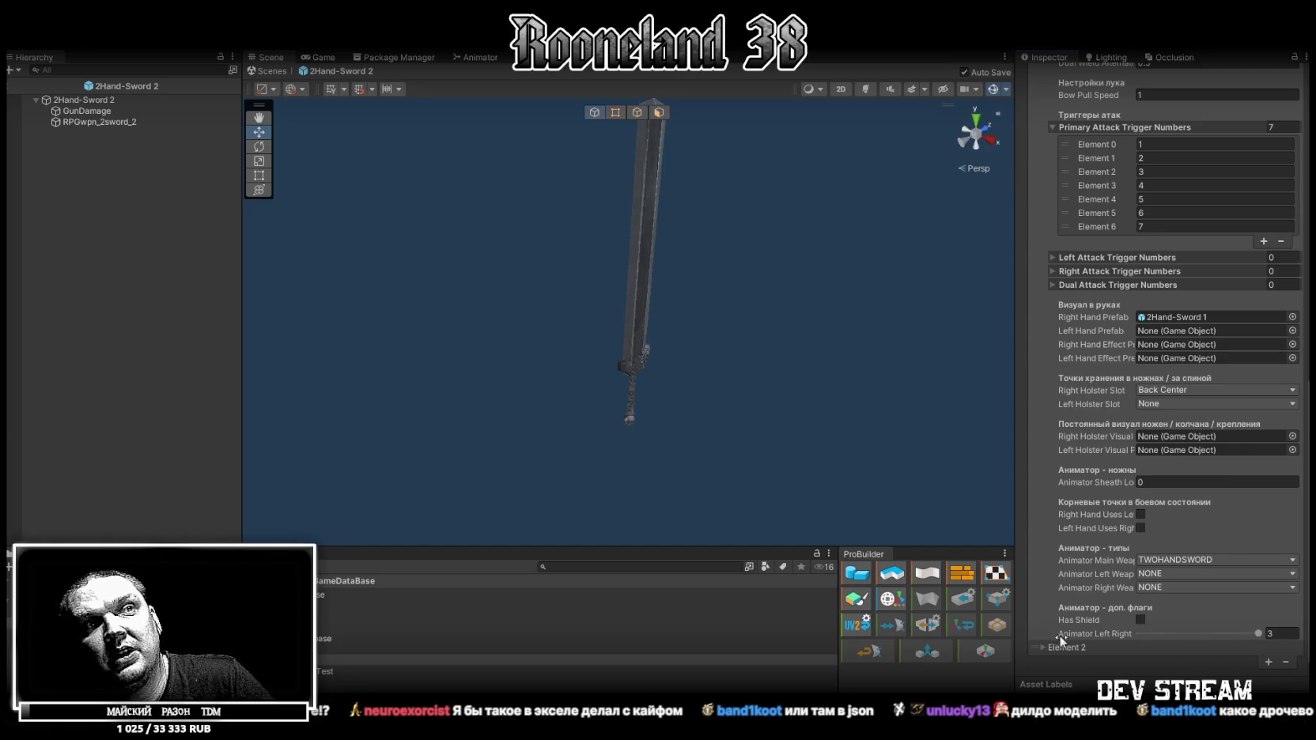
{"action": "scroll", "coordinate": [1183, 518], "scroll_direction": "up", "scroll_amount": 15}
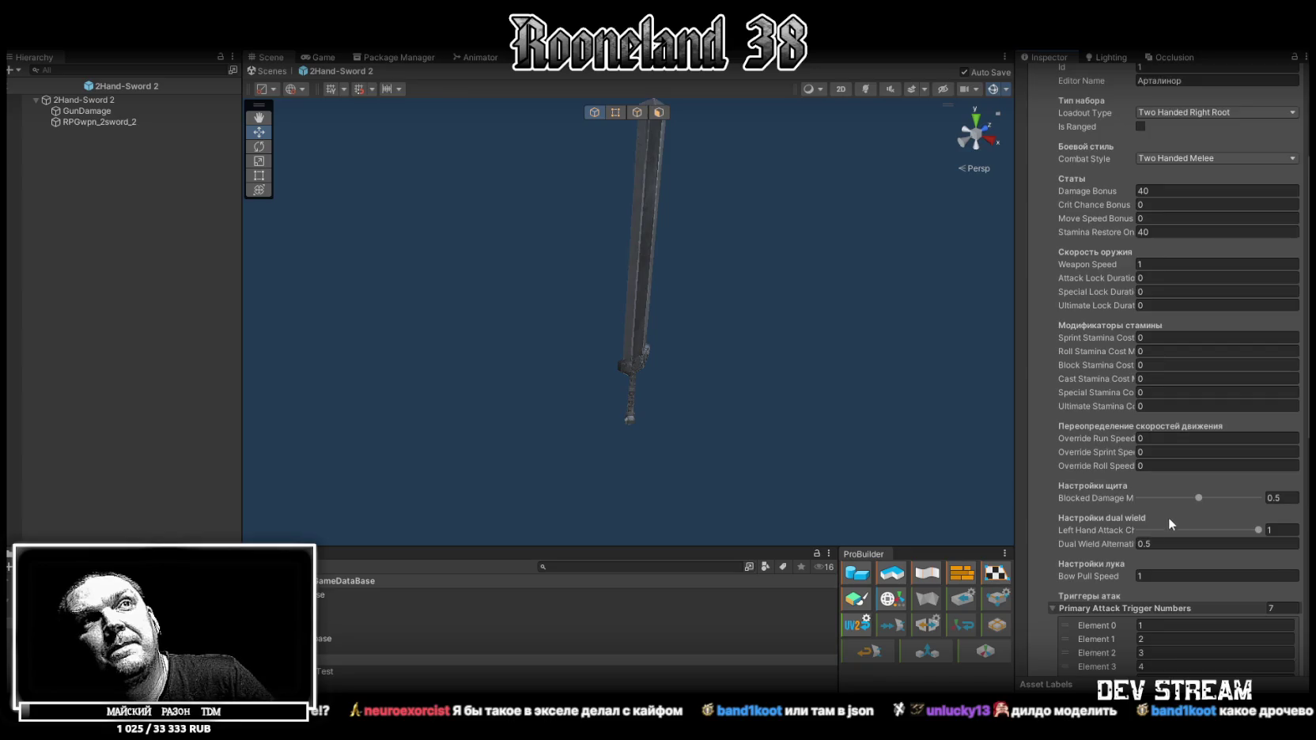
{"action": "scroll", "coordinate": [1172, 499], "scroll_direction": "down", "scroll_amount": 1}
{"action": "scroll", "coordinate": [1172, 499], "scroll_direction": "down", "scroll_amount": 10}
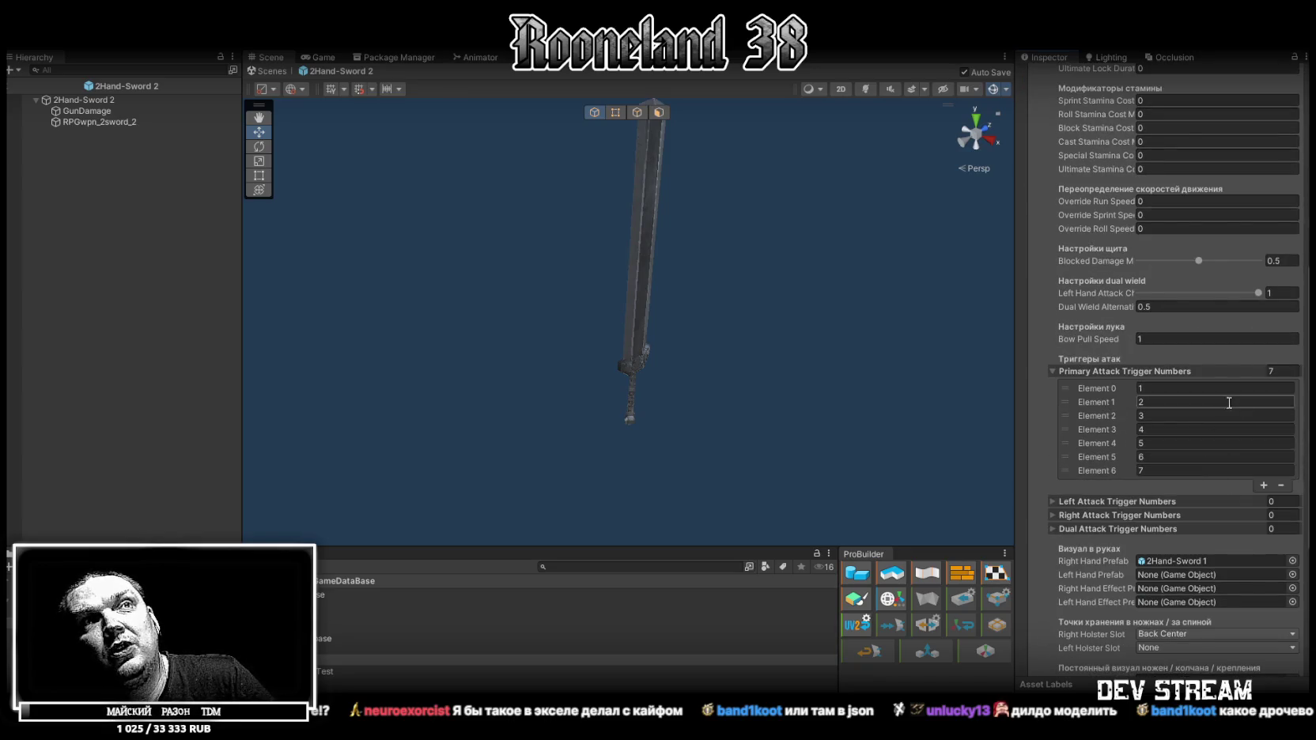
{"action": "left_click", "coordinate": [1090, 475]}
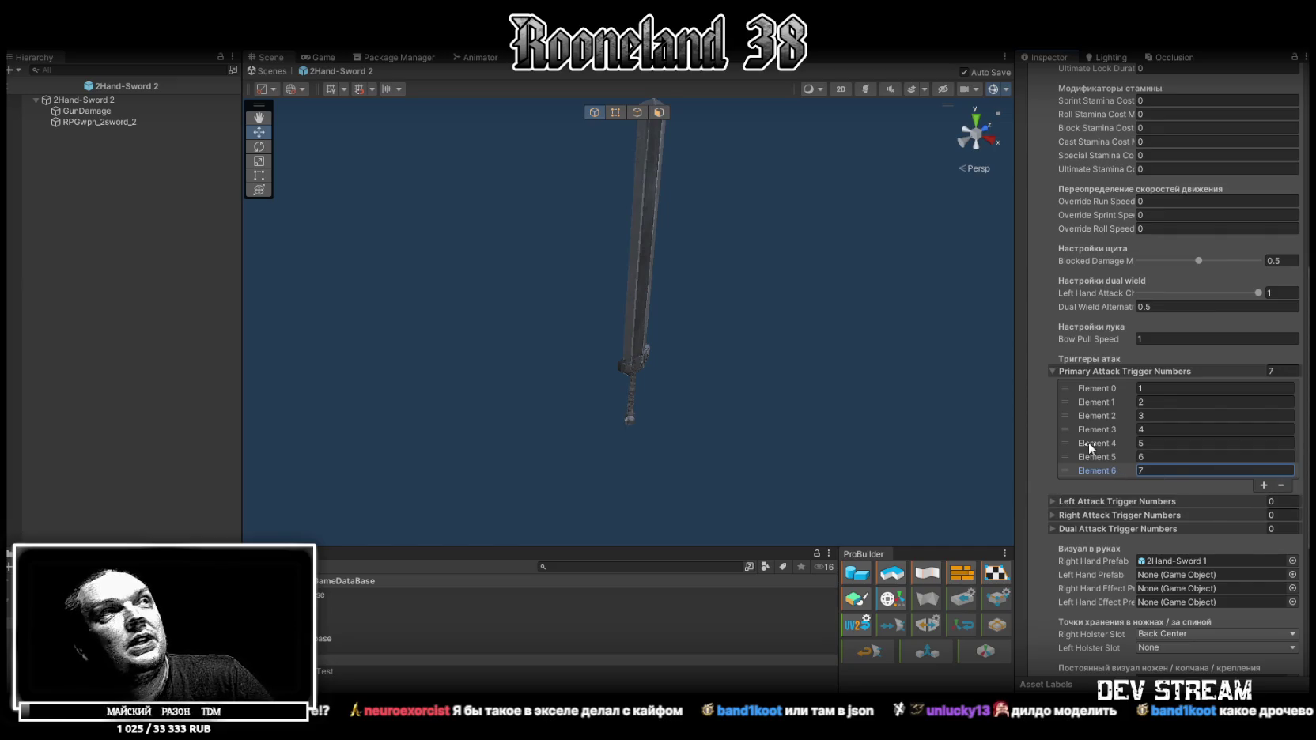
Return to the Test scene and show RPG-Character's animation state graph.
{"action": "left_click", "coordinate": [266, 71]}
{"action": "left_click_drag", "start_coordinate": [507, 285], "coordinate": [517, 257]}
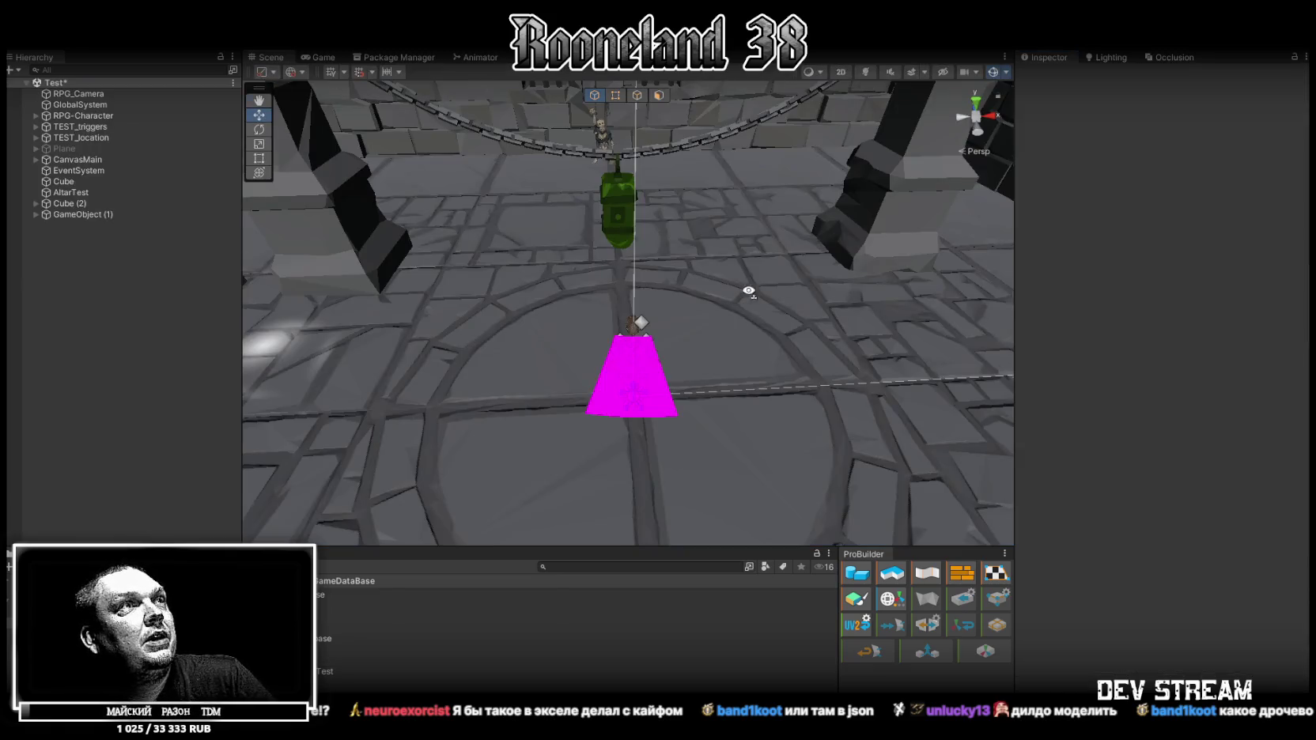
{"action": "left_click", "coordinate": [517, 258]}
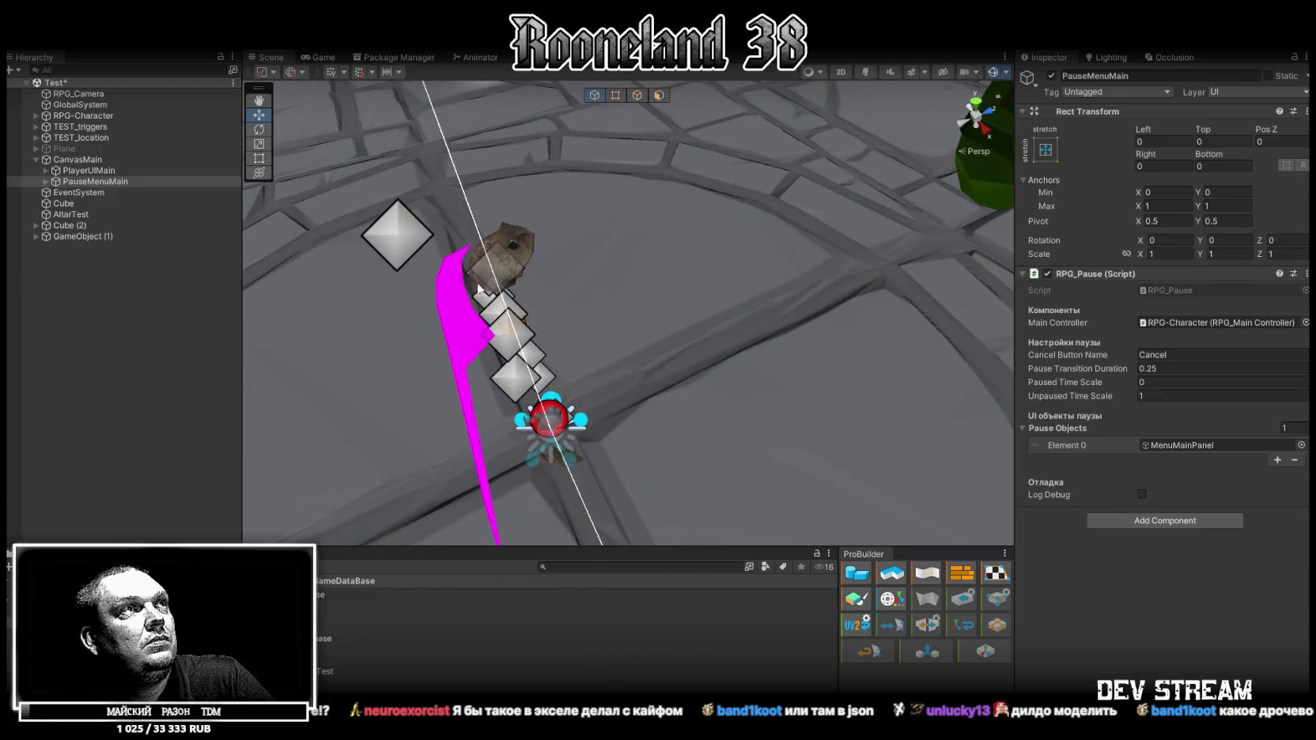
{"action": "key", "text": "f"}
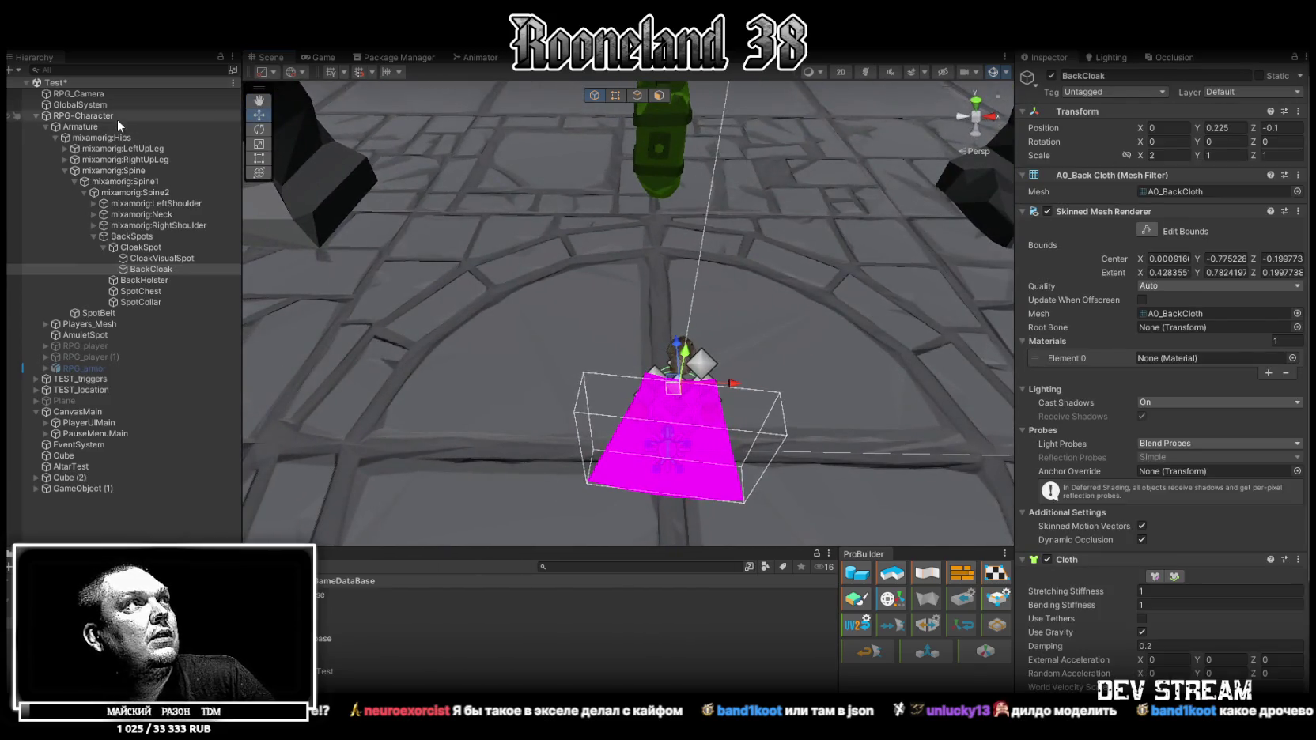
{"action": "left_click", "coordinate": [118, 116]}
{"action": "left_click", "coordinate": [477, 57]}
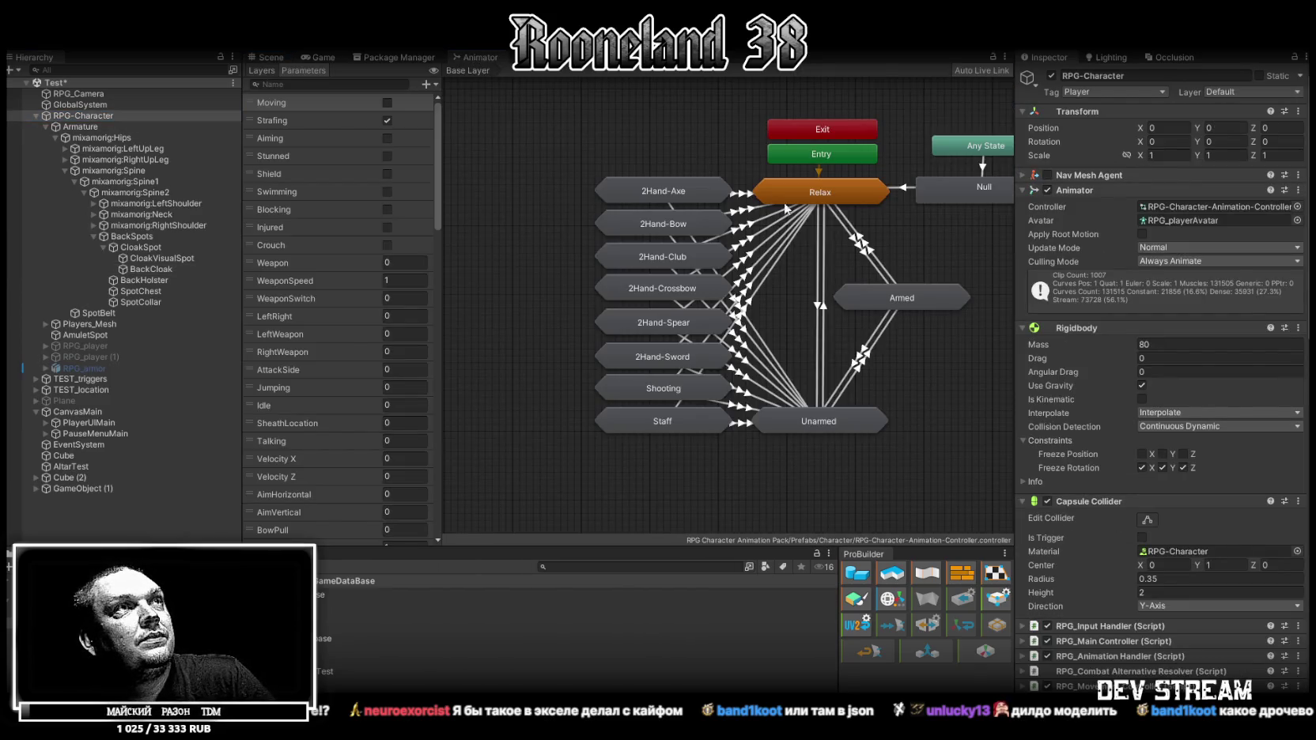
Open 2Hand-Sword-Attacks and preview the Any State to 2Hand-Sword-Attack-L1 transition.
{"action": "double_click", "coordinate": [641, 360]}
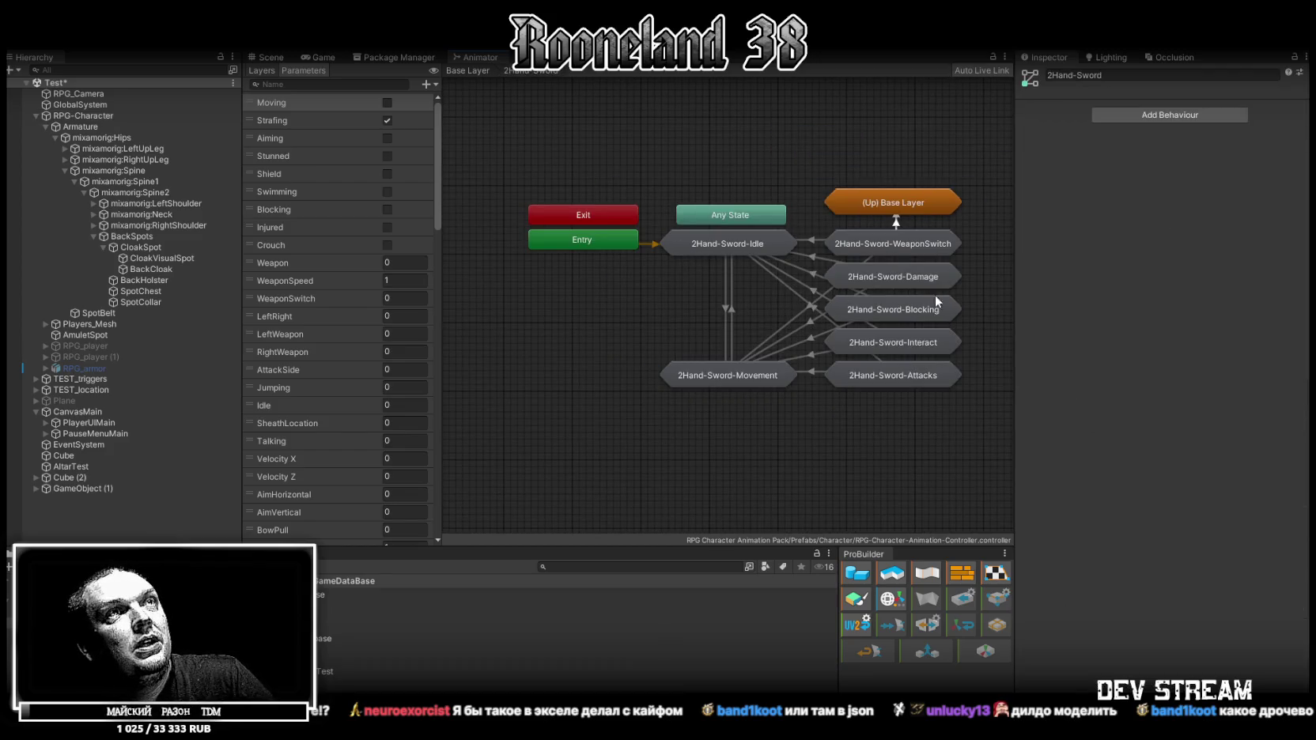
{"action": "double_click", "coordinate": [884, 374]}
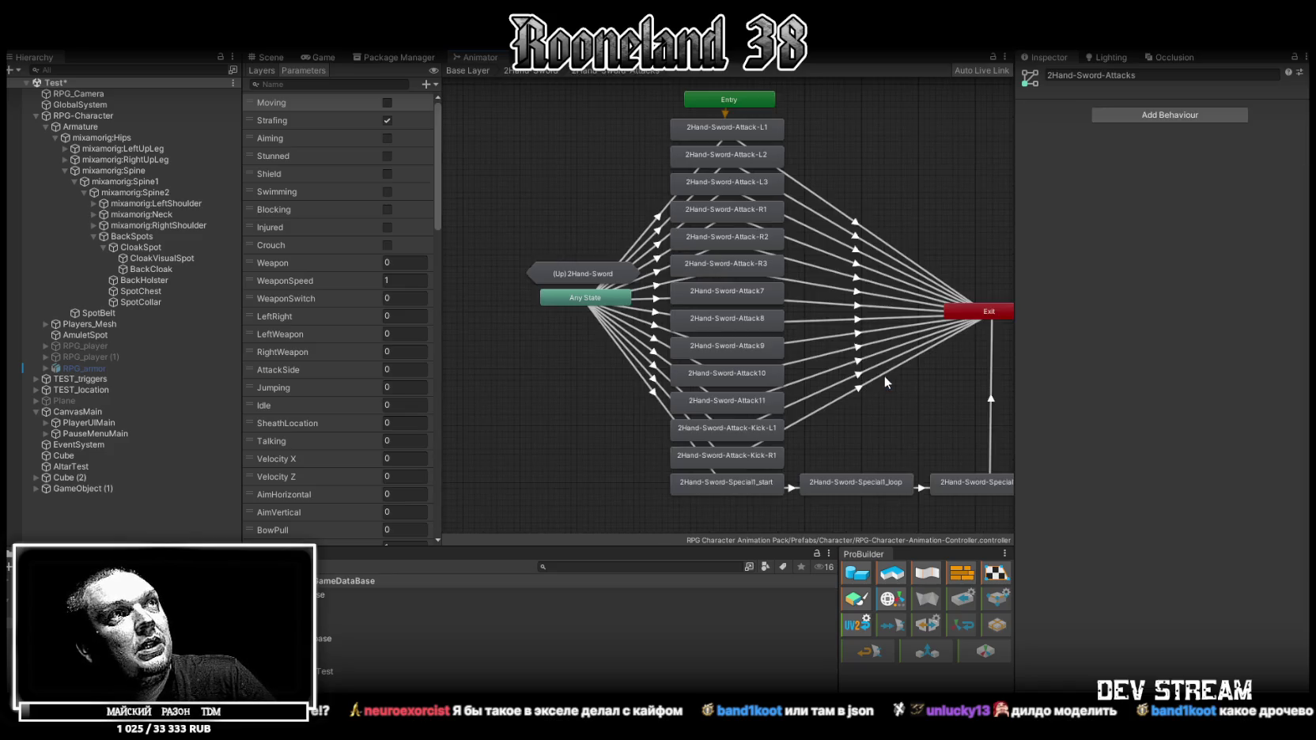
{"action": "left_click", "coordinate": [726, 137]}
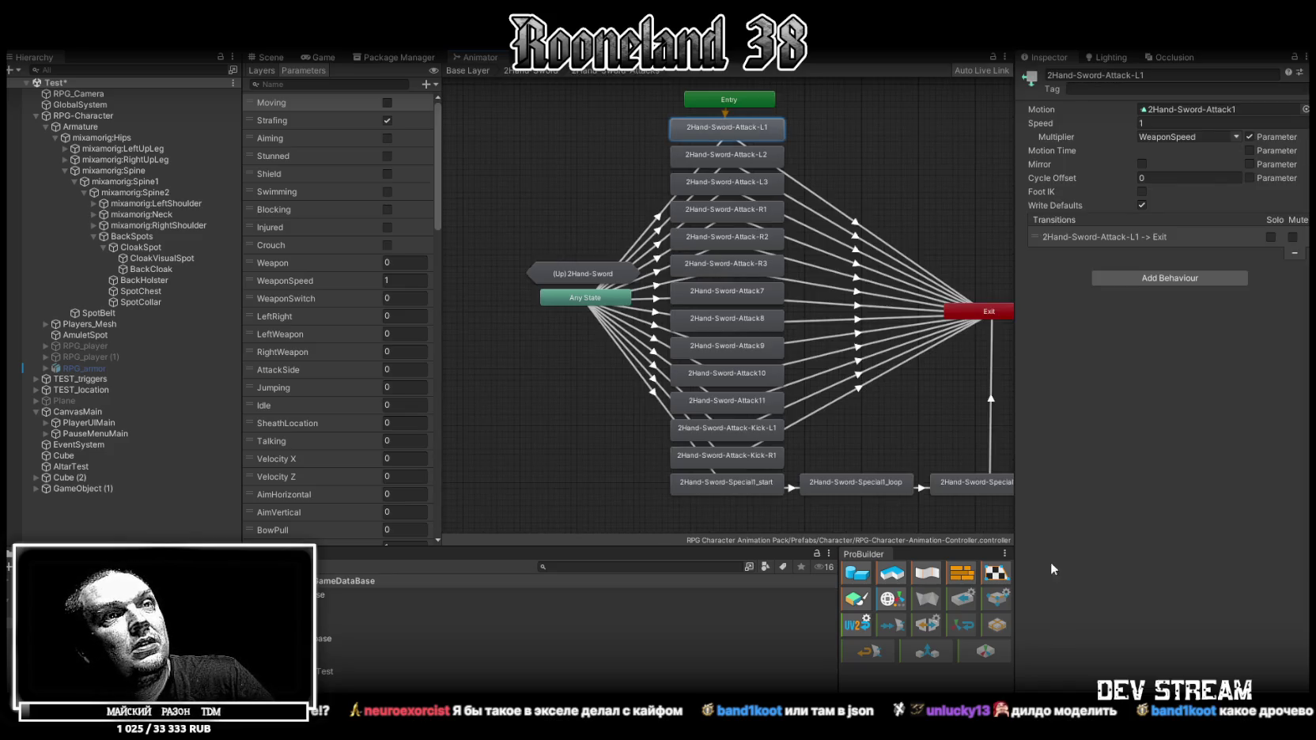
{"action": "left_click", "coordinate": [661, 220]}
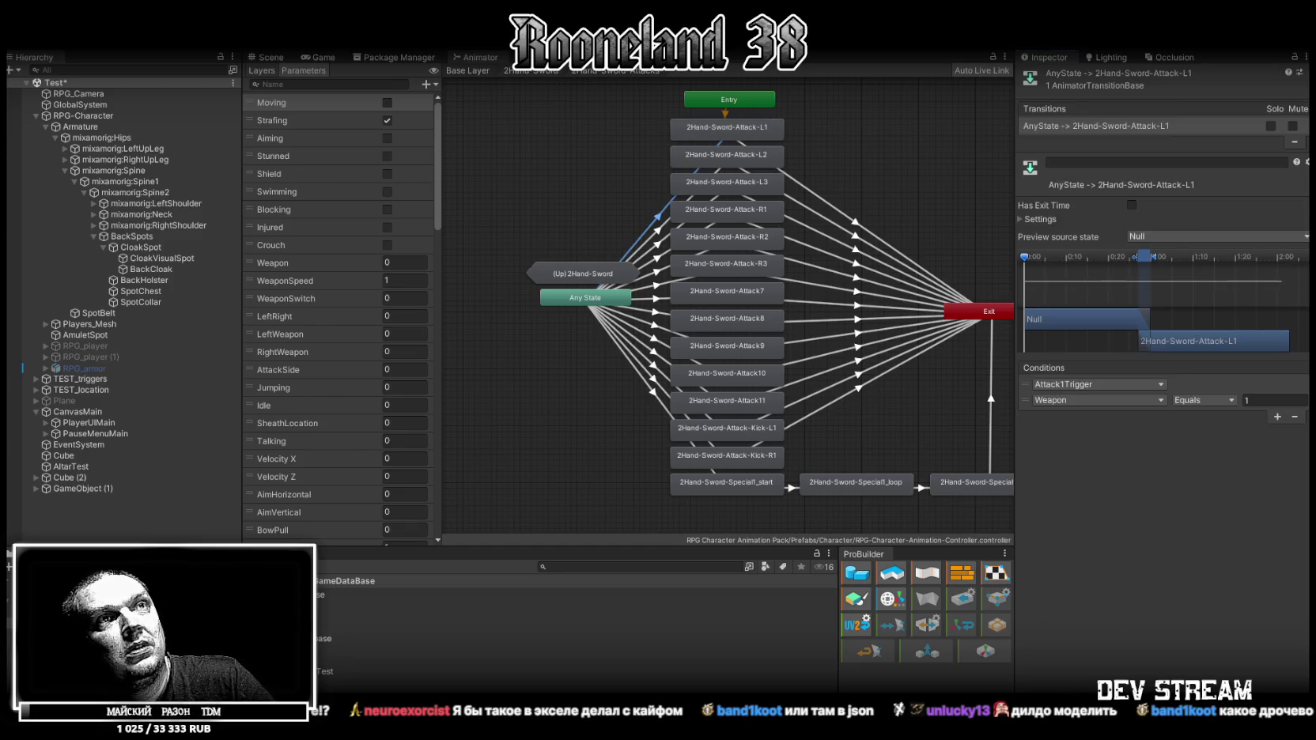
{"action": "left_click", "coordinate": [1022, 437]}
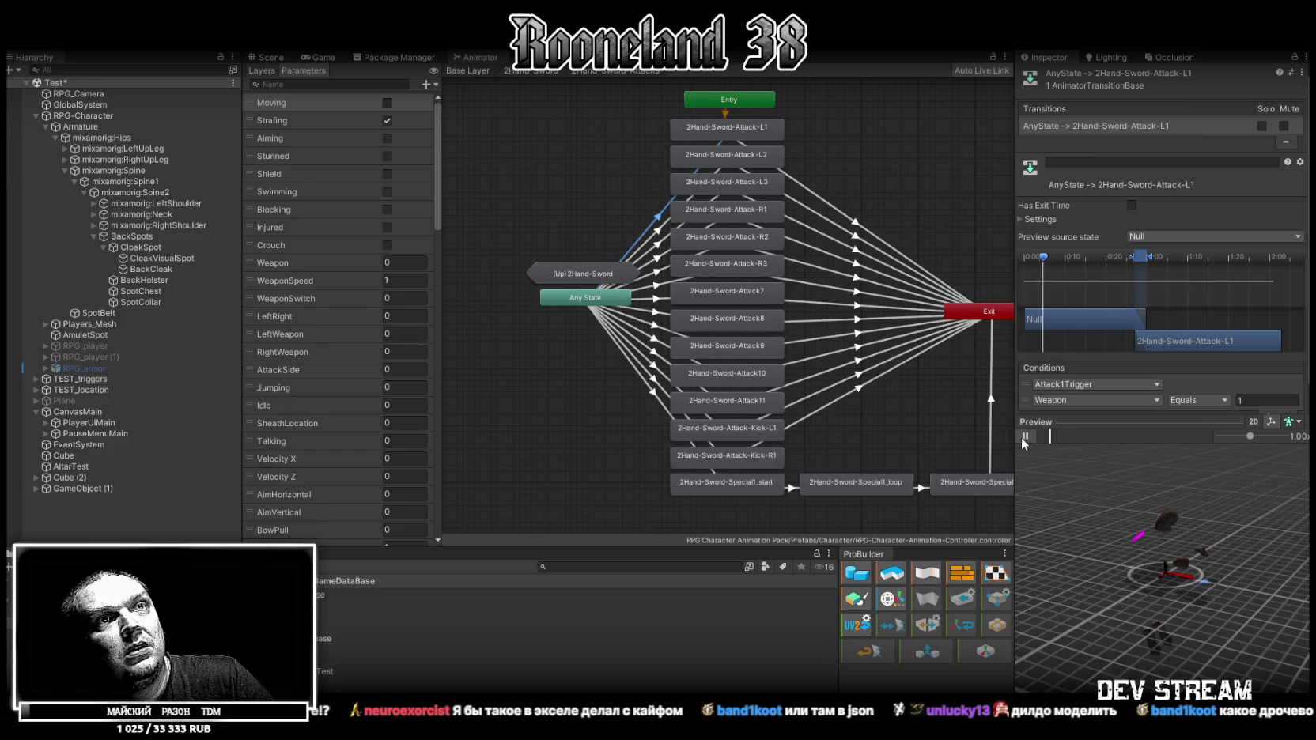
{"action": "scroll", "coordinate": [1177, 534], "scroll_direction": "down", "scroll_amount": 5}
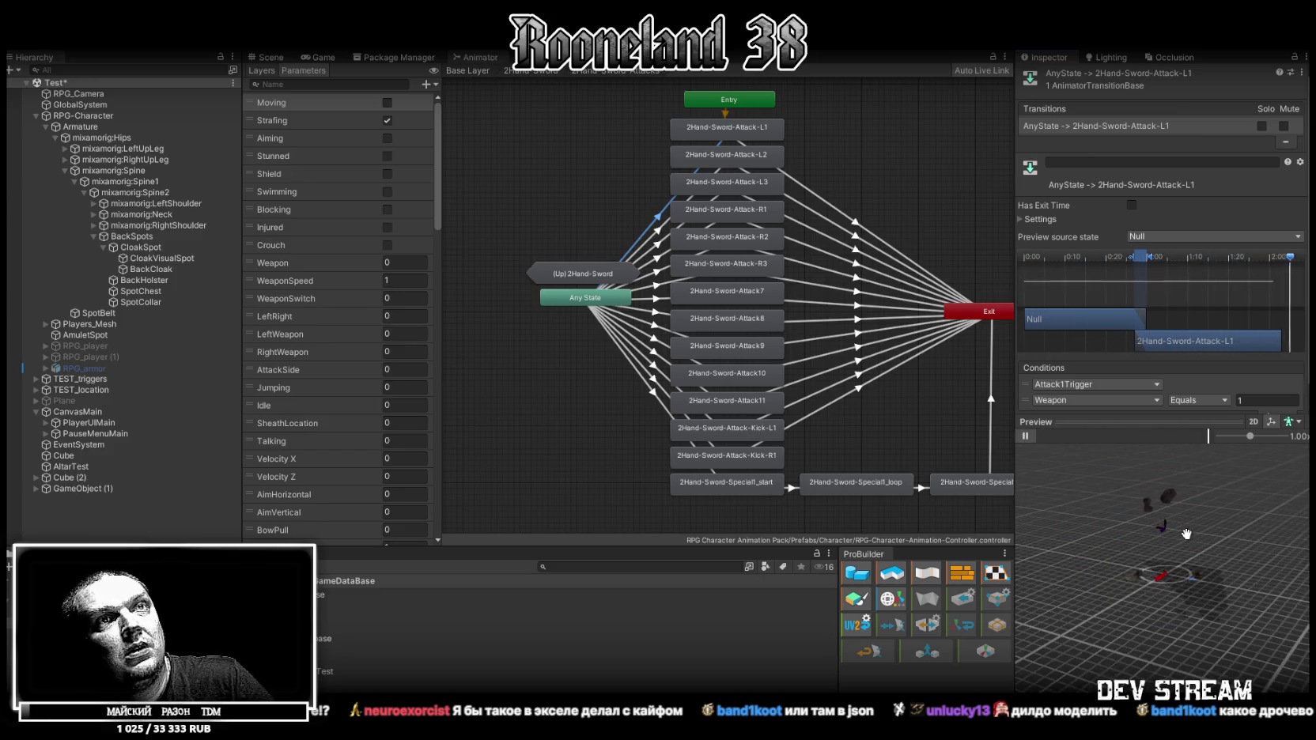
Preview the Any State transitions into Attack-L2, R1, R2 and R3.
{"action": "left_click", "coordinate": [1027, 436]}
{"action": "left_click", "coordinate": [661, 229]}
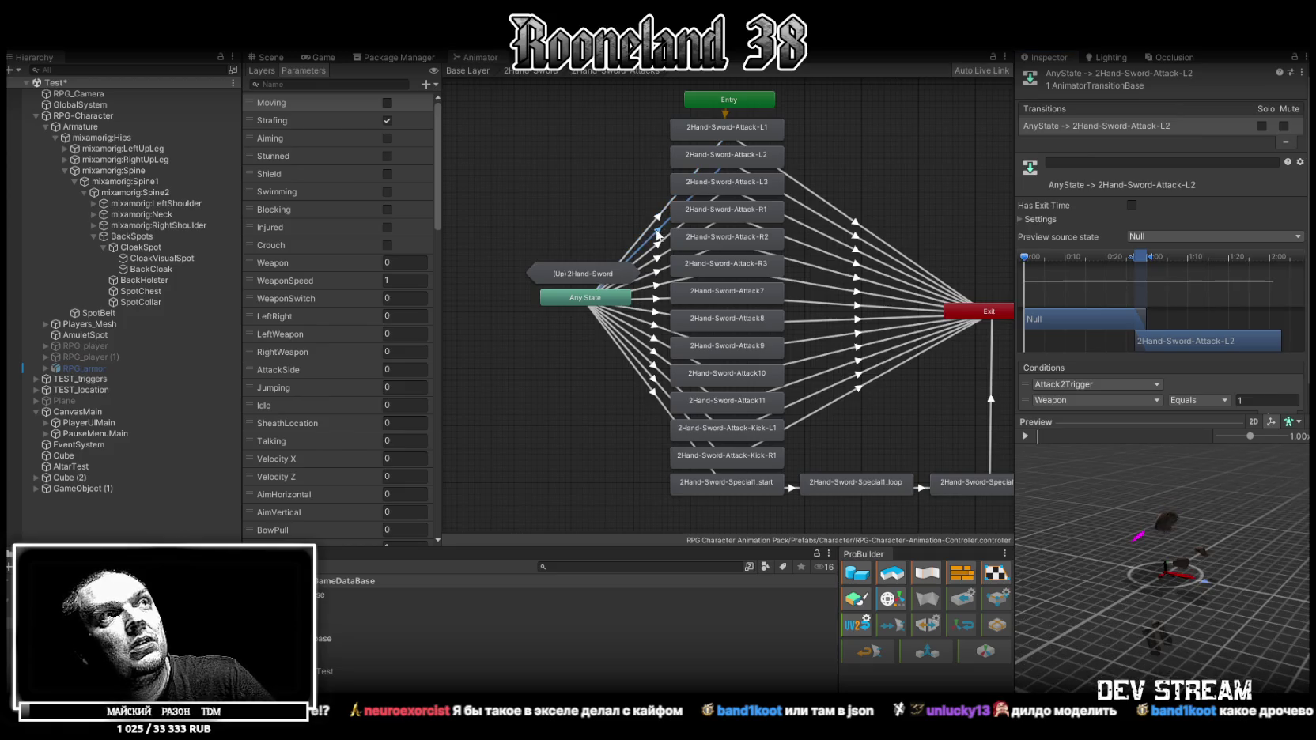
{"action": "left_click", "coordinate": [1027, 436]}
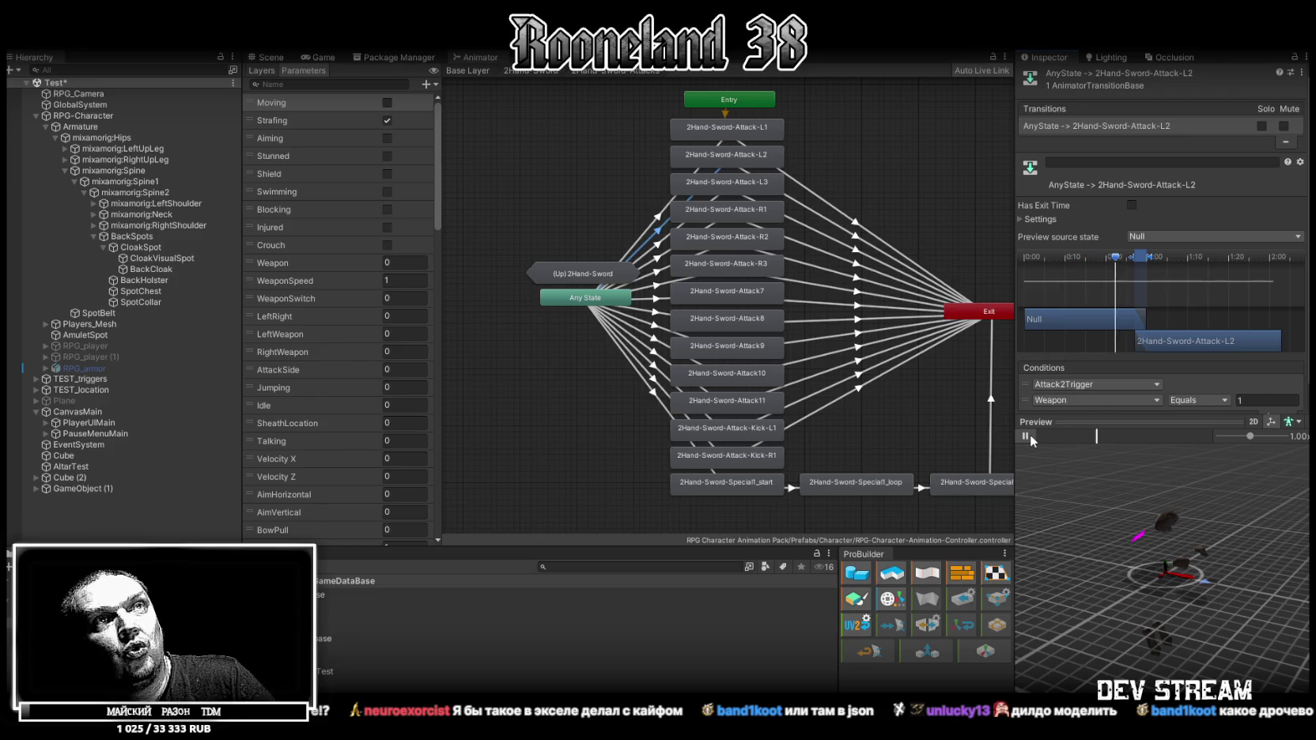
{"action": "left_click", "coordinate": [656, 264]}
{"action": "left_click", "coordinate": [1026, 436]}
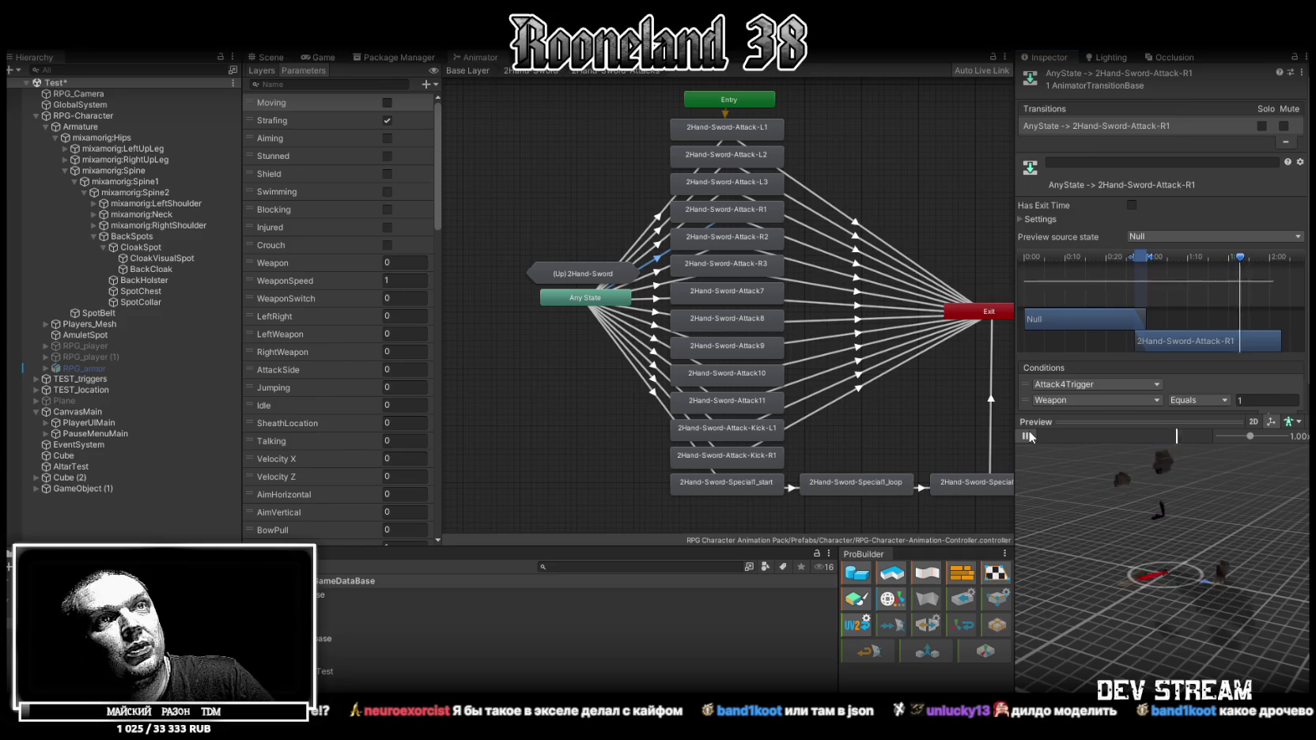
{"action": "left_click", "coordinate": [657, 273]}
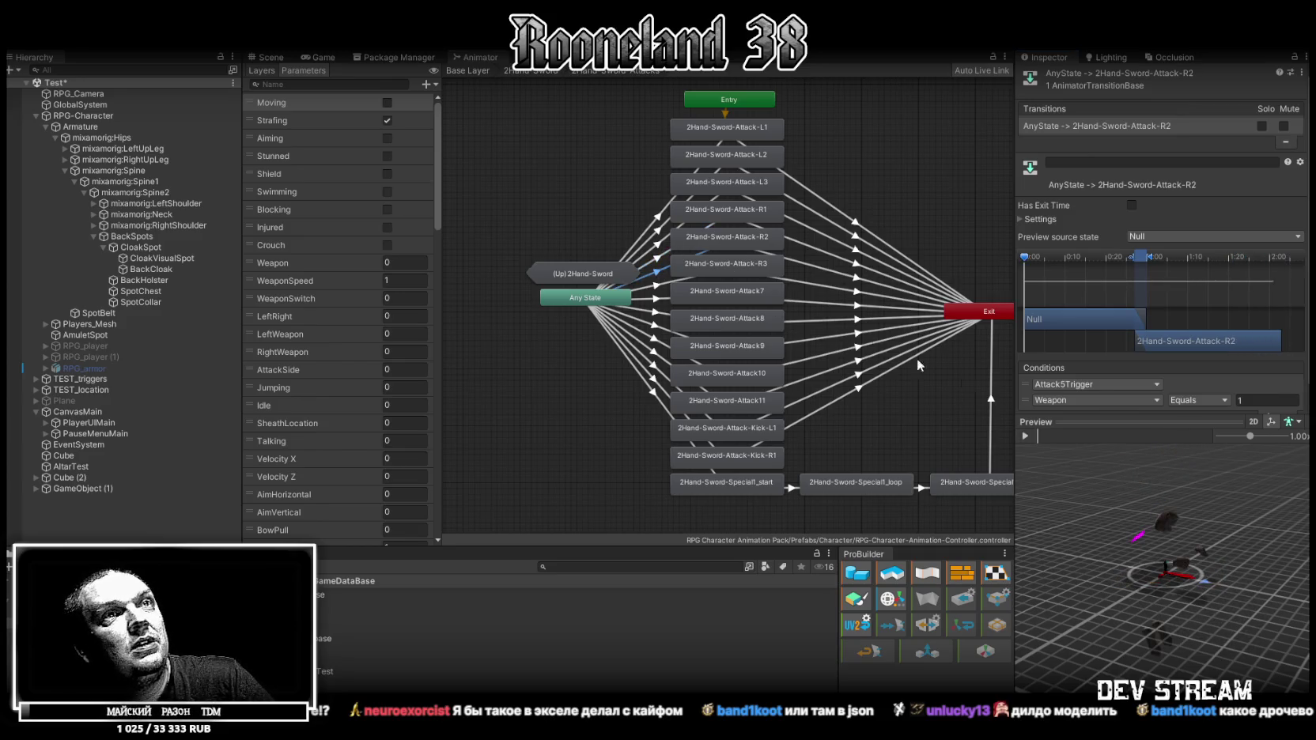
{"action": "left_click", "coordinate": [1026, 436]}
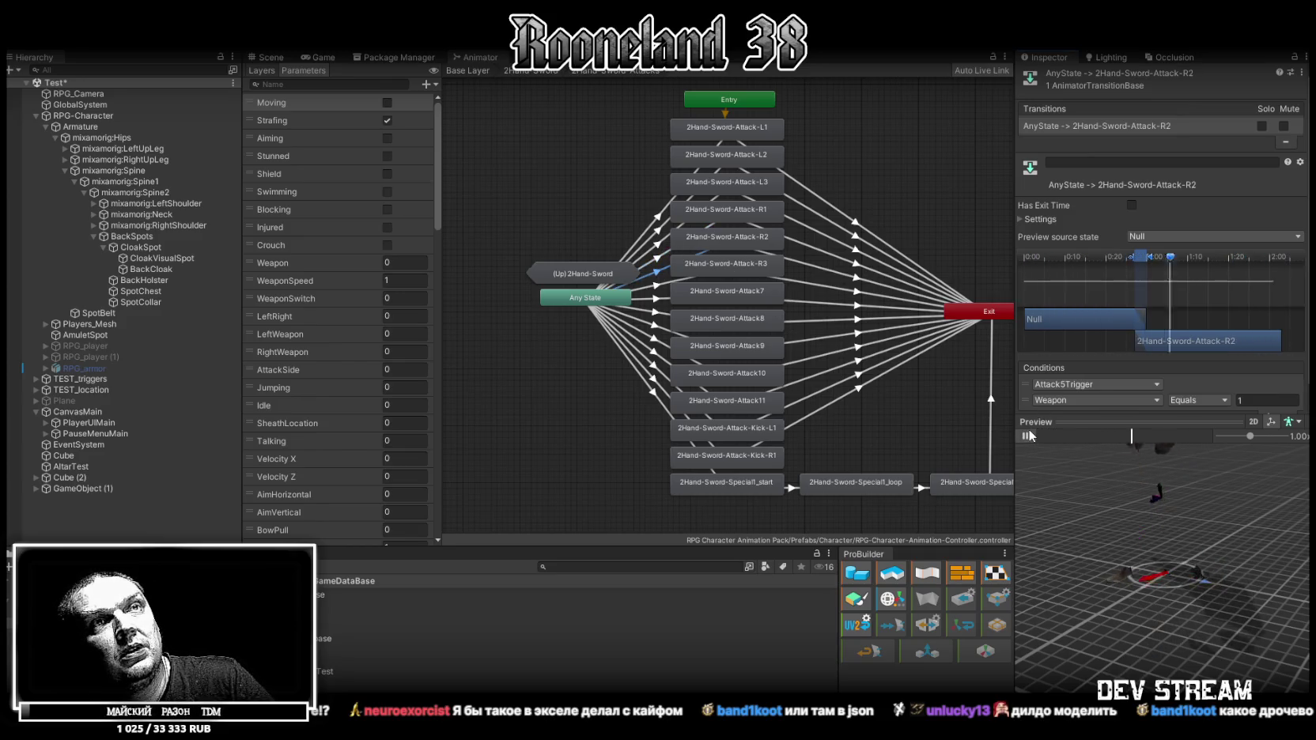
{"action": "left_click", "coordinate": [660, 289]}
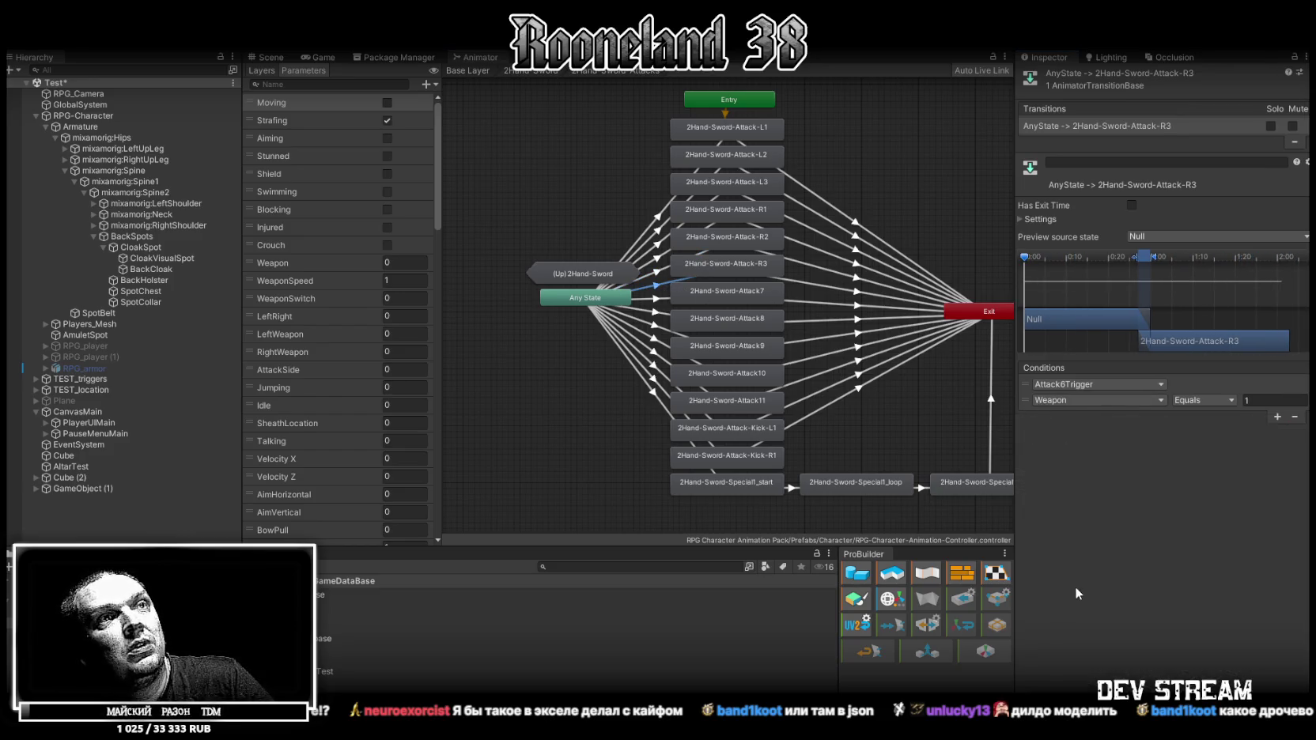
{"action": "left_click", "coordinate": [1026, 435]}
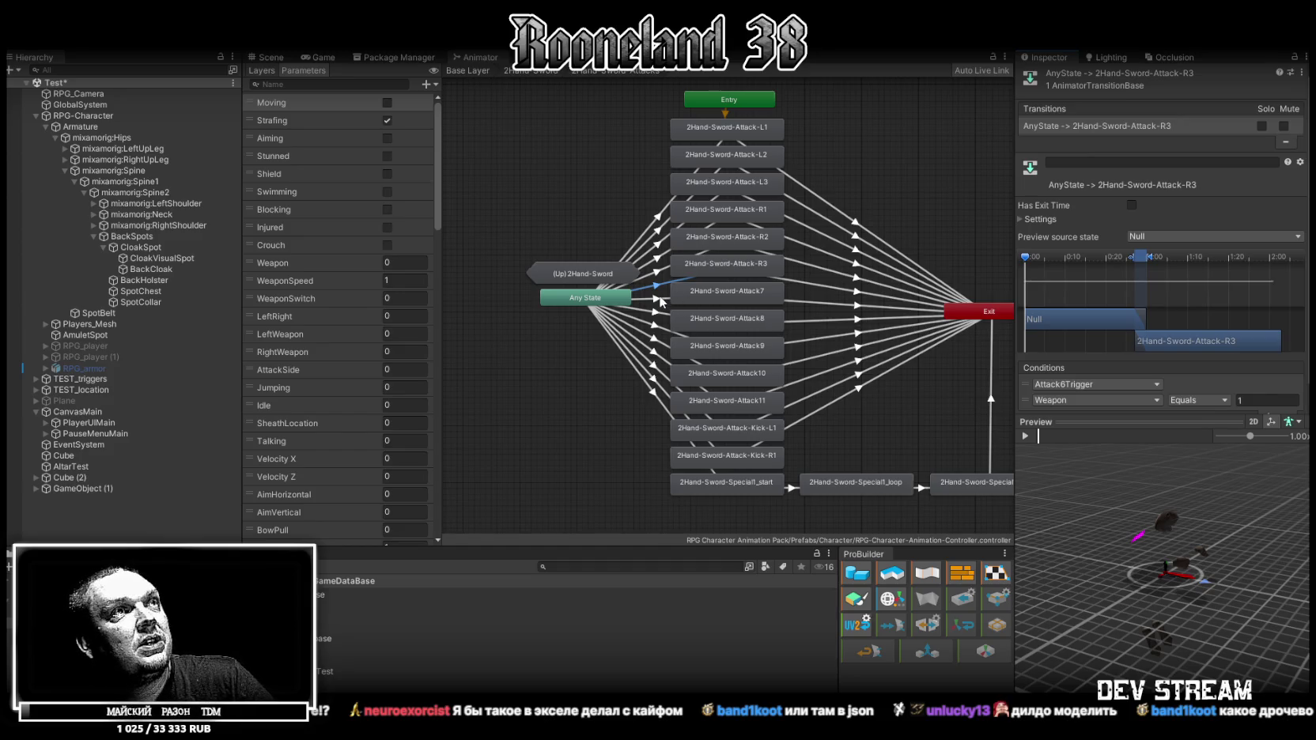
Inspect and preview the Any State transitions into Attack7 through Attack11.
{"action": "left_click", "coordinate": [661, 300]}
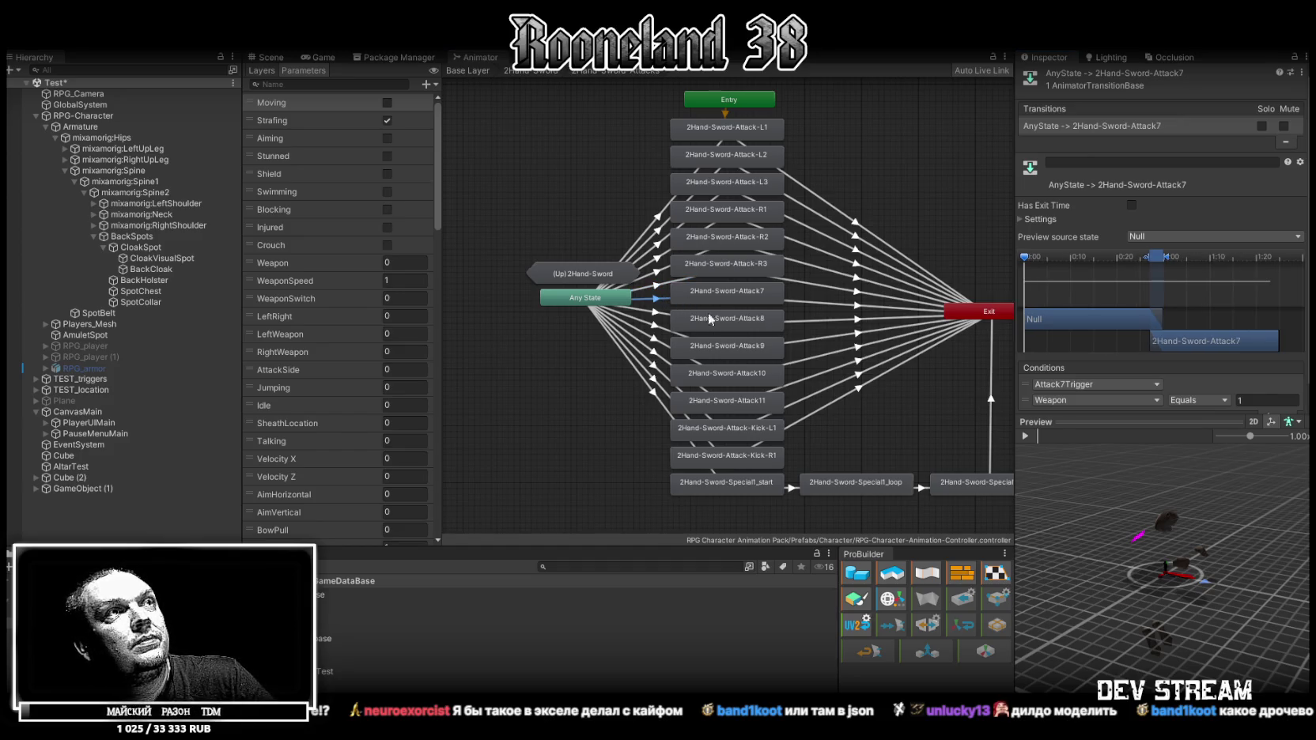
{"action": "left_click", "coordinate": [655, 313]}
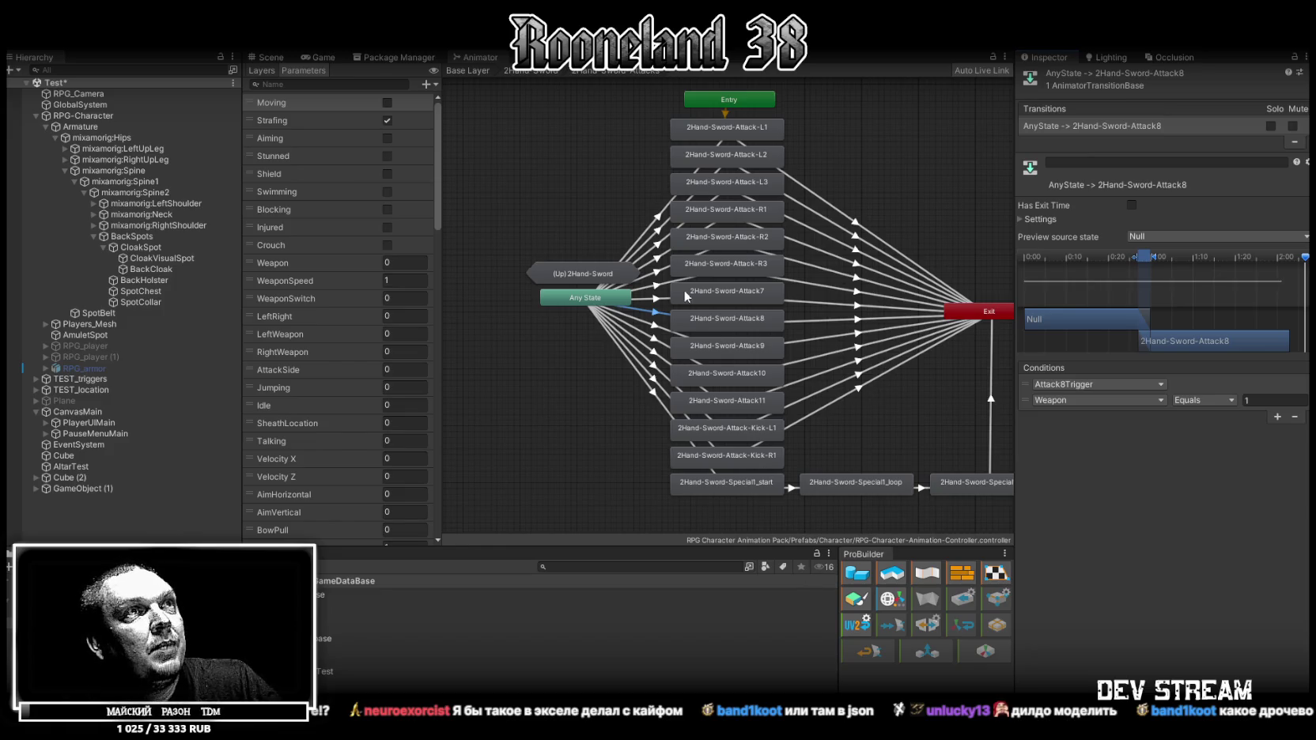
{"action": "left_click", "coordinate": [656, 329]}
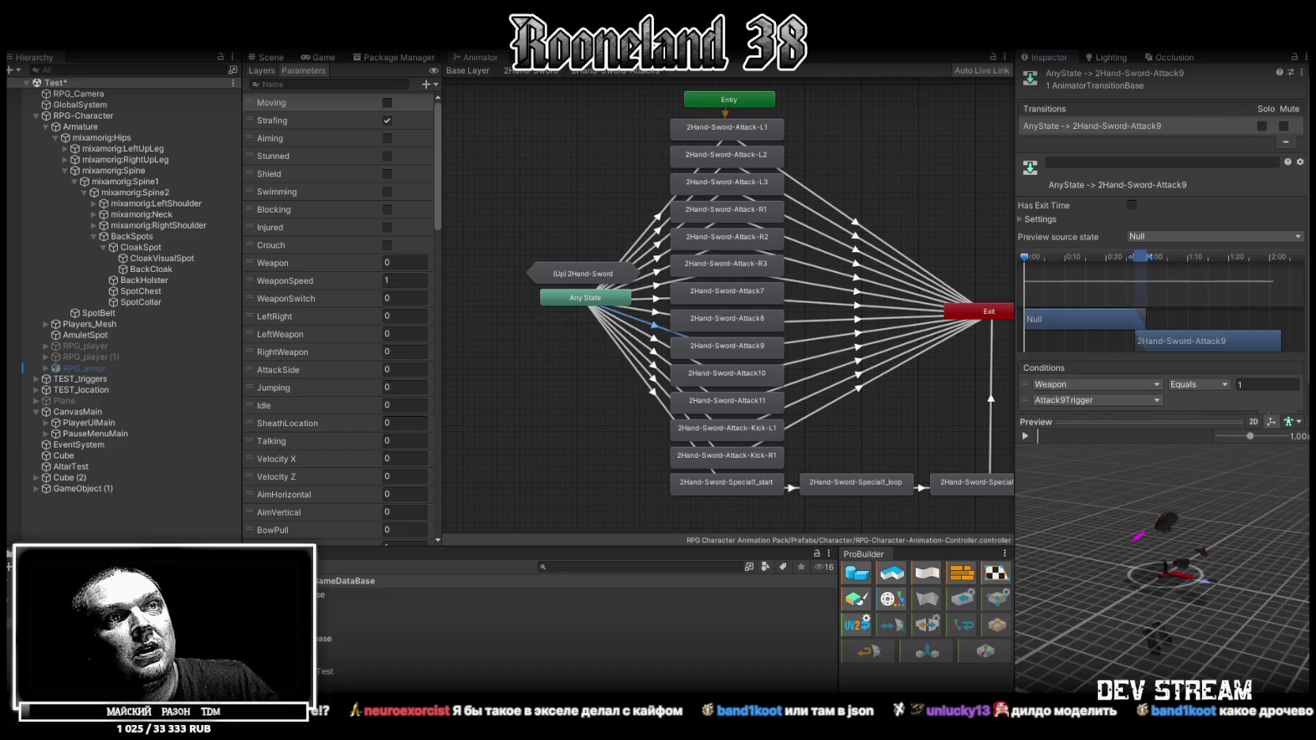
{"action": "left_click", "coordinate": [1025, 436]}
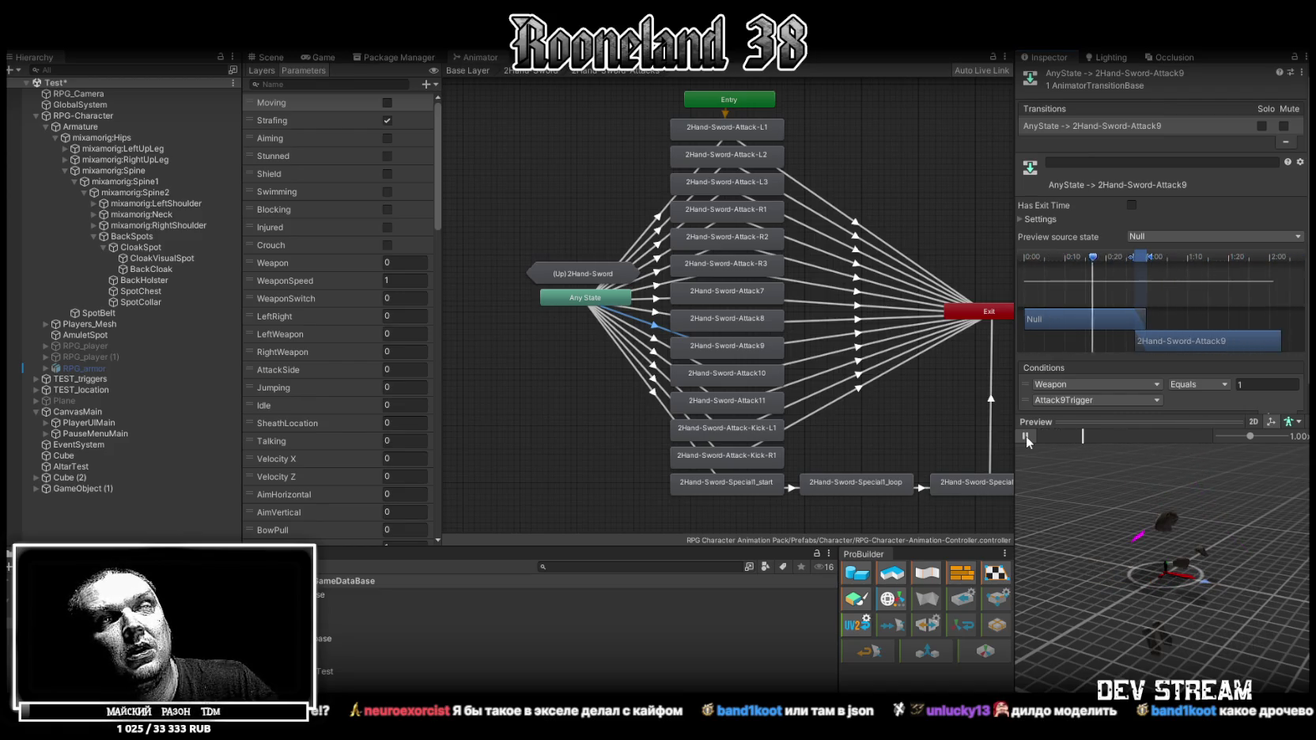
{"action": "left_click", "coordinate": [1026, 436]}
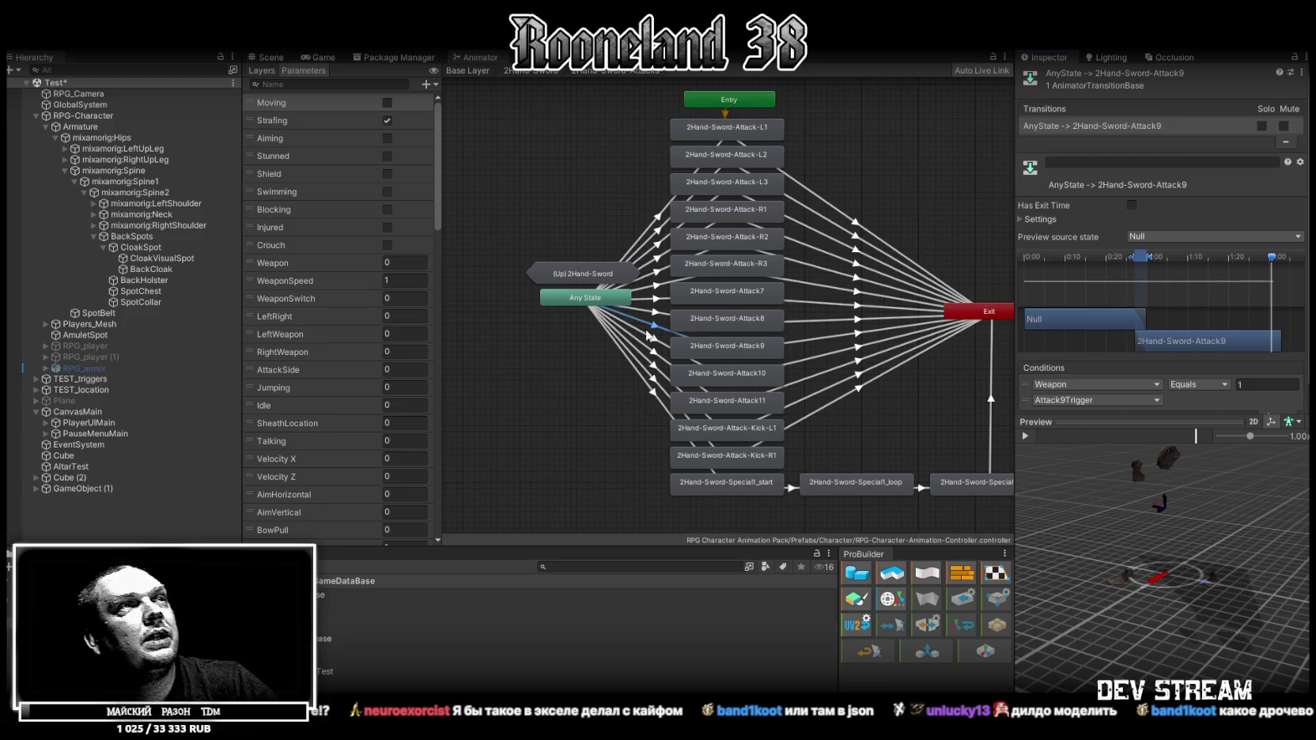
{"action": "left_click", "coordinate": [659, 352]}
{"action": "left_click", "coordinate": [1027, 436]}
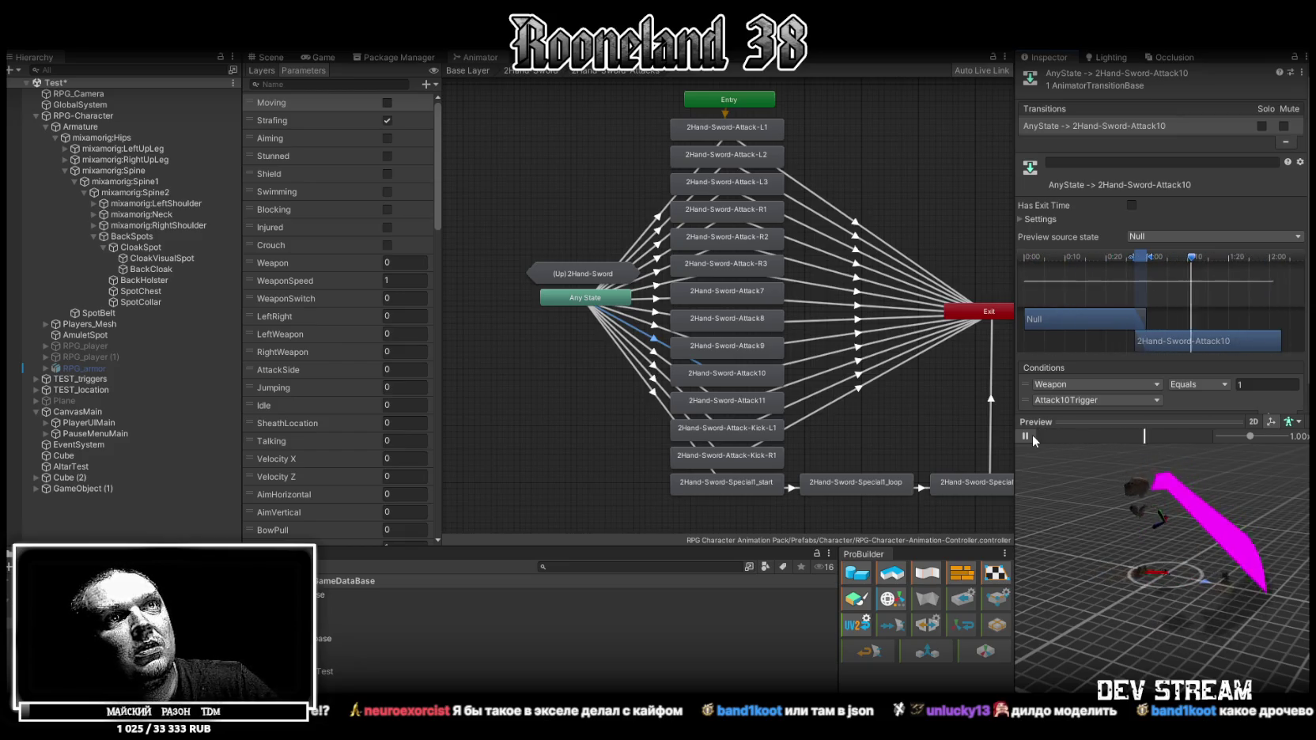
{"action": "left_click", "coordinate": [1032, 435]}
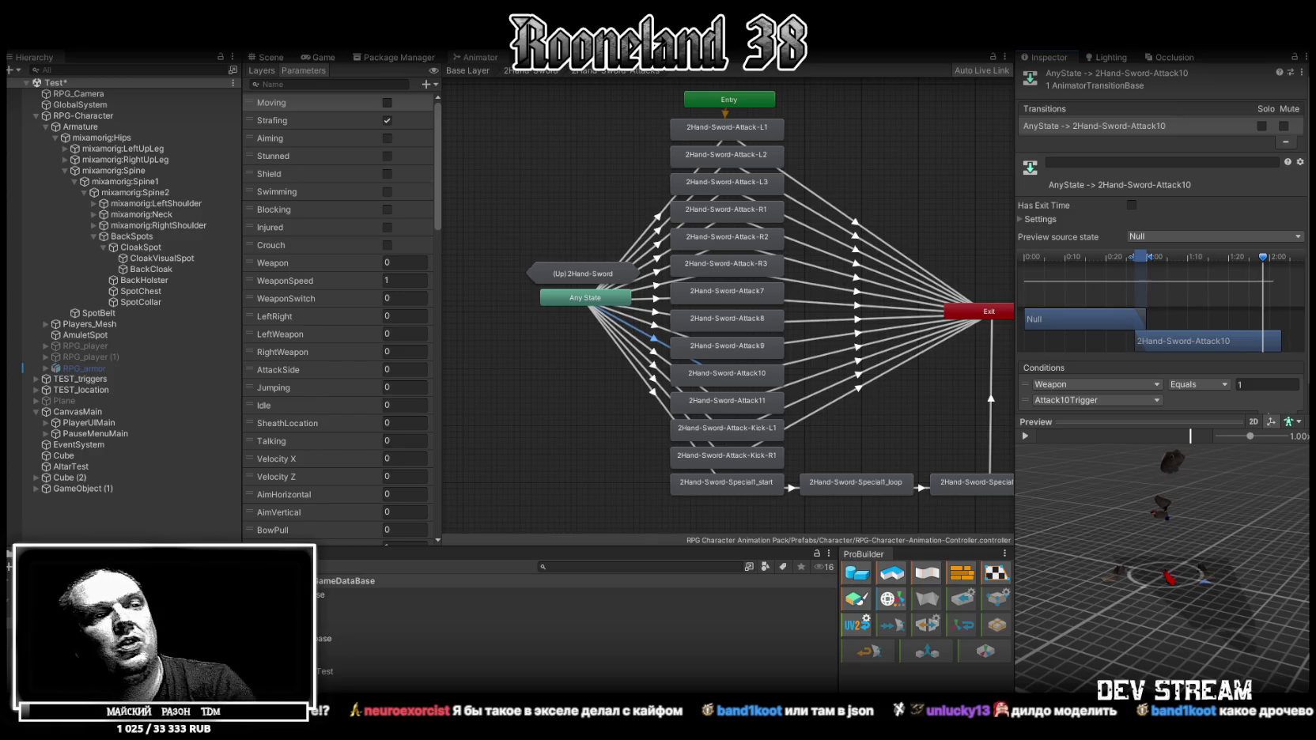
{"action": "left_click", "coordinate": [655, 358]}
{"action": "left_click", "coordinate": [1026, 435]}
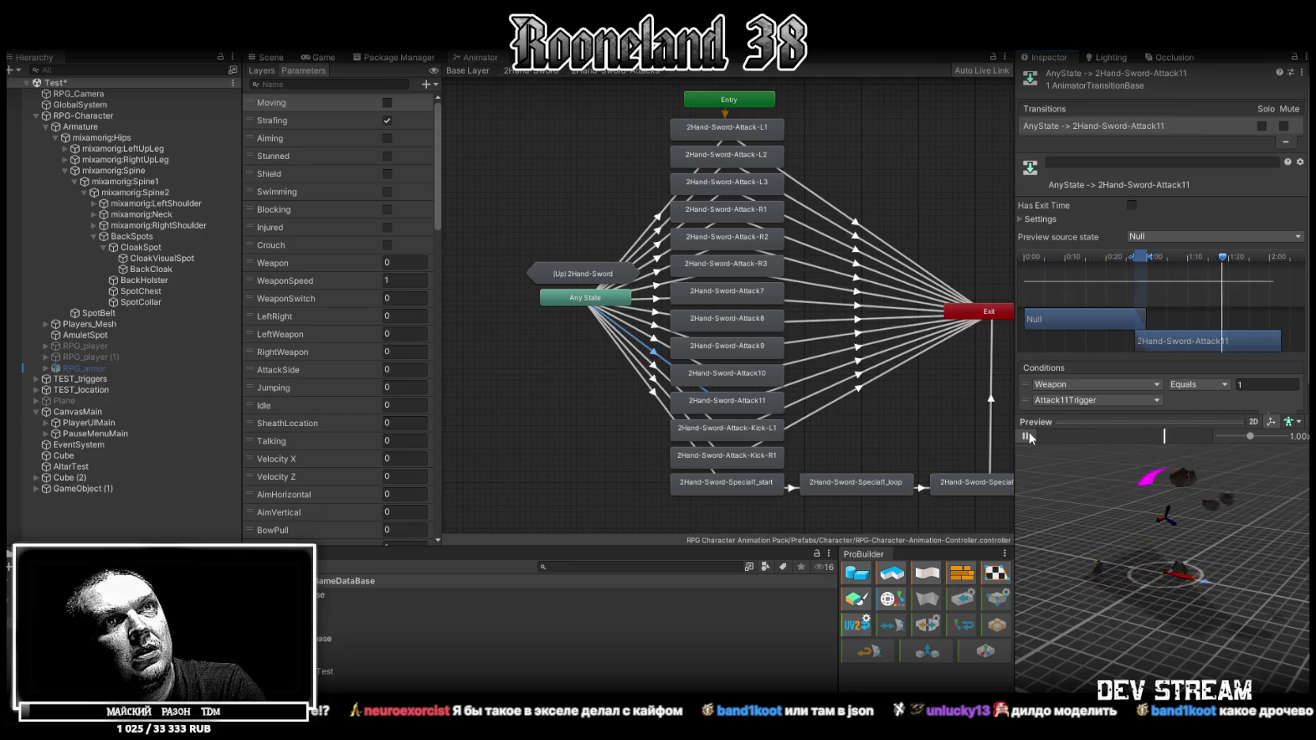
{"action": "left_click", "coordinate": [1026, 436]}
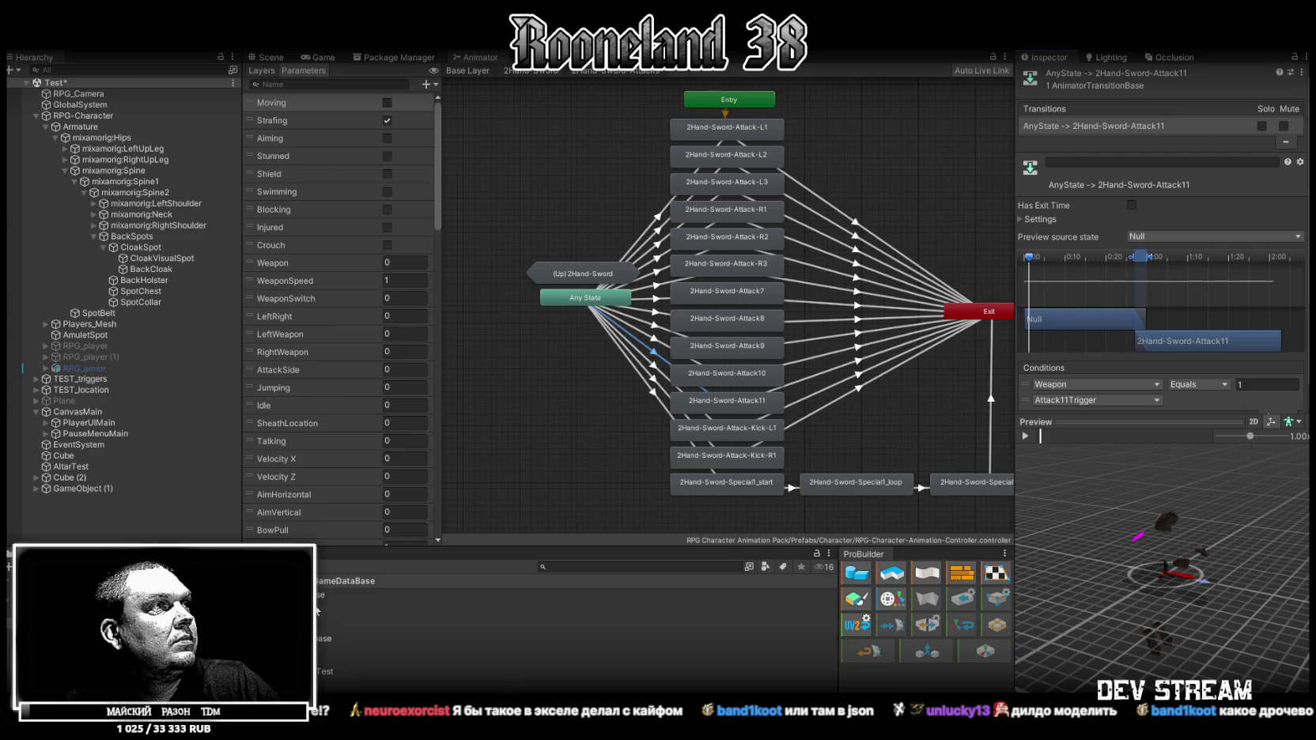
{"action": "left_click", "coordinate": [475, 659]}
Add two primary attack trigger slots, set Element 6 to 8 and Element 7 to 11, remove Element 8.
{"action": "scroll", "coordinate": [1054, 620], "scroll_direction": "down", "scroll_amount": 10}
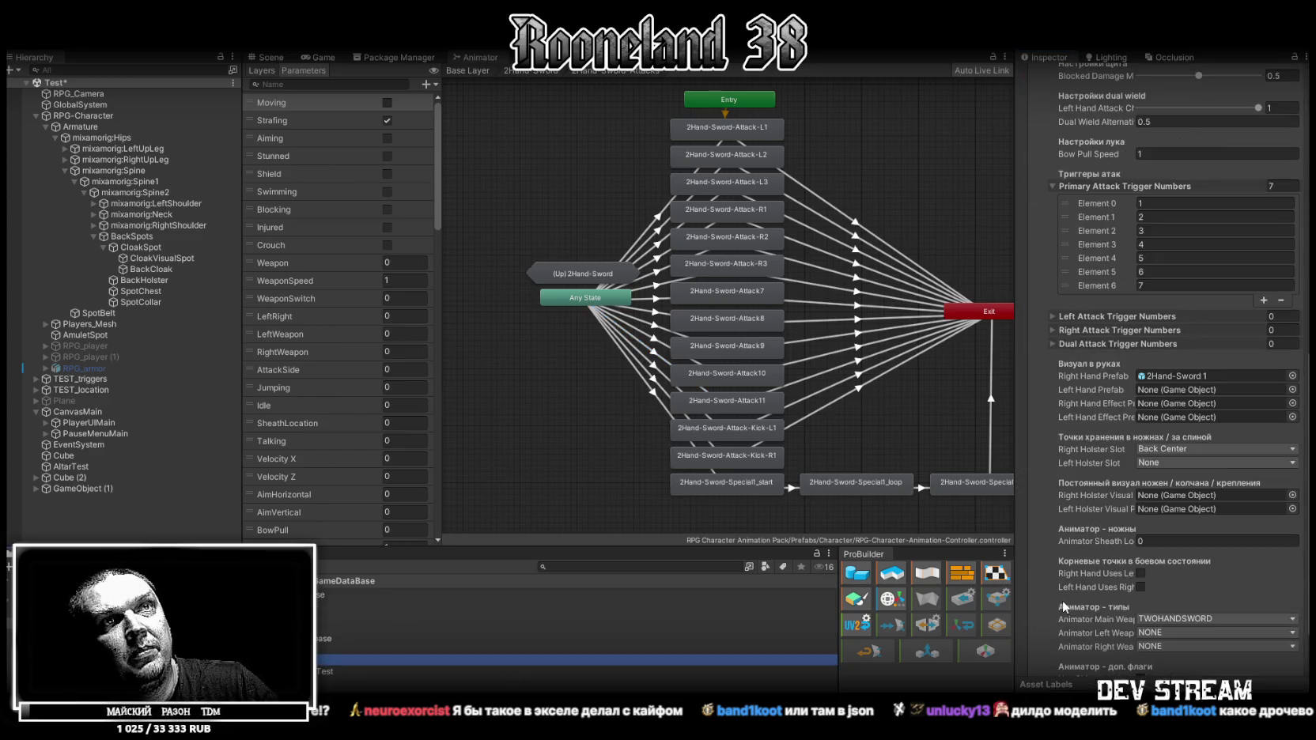
{"action": "left_click", "coordinate": [1261, 299]}
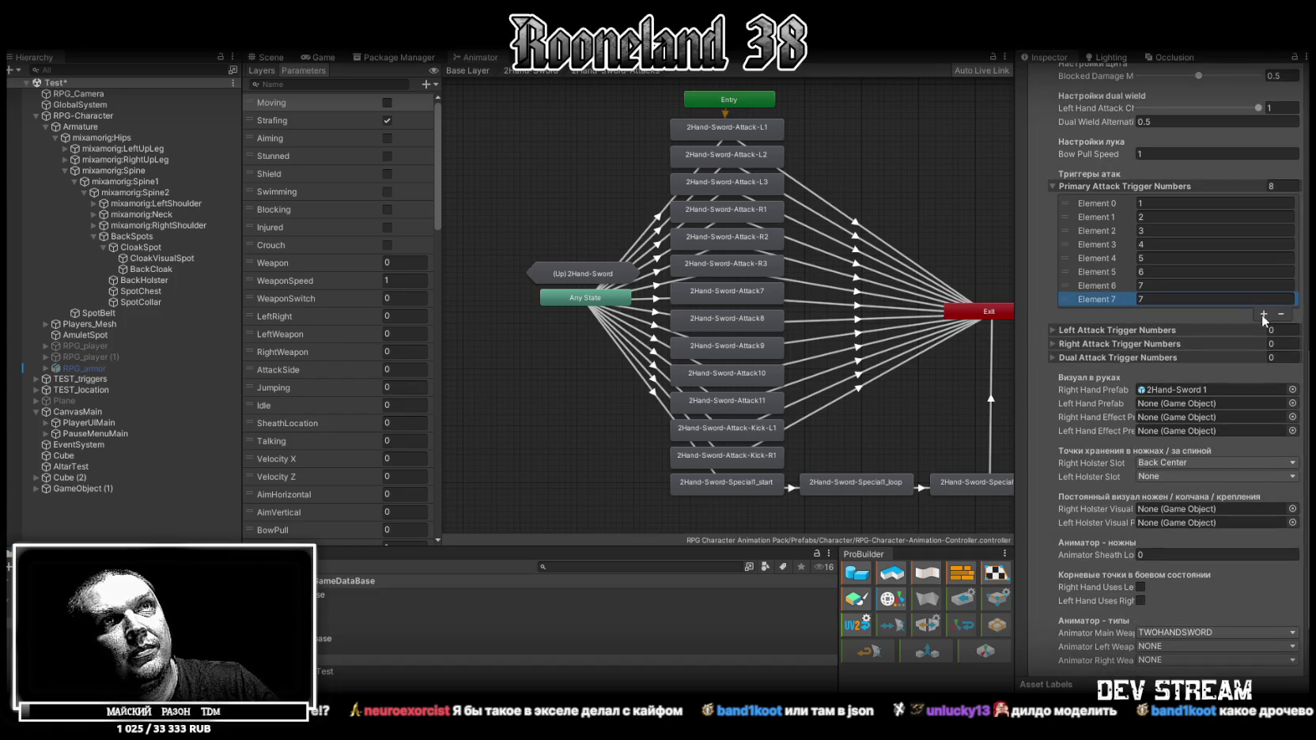
{"action": "left_click", "coordinate": [1261, 313]}
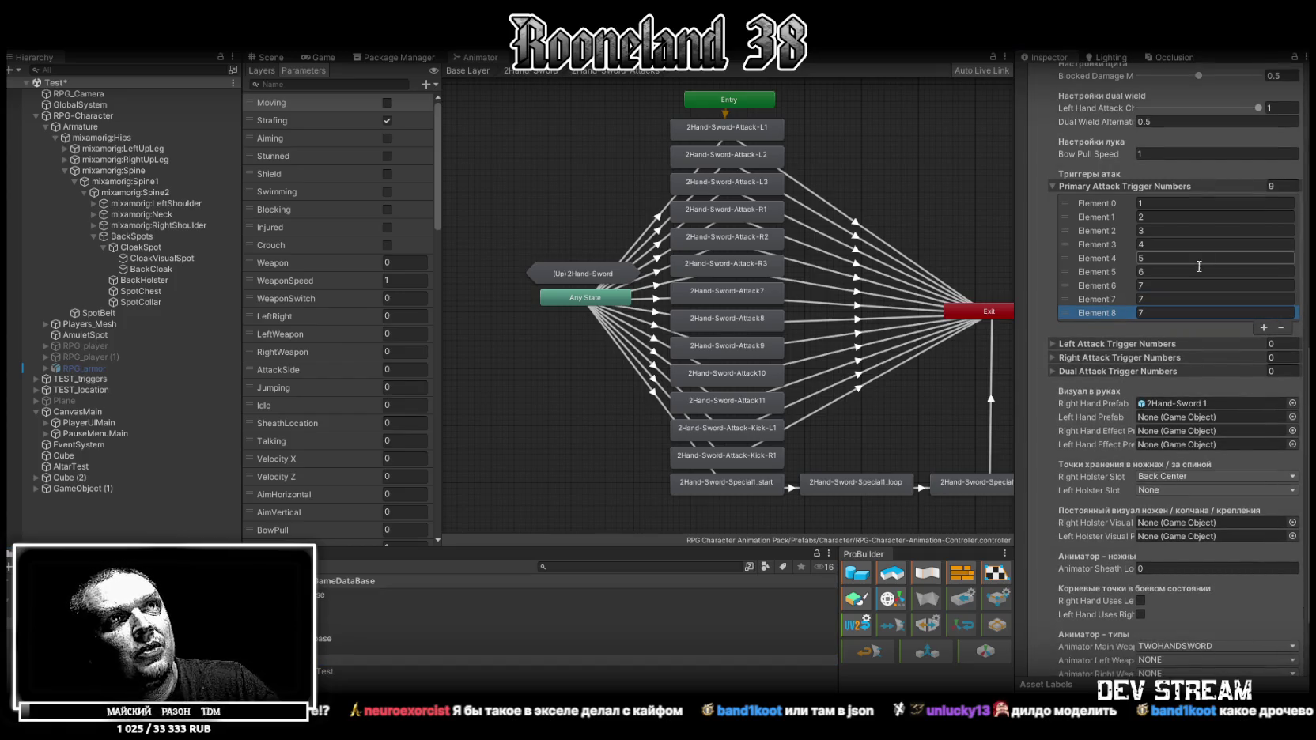
{"action": "left_click", "coordinate": [1166, 286]}
{"action": "type", "text": "8"}
{"action": "left_click", "coordinate": [1160, 299]}
{"action": "type", "text": "11"}
{"action": "left_click", "coordinate": [1108, 313]}
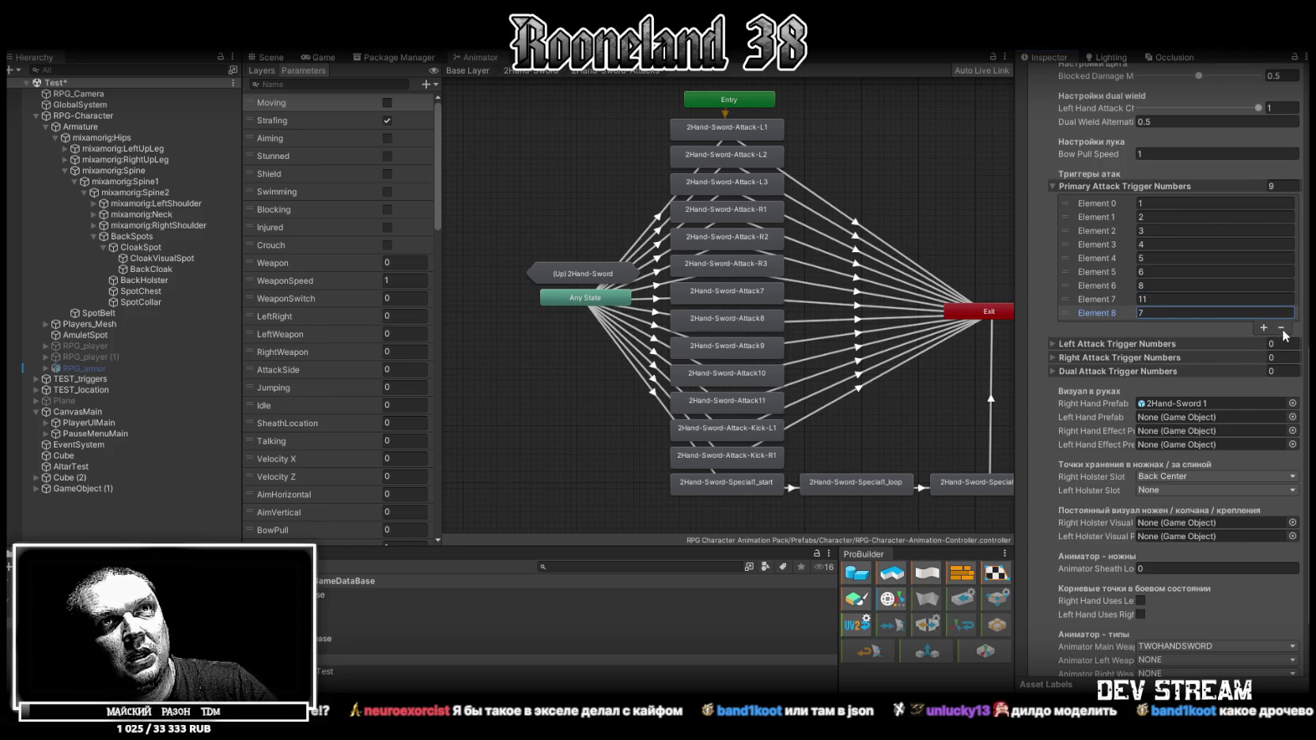
{"action": "left_click", "coordinate": [1281, 327]}
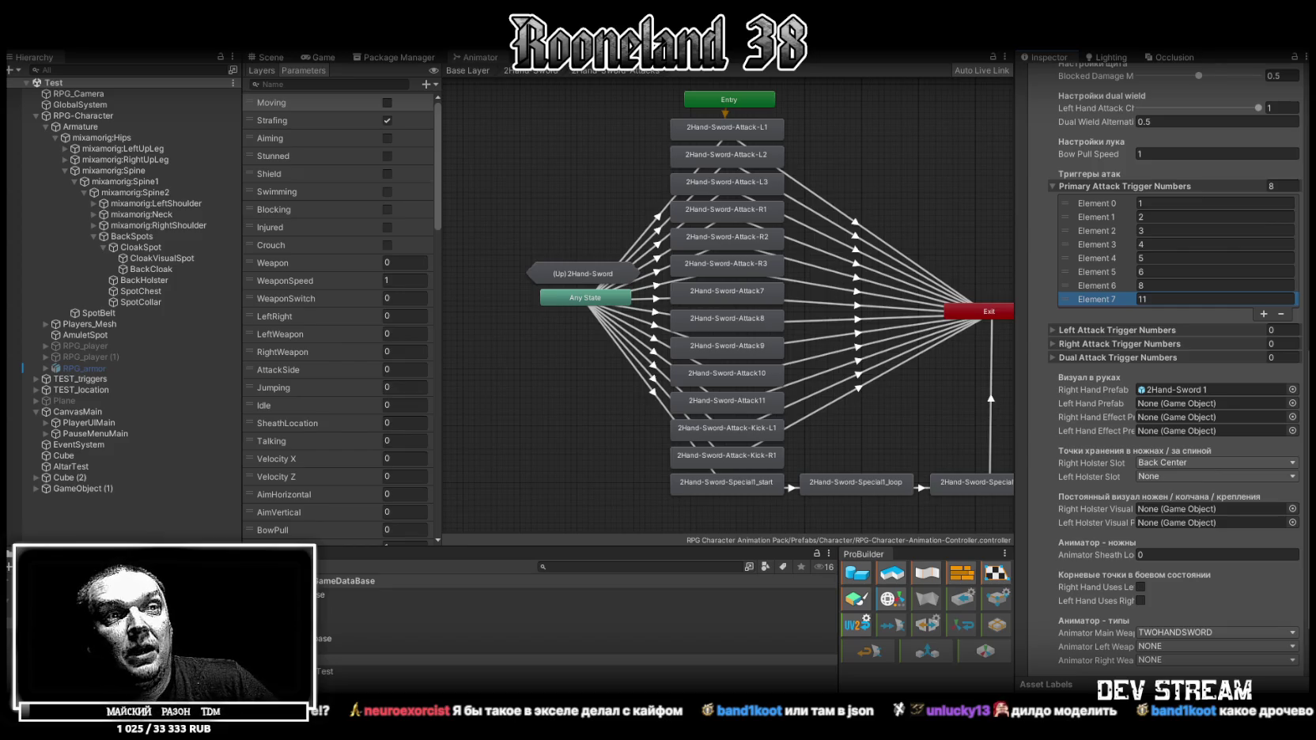
{"action": "key", "text": "alt+Tab"}
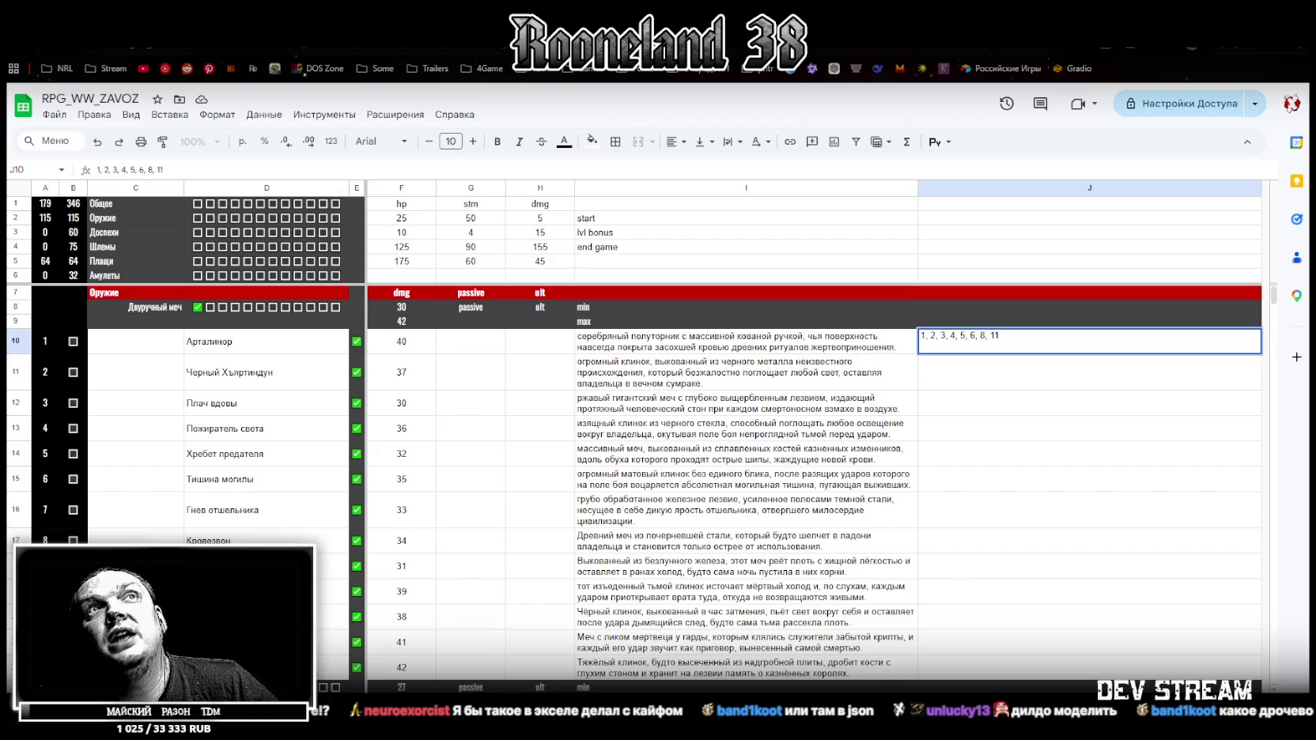
{"action": "key", "text": "alt+Tab"}
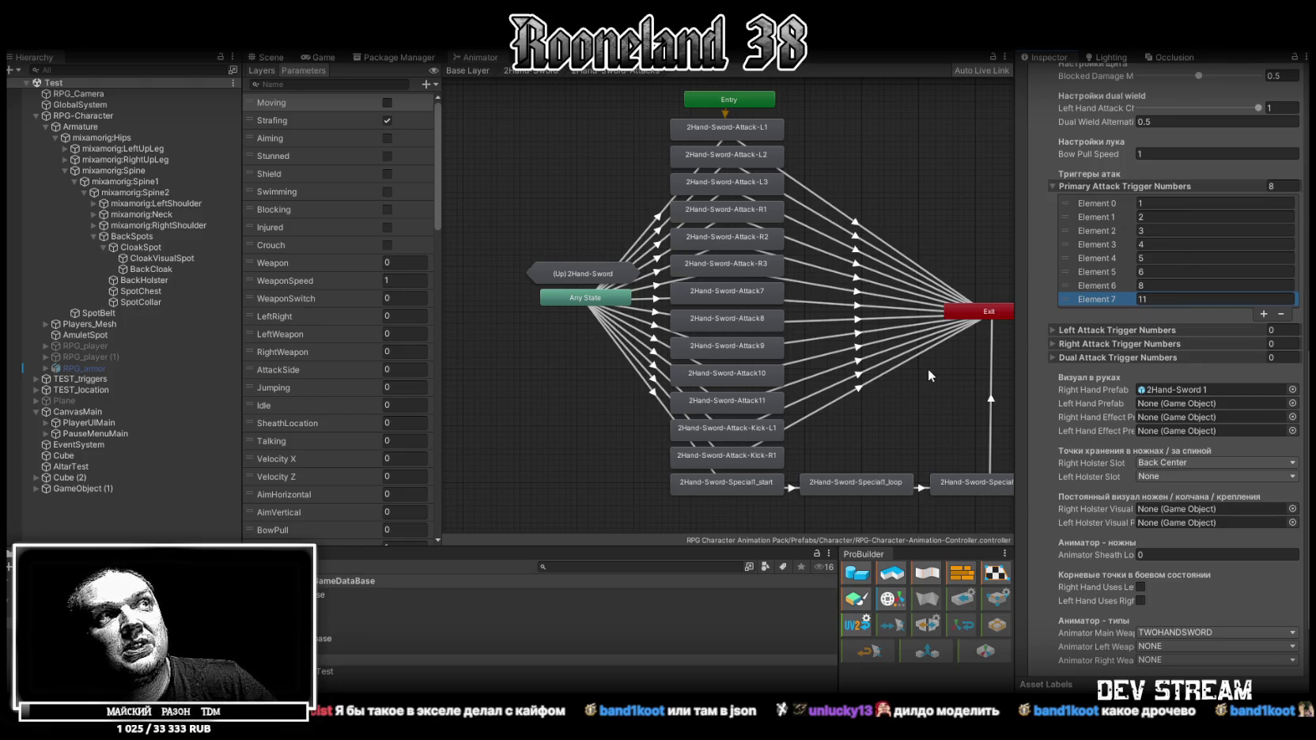
Copy the weapon database's Element 1 settings and paste them into Element 2.
{"action": "scroll", "coordinate": [1186, 589], "scroll_direction": "down", "scroll_amount": 2}
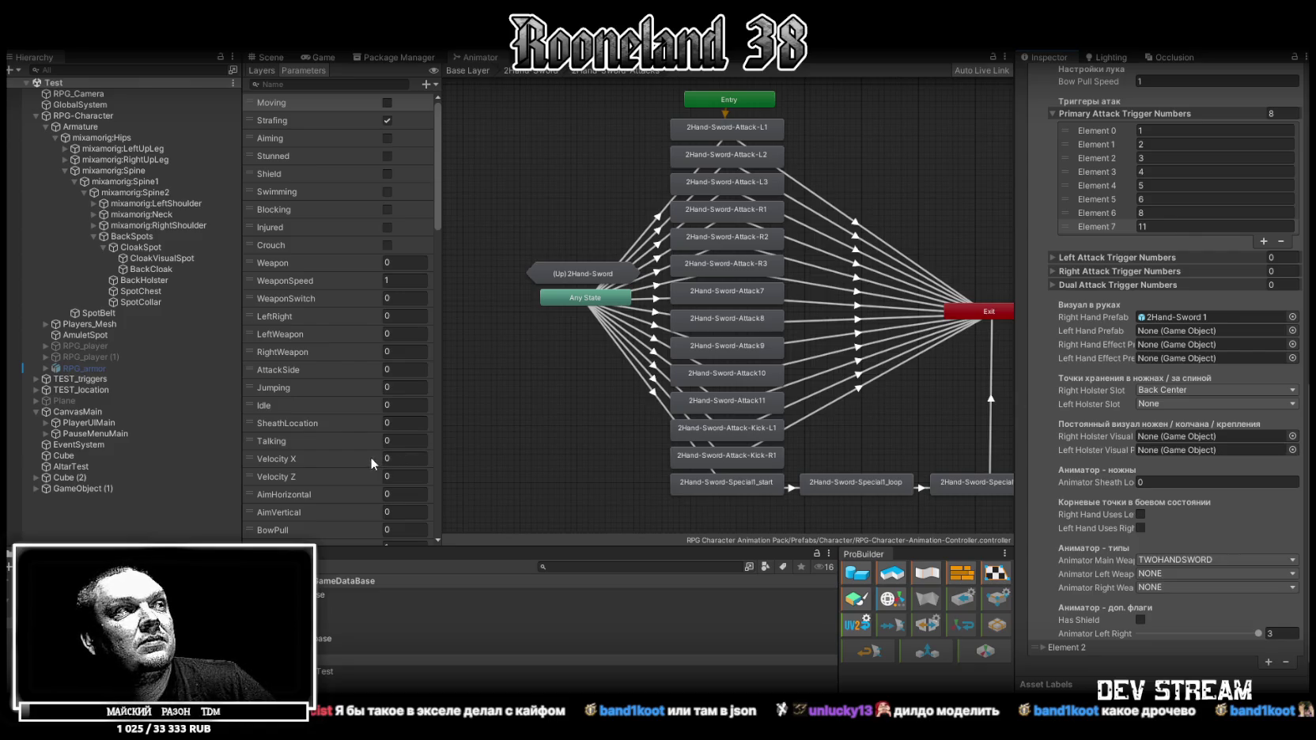
{"action": "scroll", "coordinate": [1125, 471], "scroll_direction": "up", "scroll_amount": 20}
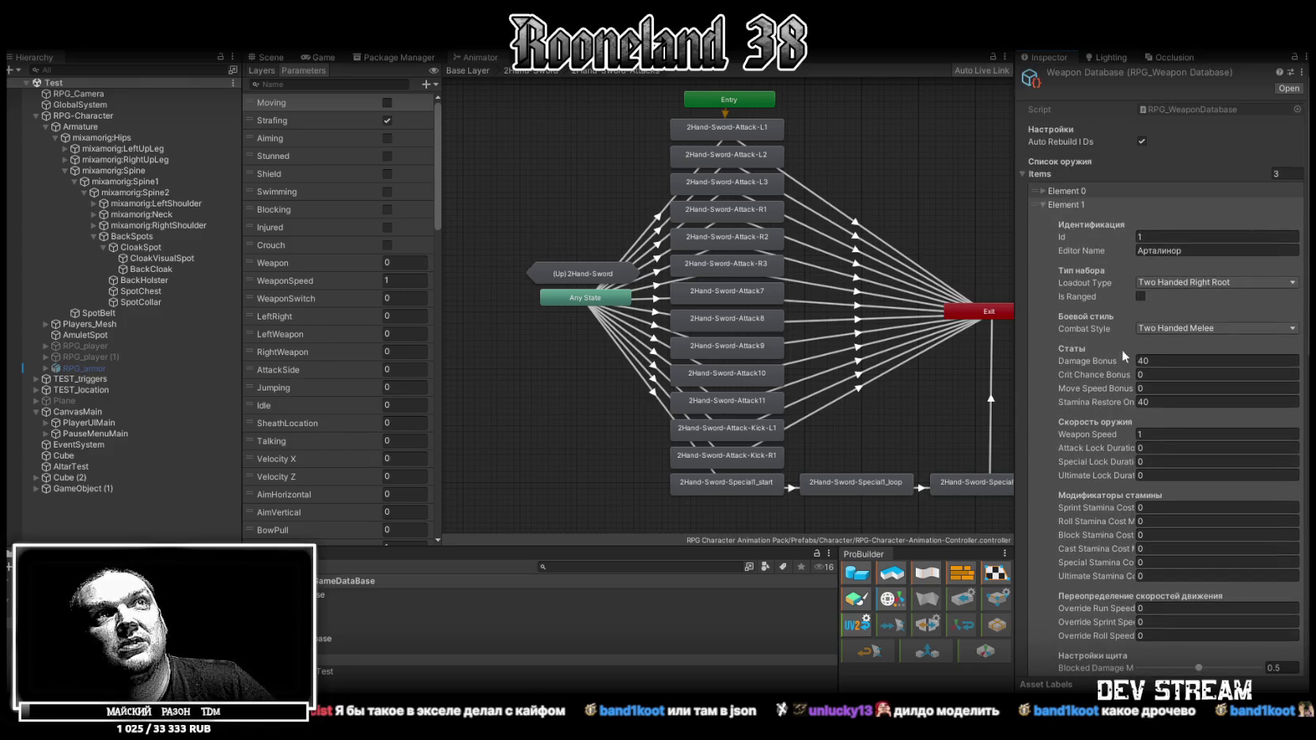
{"action": "left_click", "coordinate": [1042, 205]}
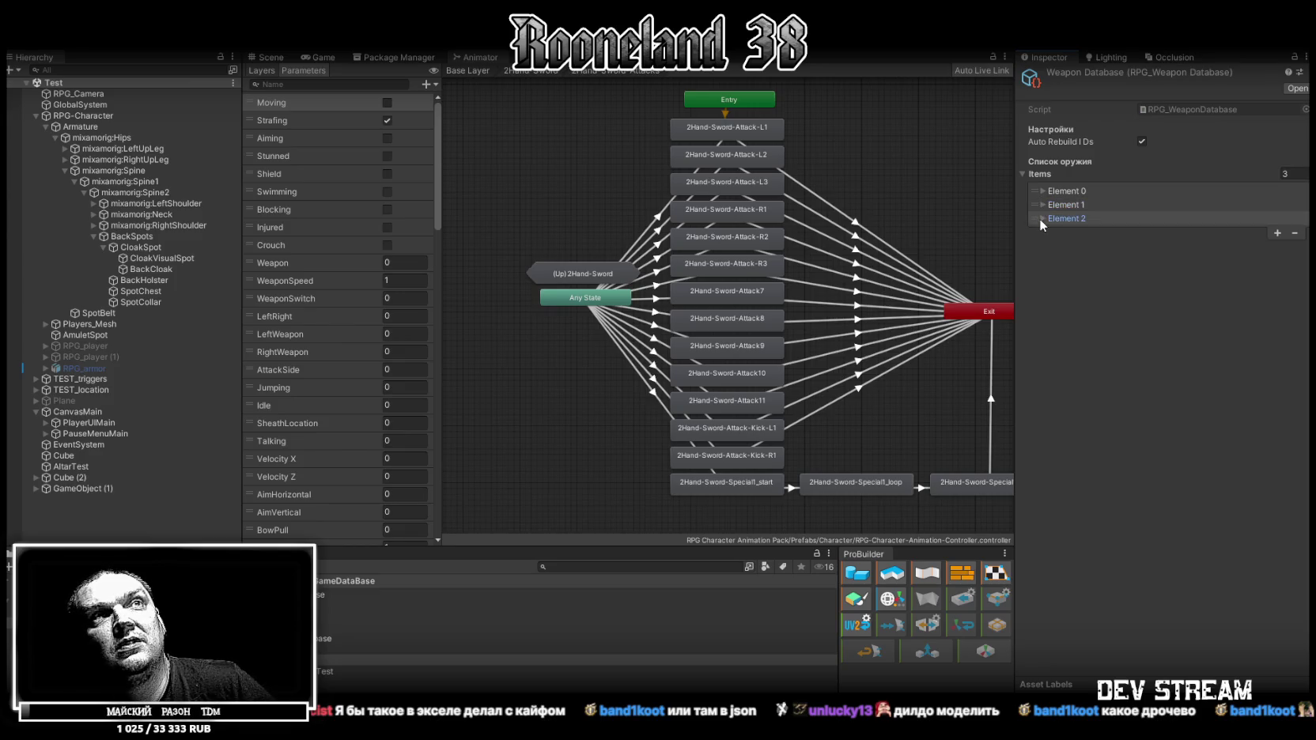
{"action": "left_click", "coordinate": [1041, 220]}
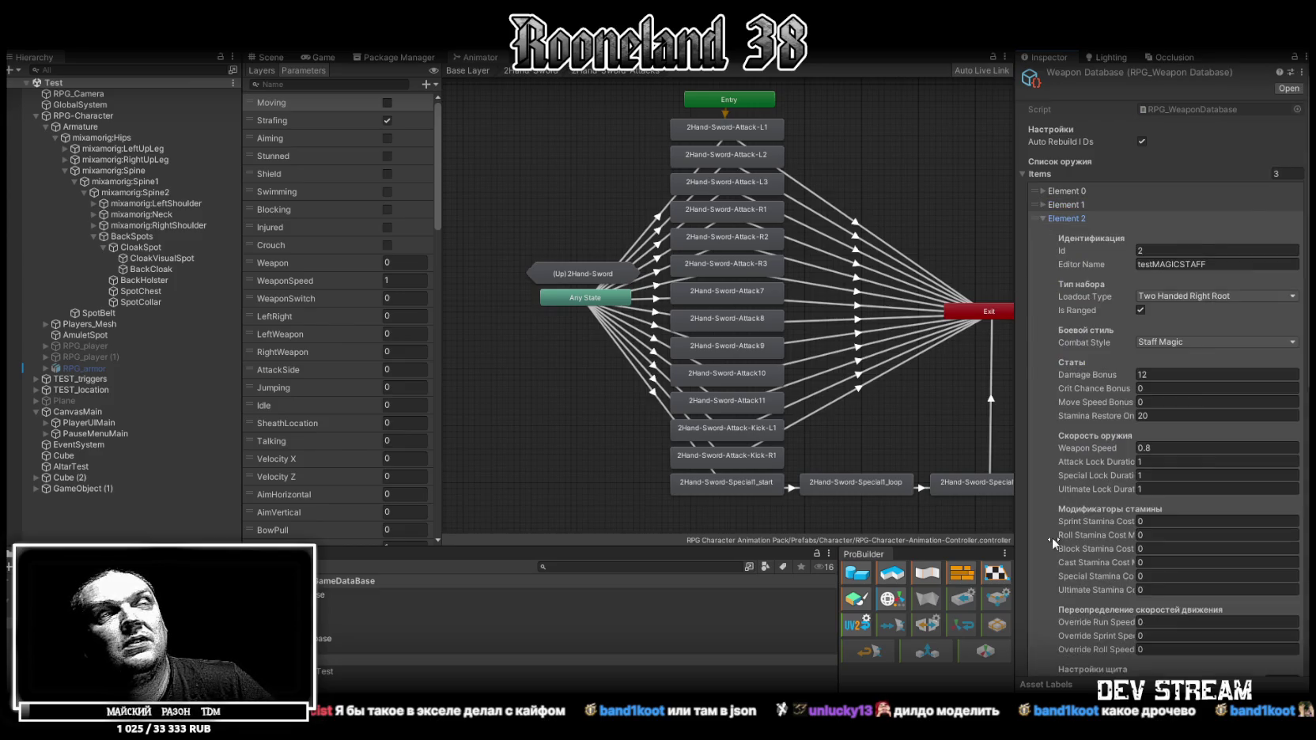
{"action": "right_click", "coordinate": [1072, 210]}
{"action": "left_click", "coordinate": [1104, 235]}
{"action": "right_click", "coordinate": [1074, 221]}
{"action": "left_click", "coordinate": [1113, 261]}
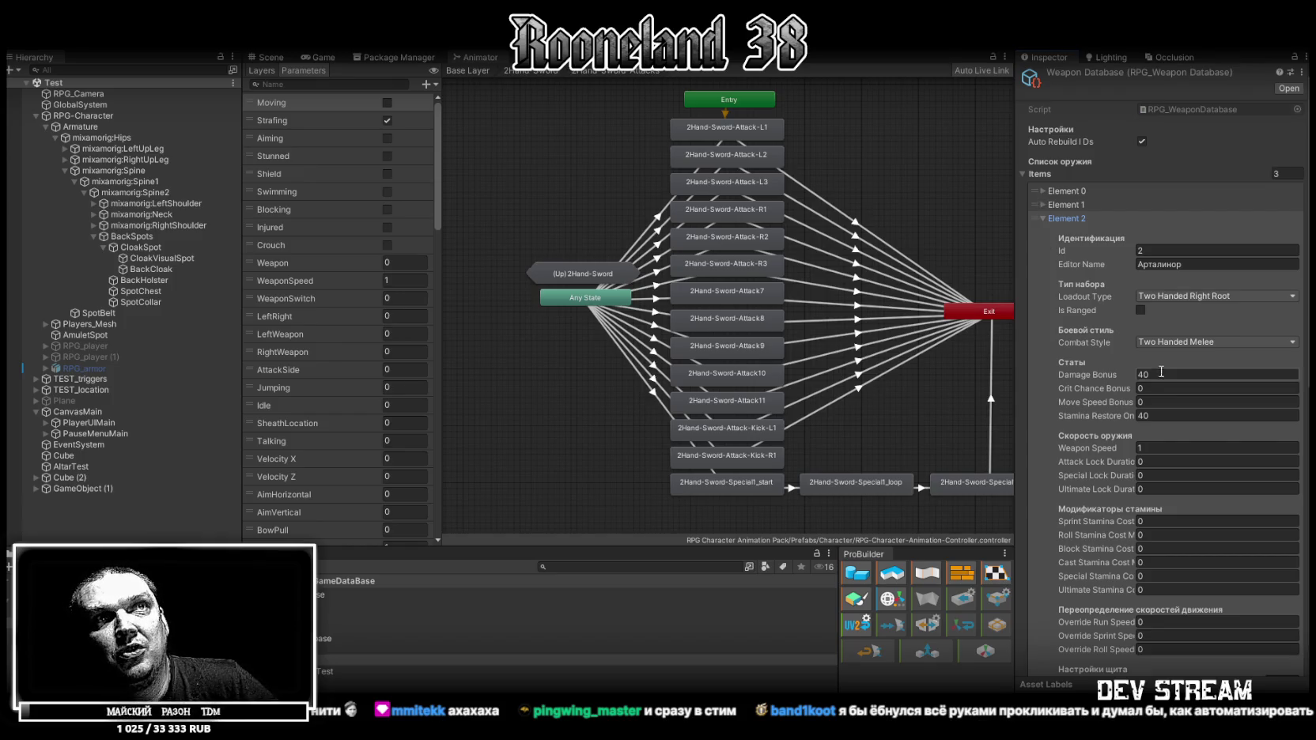
{"action": "scroll", "coordinate": [1206, 365], "scroll_direction": "down", "scroll_amount": 5}
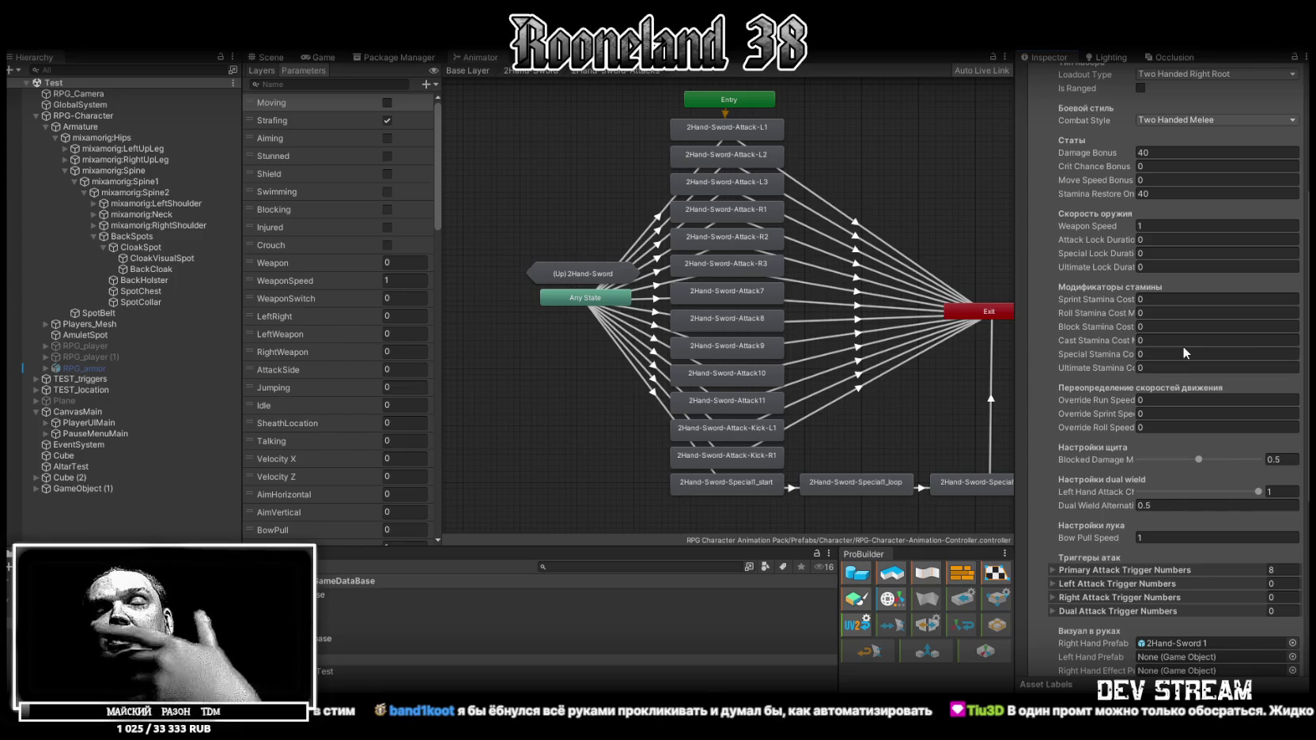
{"action": "scroll", "coordinate": [1184, 338], "scroll_direction": "down", "scroll_amount": 3}
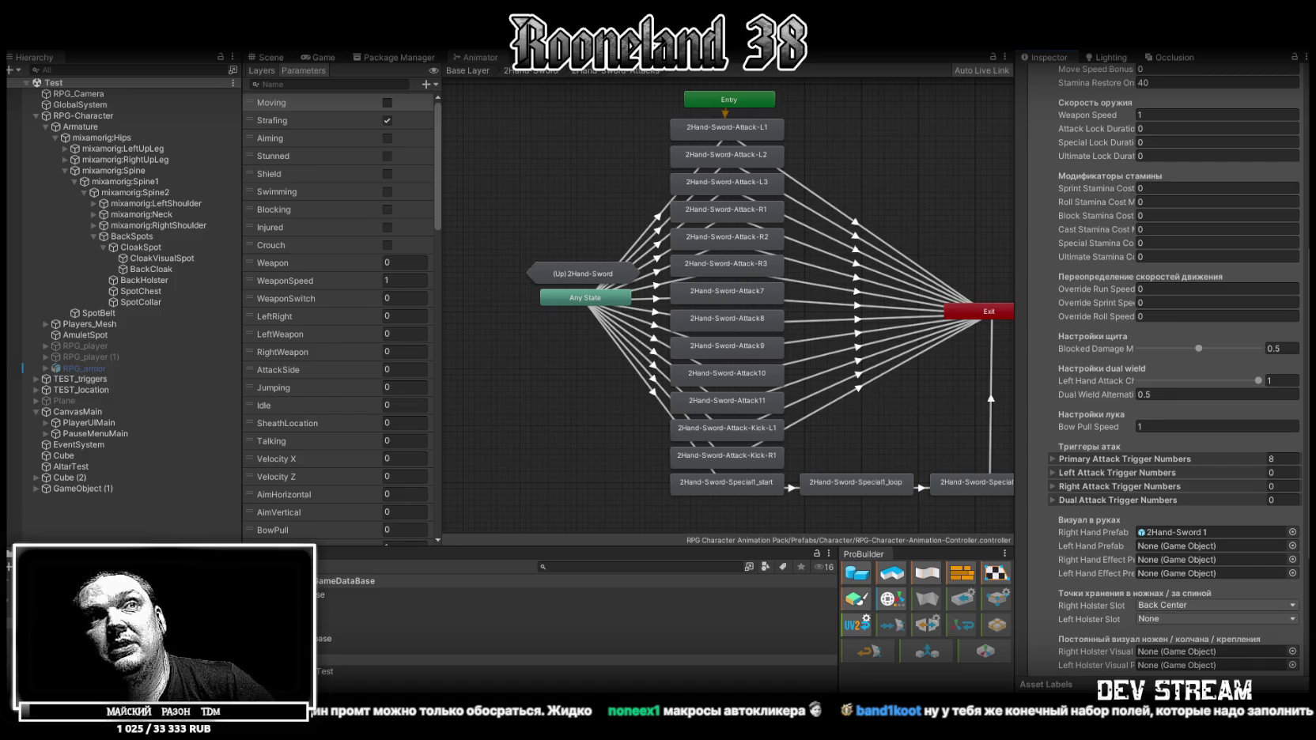
{"action": "scroll", "coordinate": [1229, 543], "scroll_direction": "up", "scroll_amount": 5}
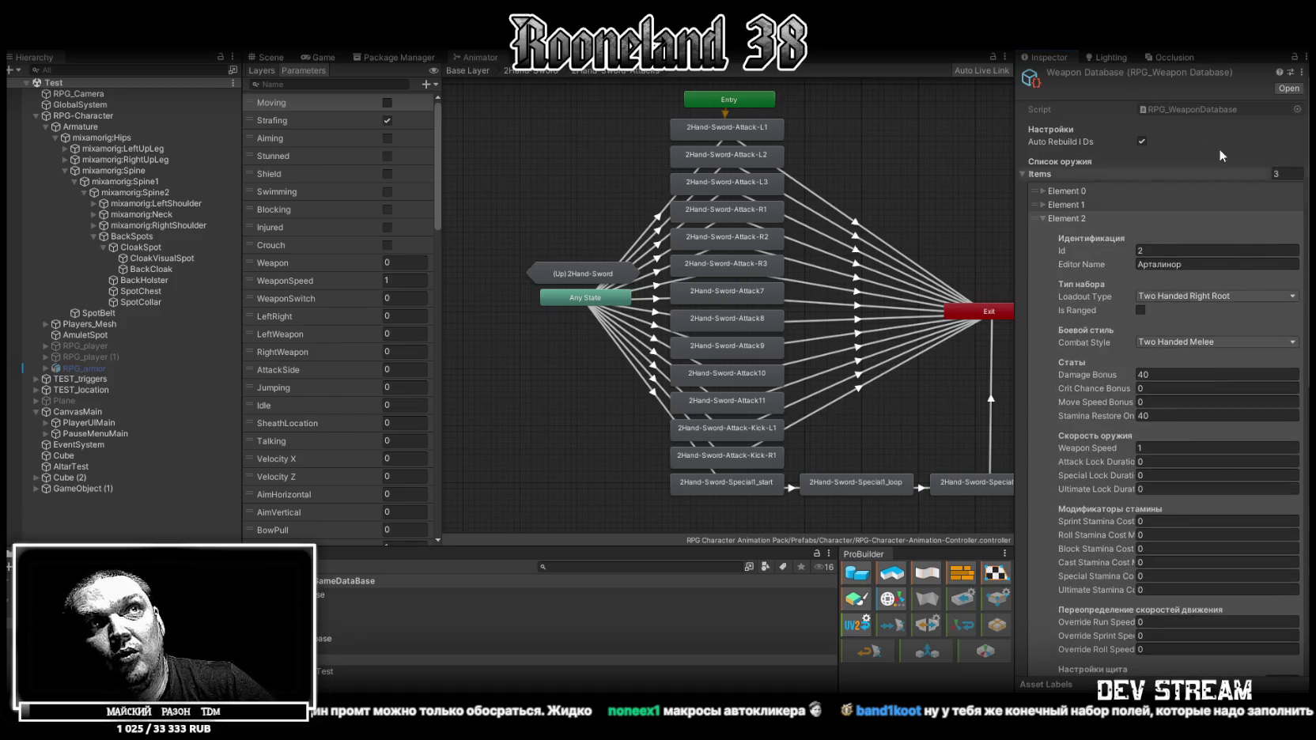
{"action": "scroll", "coordinate": [1169, 364], "scroll_direction": "down", "scroll_amount": 8}
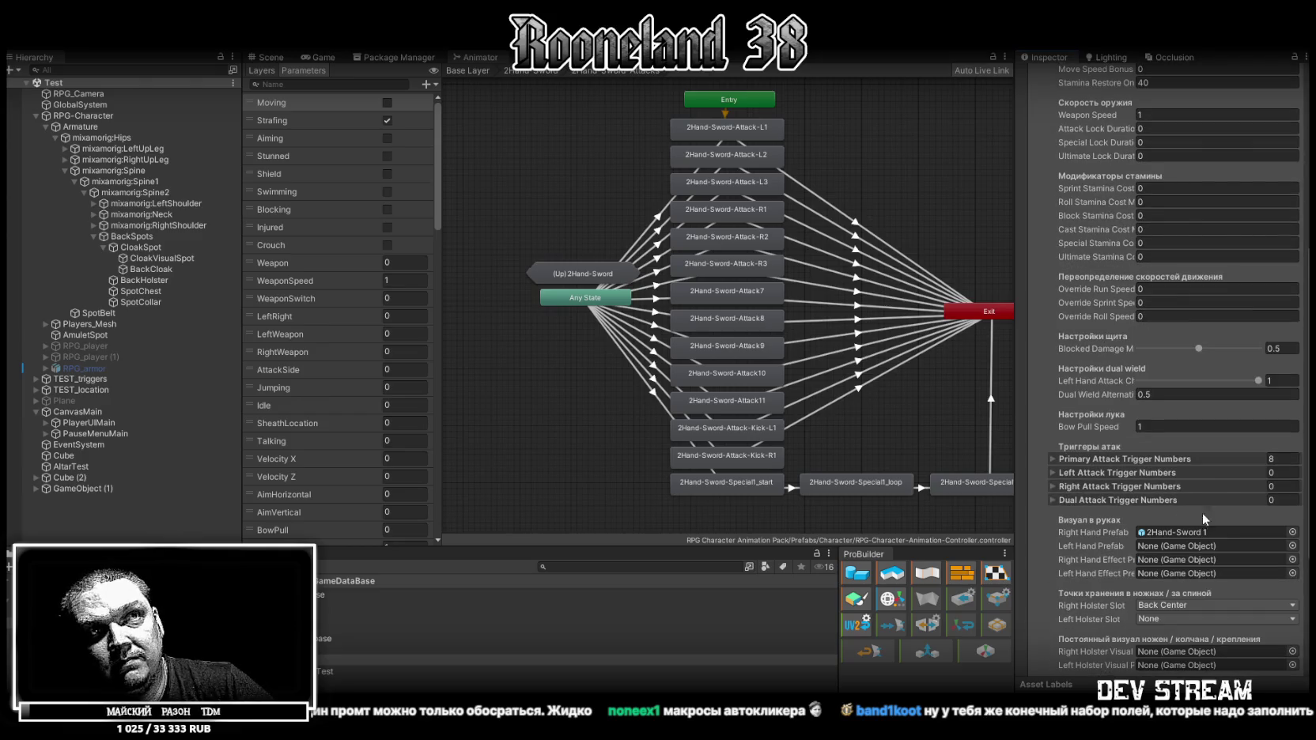
Put 2Hand-Sword 2 in Element 2's Right Hand Prefab slot and review its attack trigger list.
{"action": "left_click", "coordinate": [1166, 531]}
{"action": "left_click_drag", "start_coordinate": [380, 605], "coordinate": [1180, 530]}
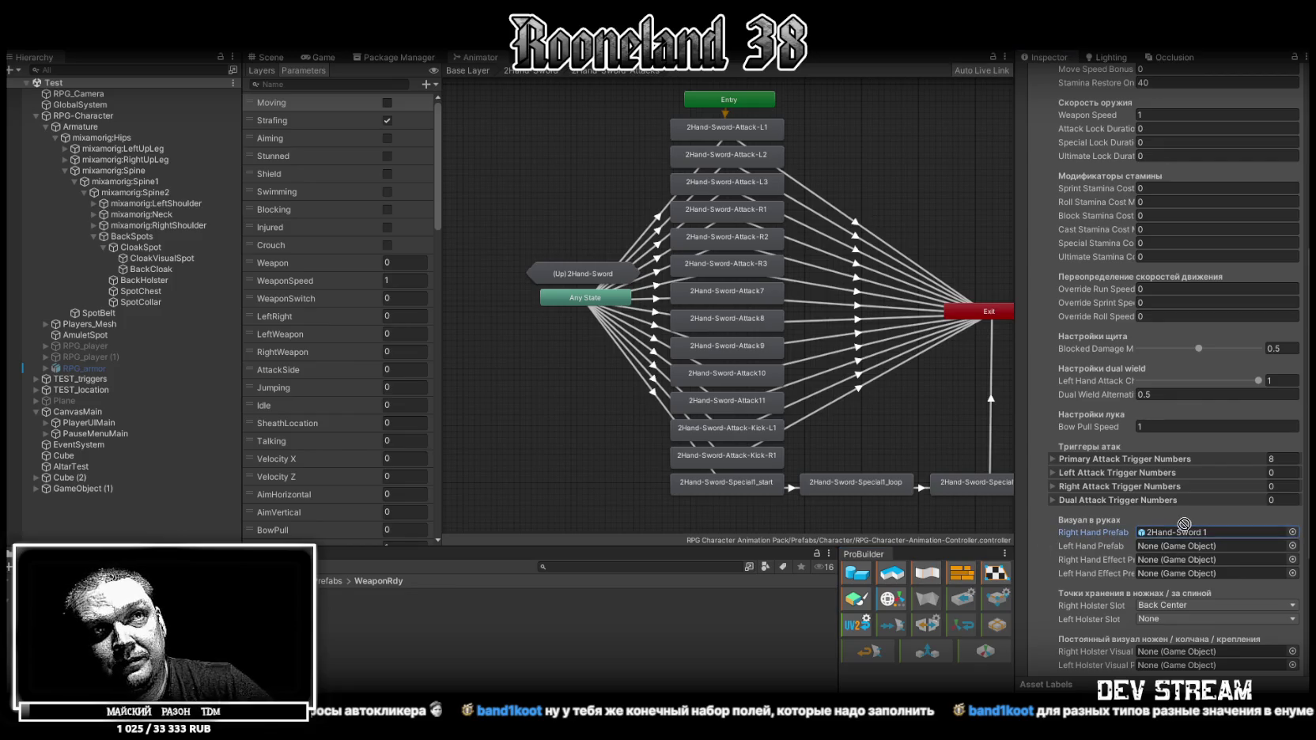
{"action": "scroll", "coordinate": [1180, 530], "scroll_direction": "down", "scroll_amount": 3}
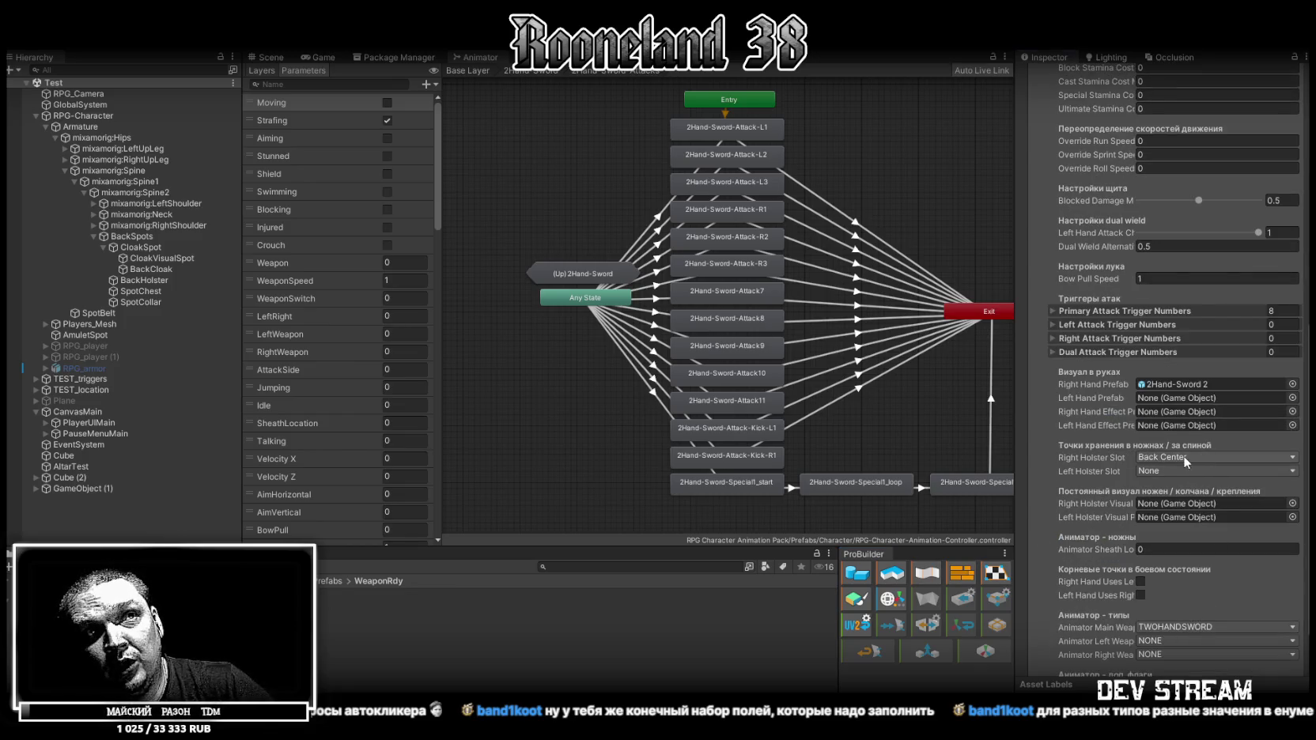
{"action": "scroll", "coordinate": [1183, 455], "scroll_direction": "down", "scroll_amount": 1}
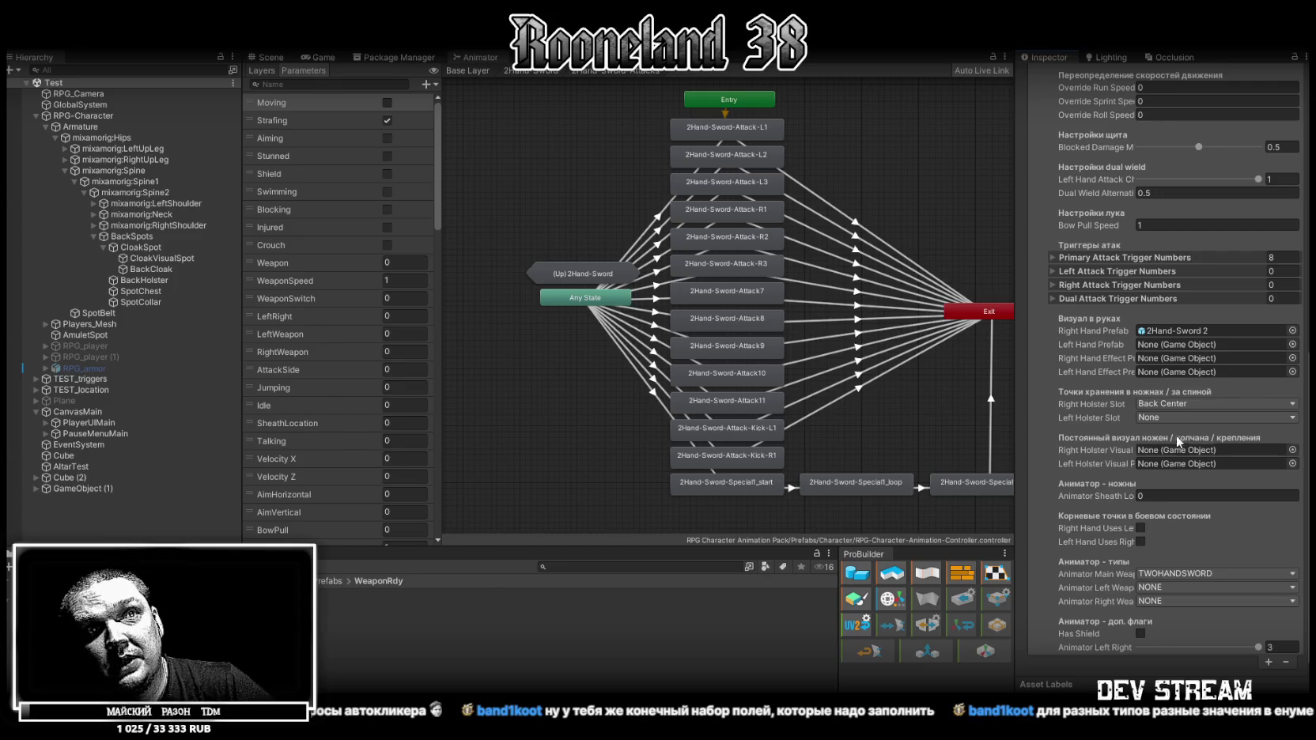
{"action": "scroll", "coordinate": [1189, 374], "scroll_direction": "up", "scroll_amount": 2}
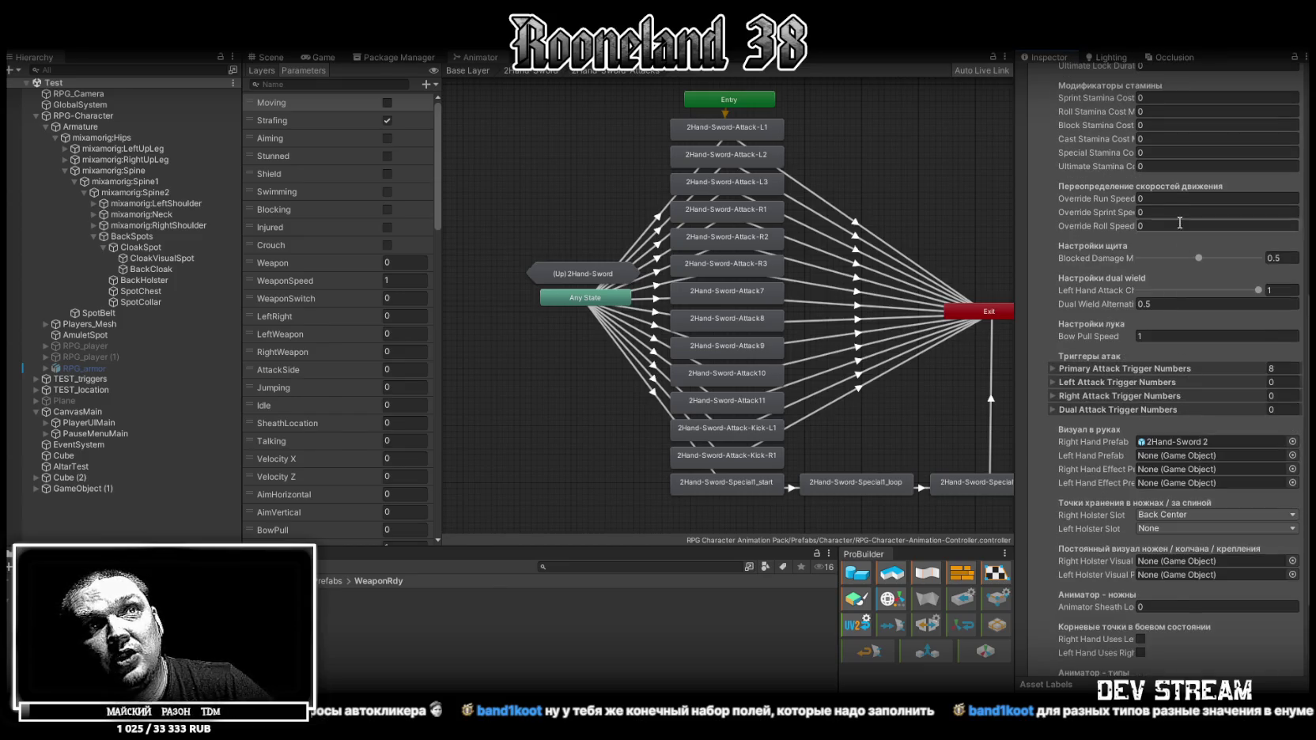
{"action": "scroll", "coordinate": [1179, 224], "scroll_direction": "up", "scroll_amount": 4}
{"action": "left_click", "coordinate": [1051, 591]}
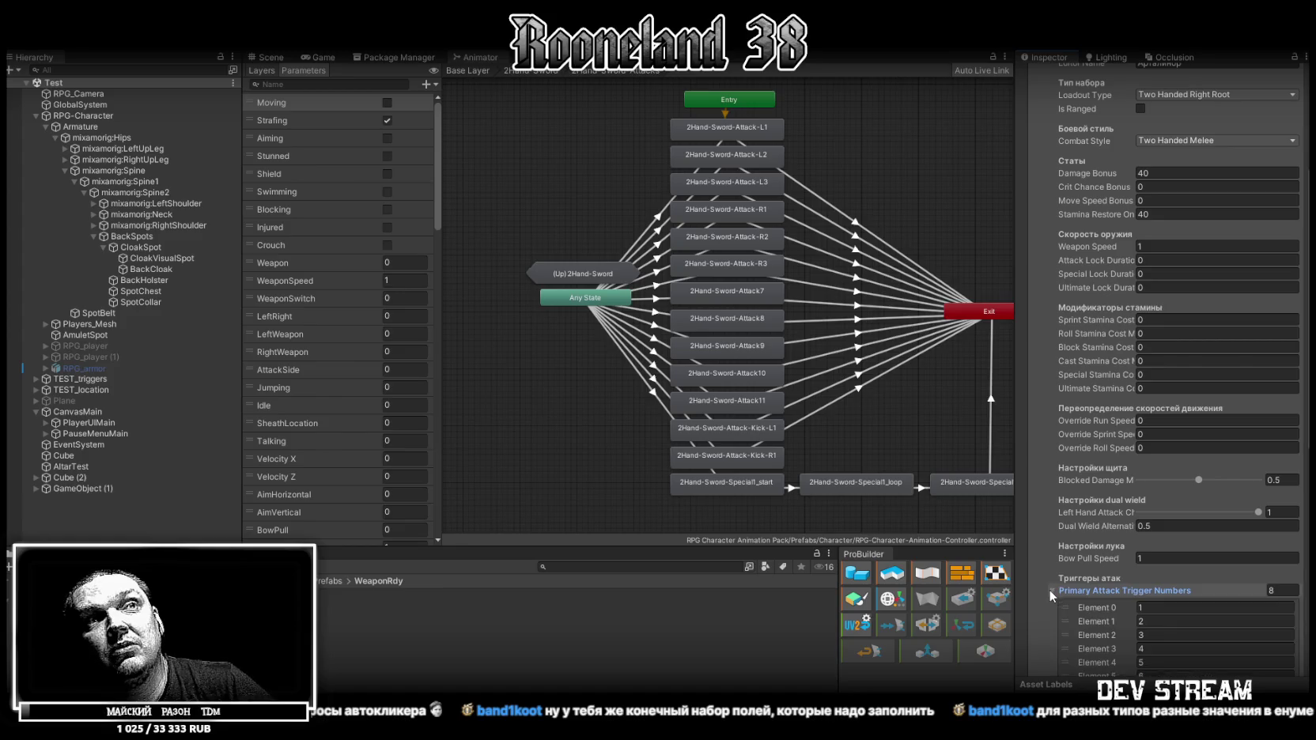
{"action": "scroll", "coordinate": [1207, 440], "scroll_direction": "down", "scroll_amount": 3}
{"action": "scroll", "coordinate": [1206, 440], "scroll_direction": "up", "scroll_amount": 7}
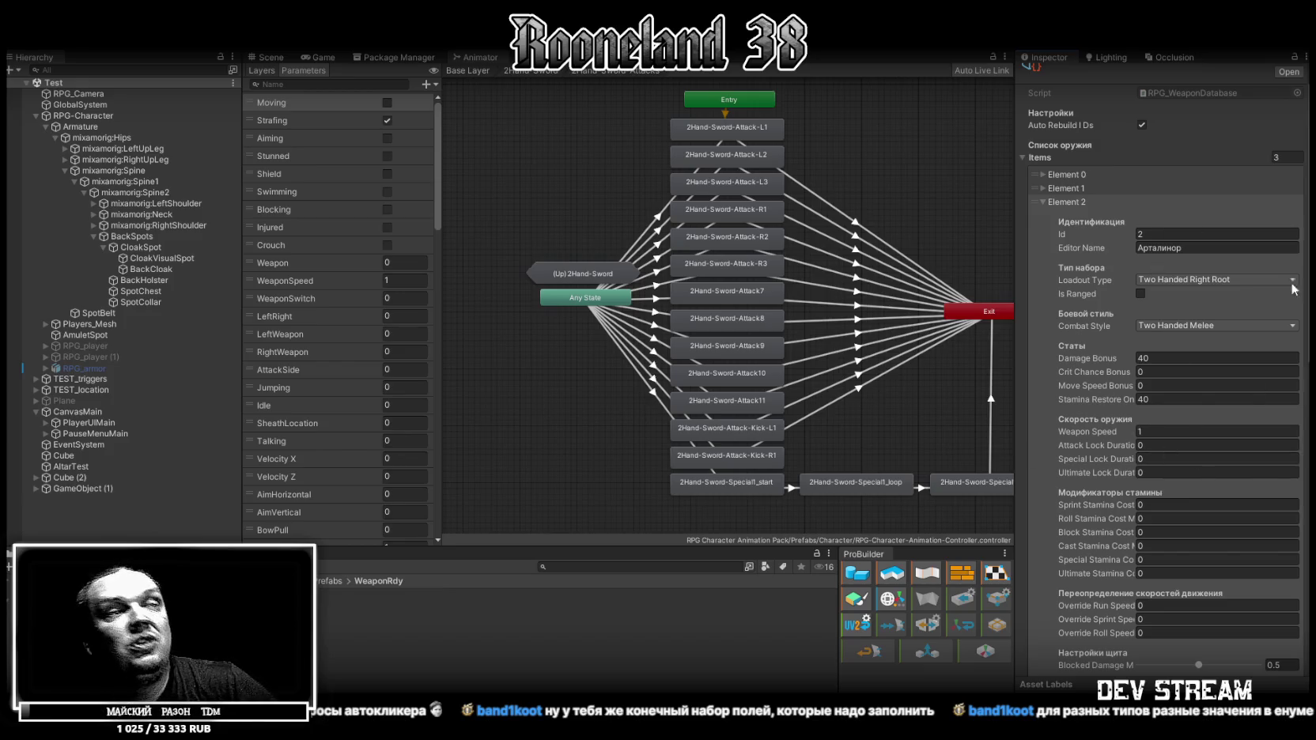
{"action": "left_click", "coordinate": [1205, 247]}
Name Element 2 'Черный Хъяртиндун' and set its Damage Bonus and Stamina Restore to 37.
{"action": "type", "text": "Черный Хъяртиндун"}
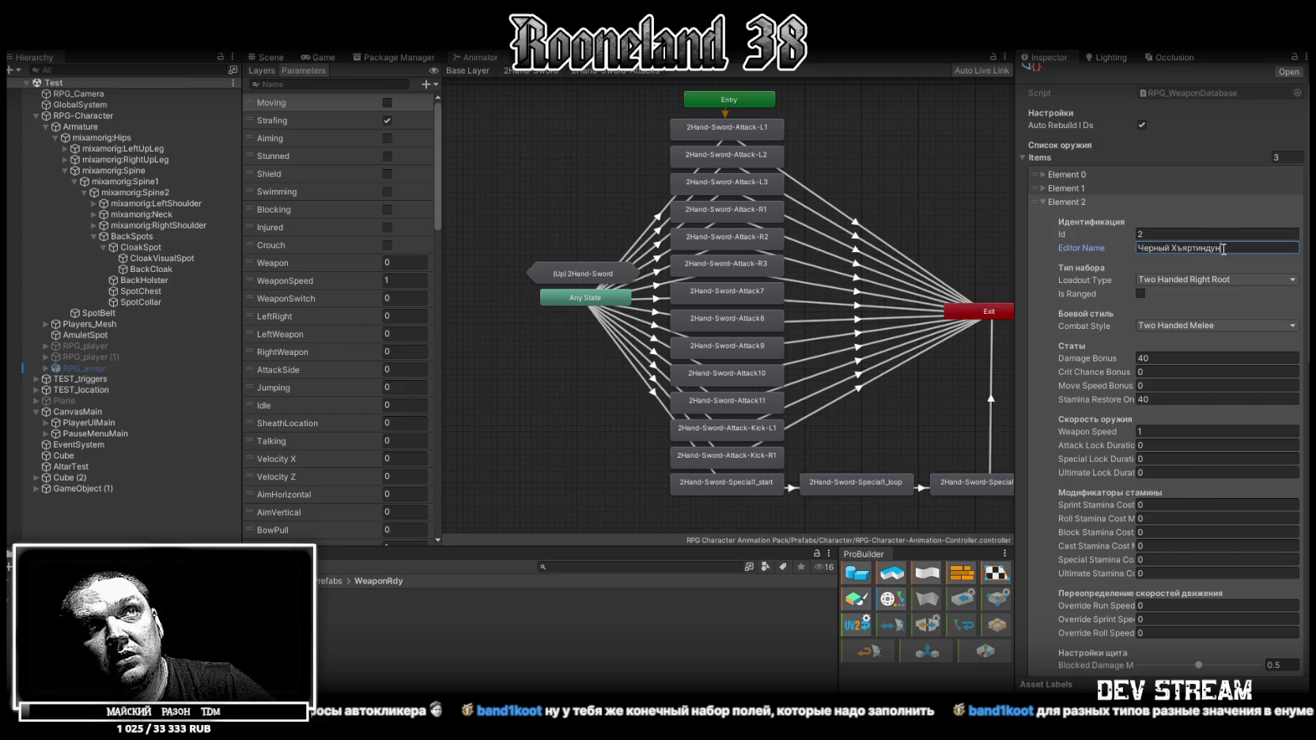
{"action": "scroll", "coordinate": [1247, 469], "scroll_direction": "down", "scroll_amount": 5}
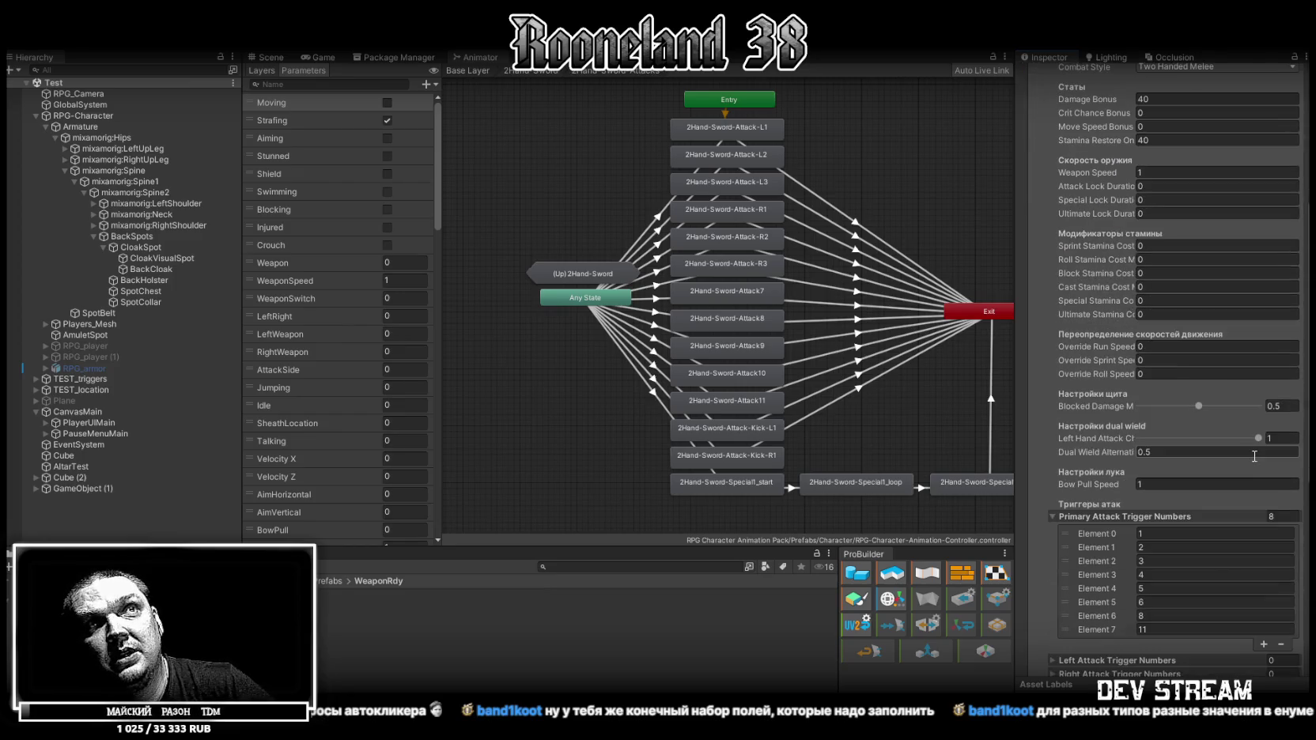
{"action": "left_click", "coordinate": [1177, 174]}
{"action": "type", "text": "37"}
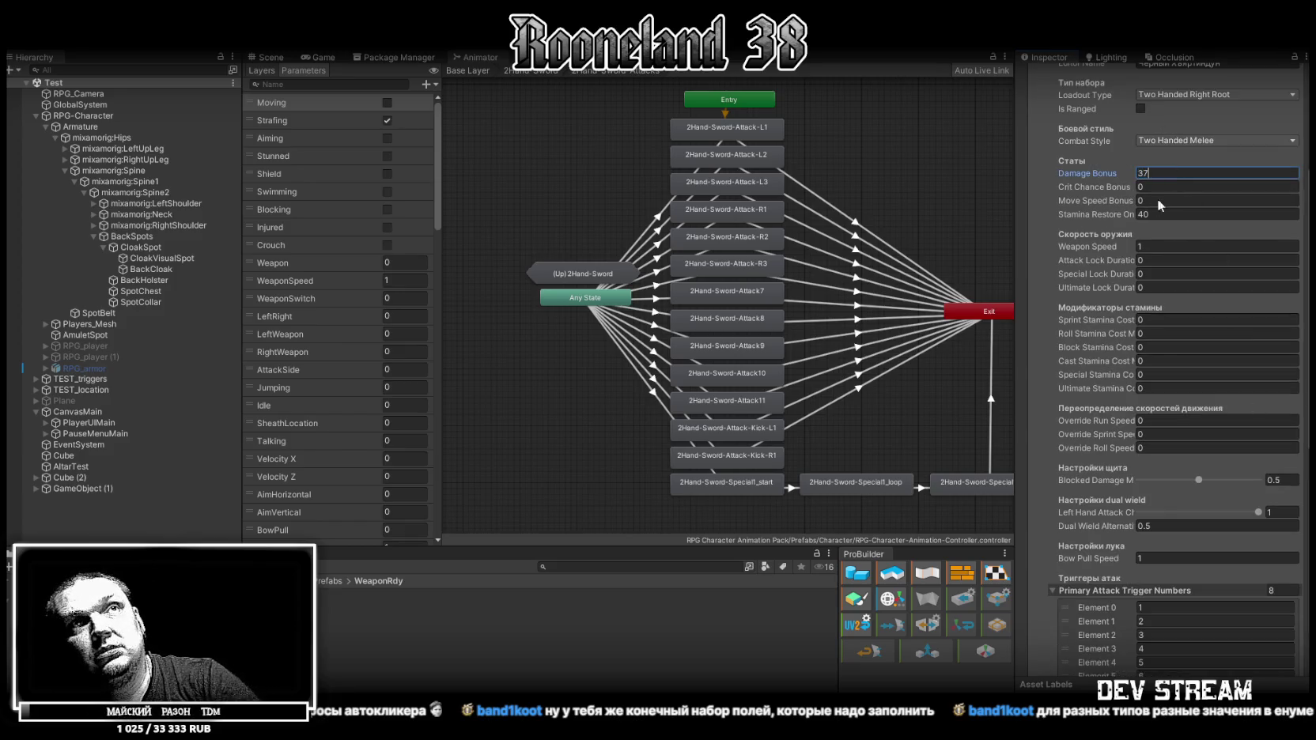
{"action": "left_click", "coordinate": [1155, 214]}
{"action": "type", "text": "37"}
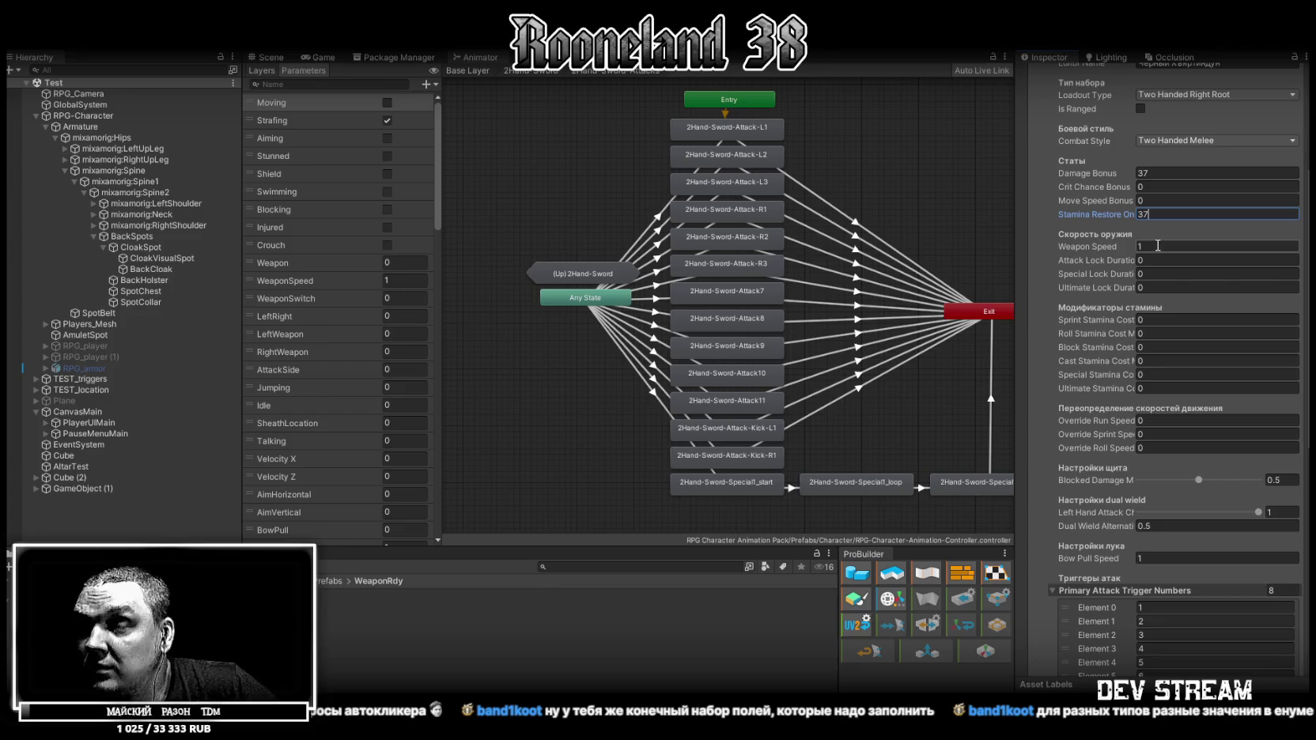
{"action": "left_click", "coordinate": [1155, 246]}
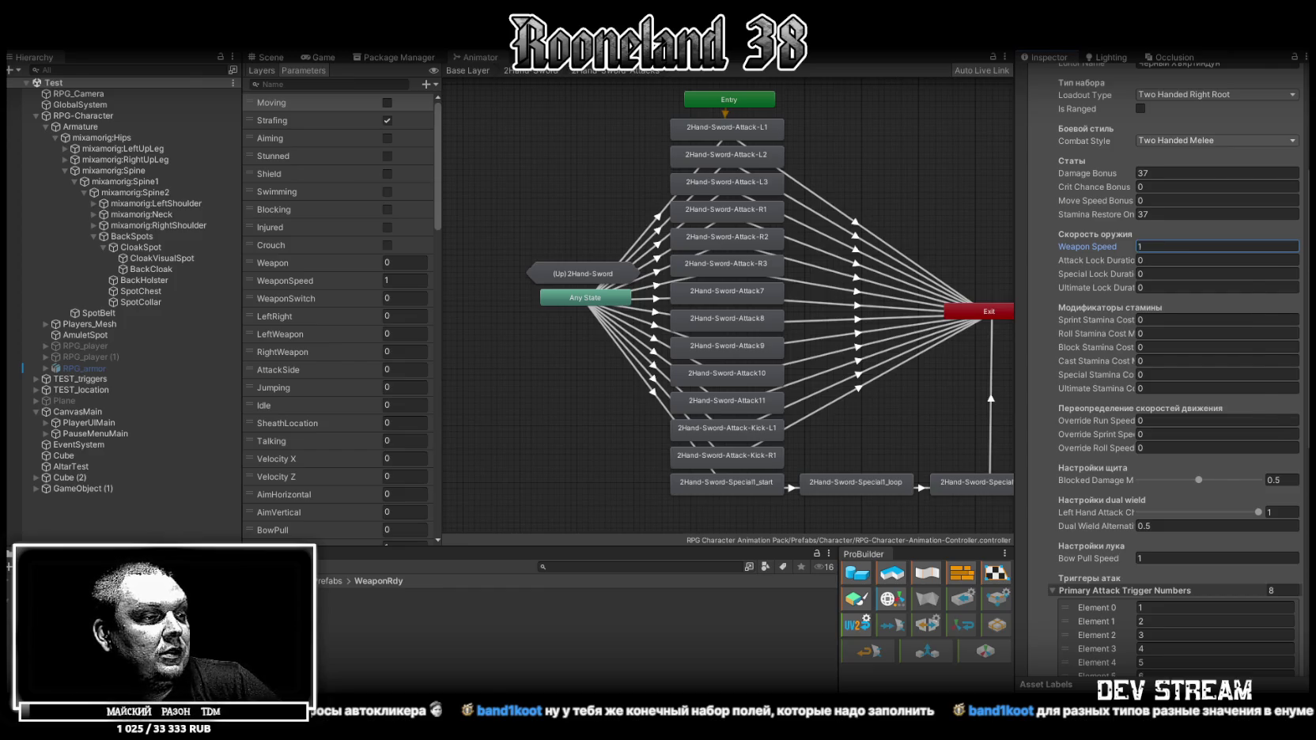
{"action": "key", "text": "alt+Tab"}
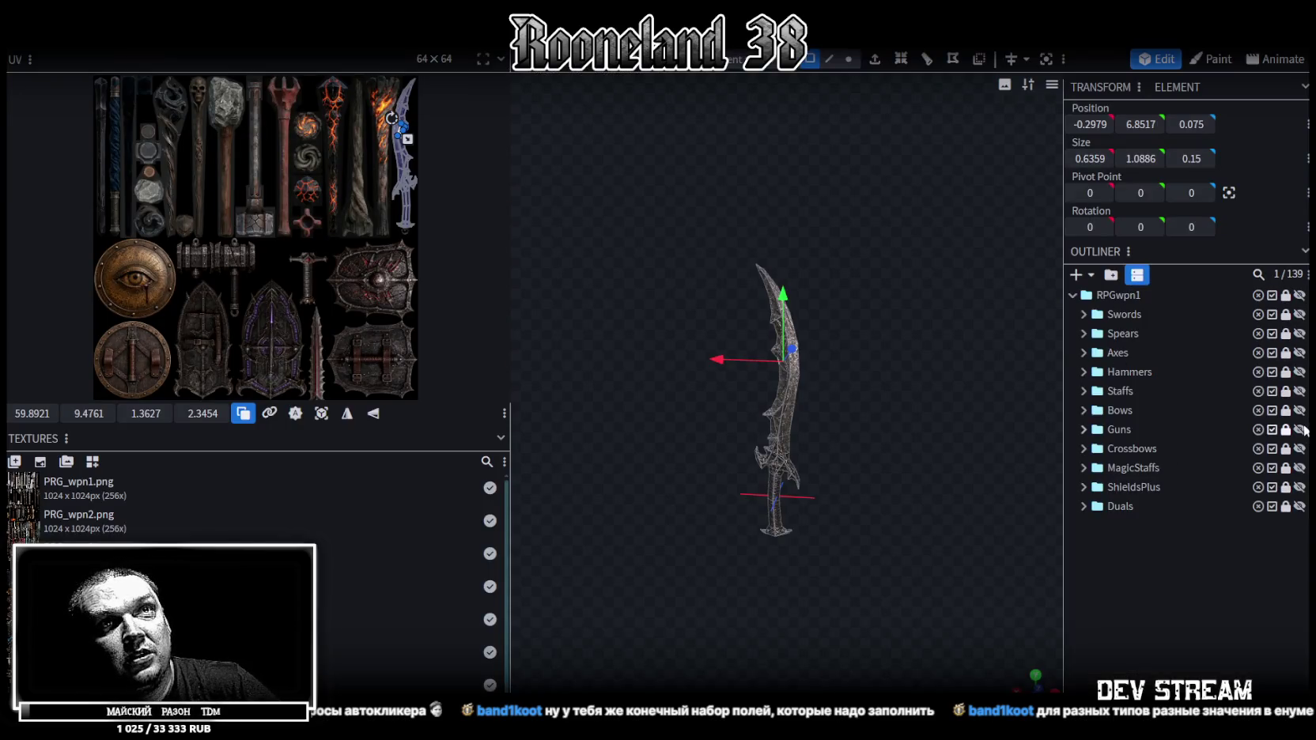
In the Swords folder, compare RPGwpn_2sword_1 with RPGwpn_2sword_2, leaving only sword_2 visible.
{"action": "left_click", "coordinate": [1301, 297]}
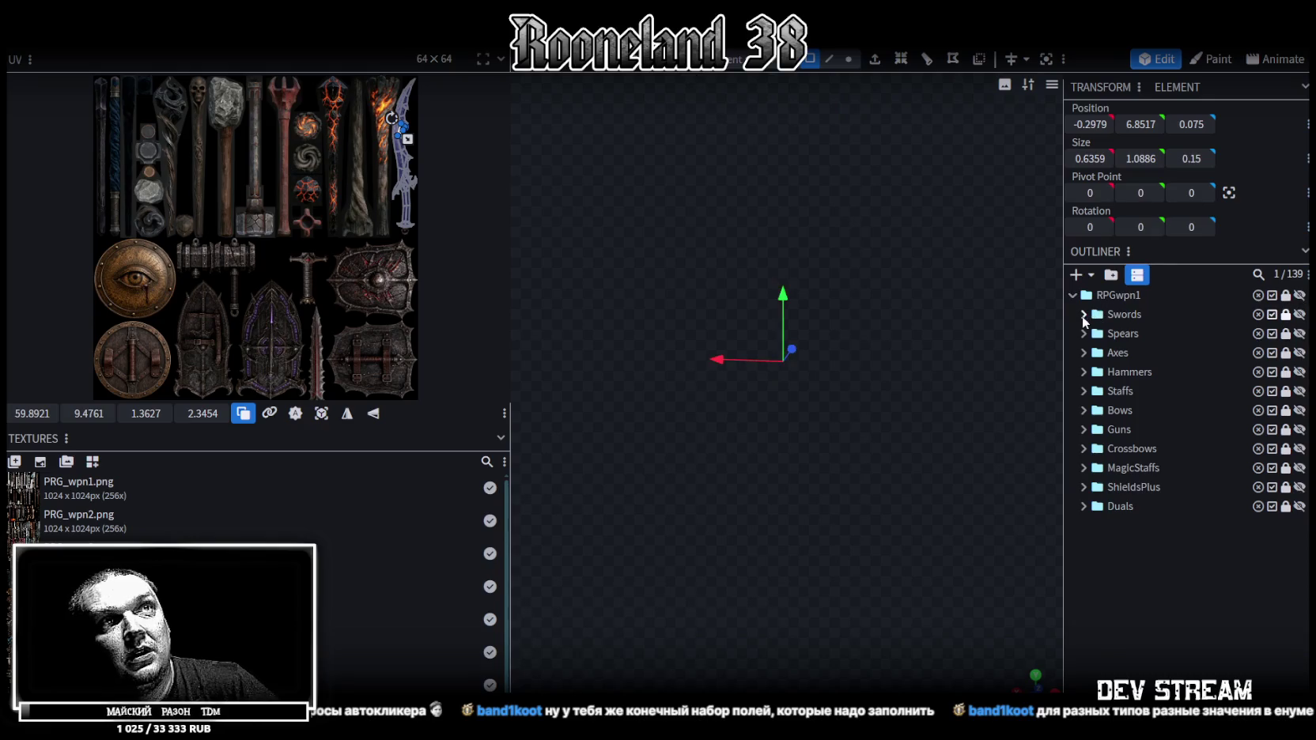
{"action": "left_click", "coordinate": [1299, 353]}
{"action": "mouse_move", "coordinate": [910, 391]}
{"action": "left_mouse_down"}
{"action": "mouse_move", "coordinate": [1002, 397]}
{"action": "mouse_move", "coordinate": [910, 405]}
{"action": "mouse_move", "coordinate": [919, 284]}
{"action": "mouse_move", "coordinate": [843, 230]}
{"action": "mouse_move", "coordinate": [644, 399]}
{"action": "mouse_move", "coordinate": [936, 386]}
{"action": "left_mouse_up"}
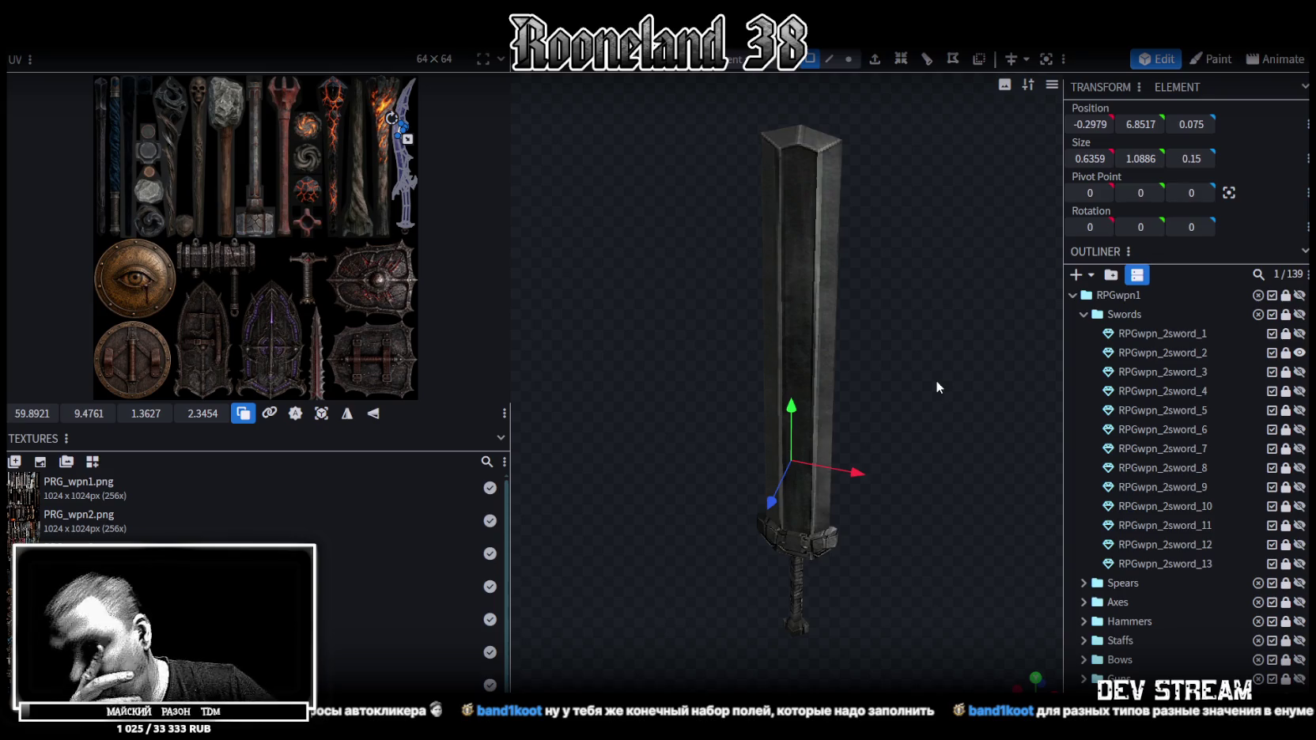
{"action": "left_click", "coordinate": [1300, 352]}
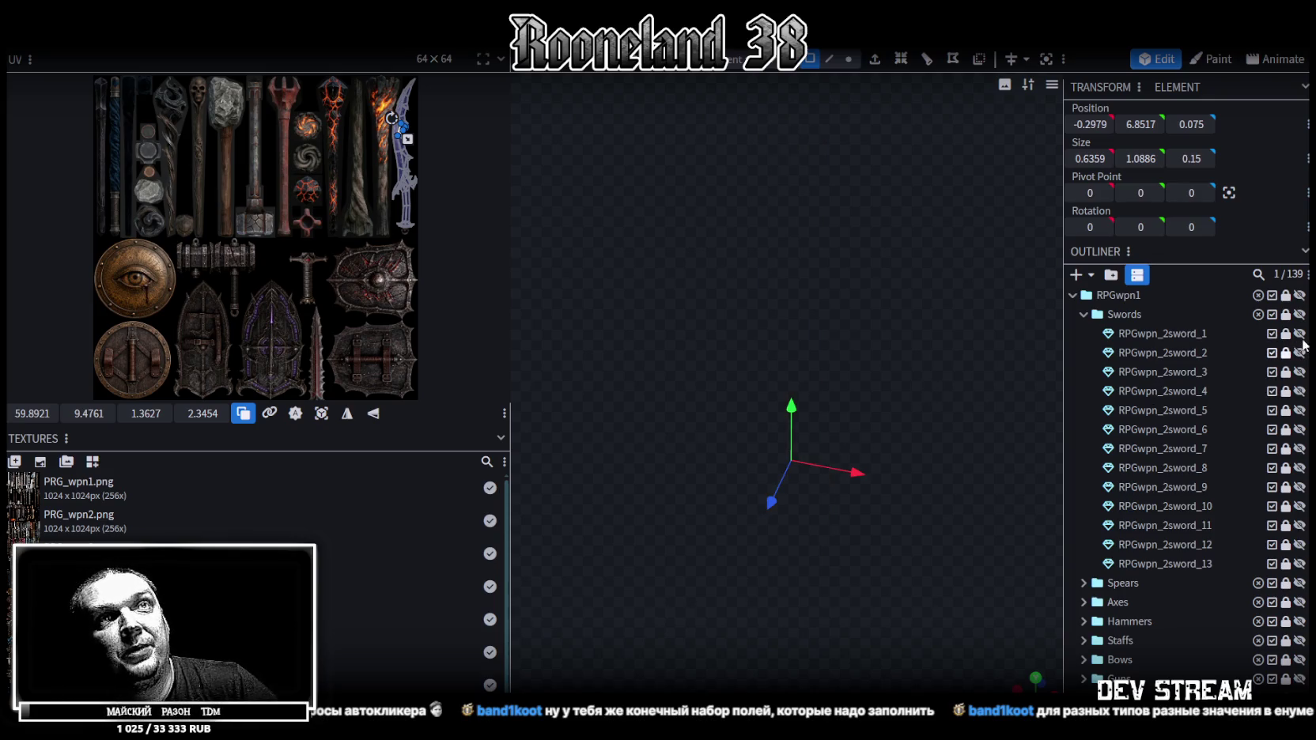
{"action": "left_click", "coordinate": [1299, 333]}
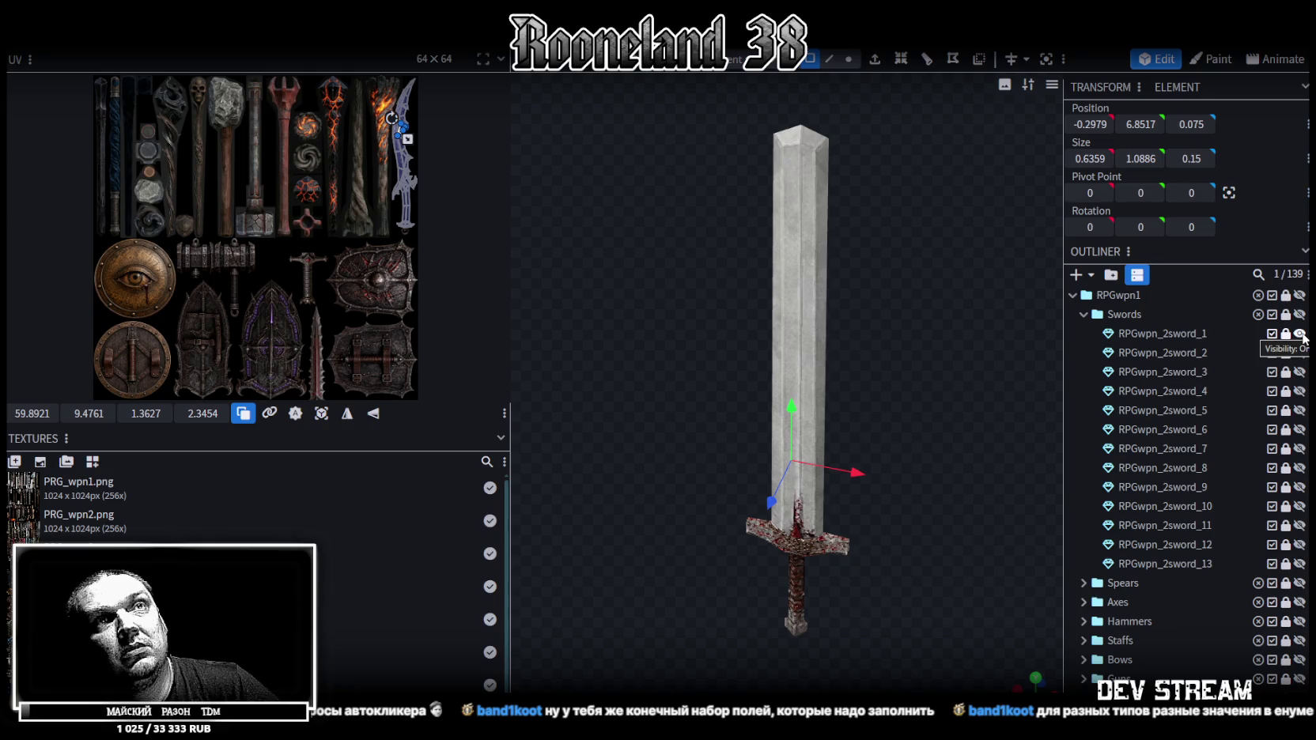
{"action": "left_click", "coordinate": [1300, 333]}
{"action": "left_click", "coordinate": [1299, 352]}
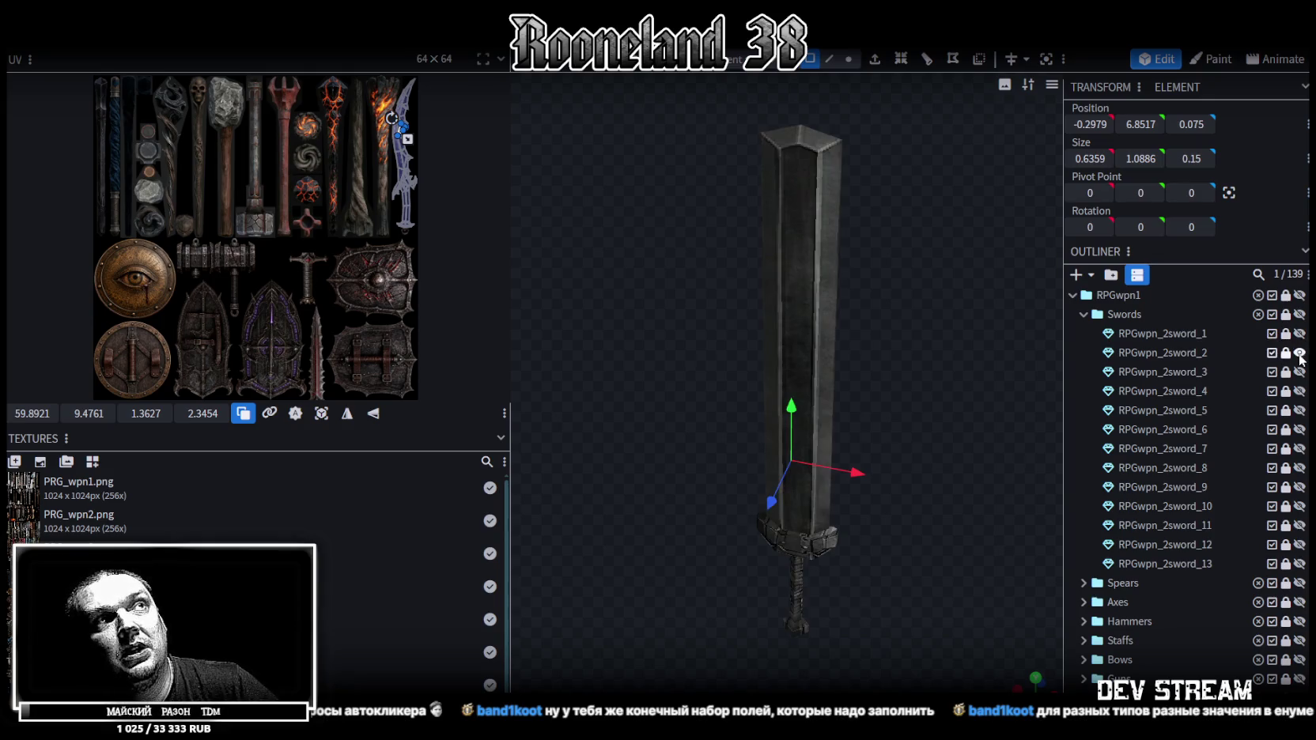
{"action": "key", "text": "alt+Tab"}
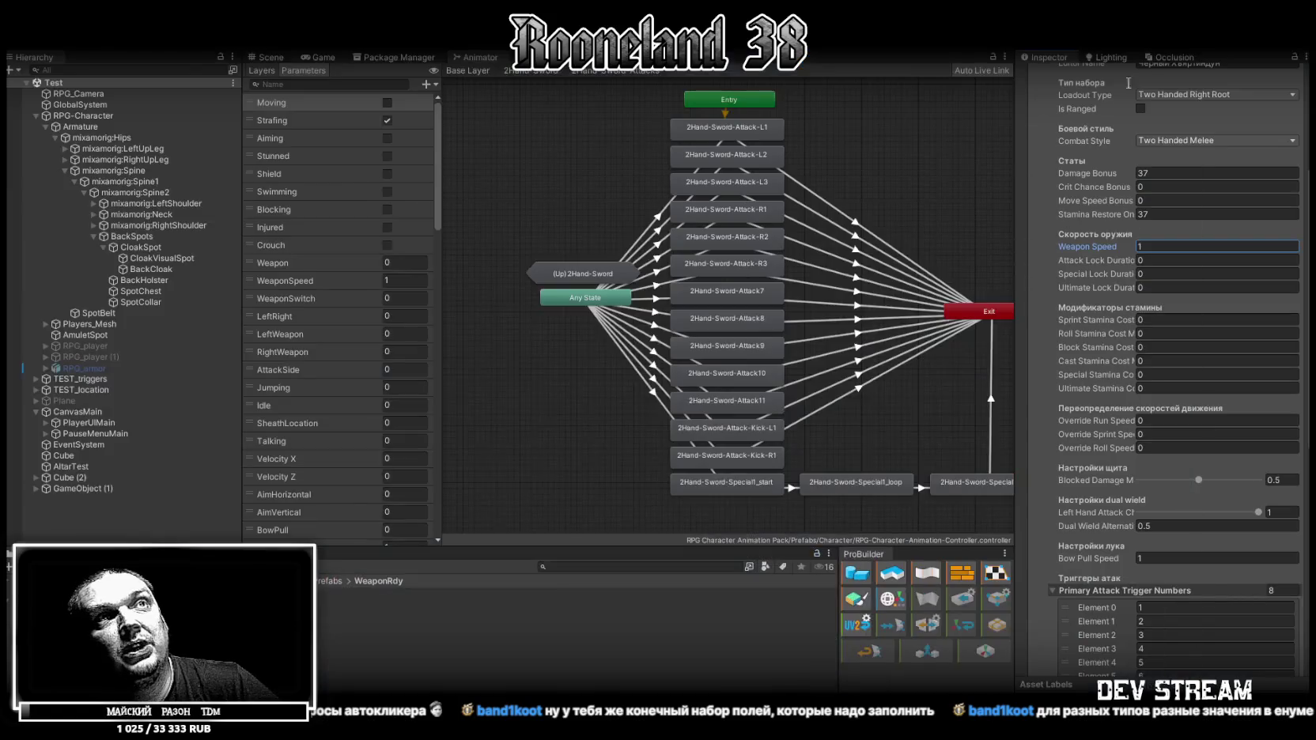
Set the sword's Weapon Speed to 1.1.
{"action": "left_click", "coordinate": [1165, 242]}
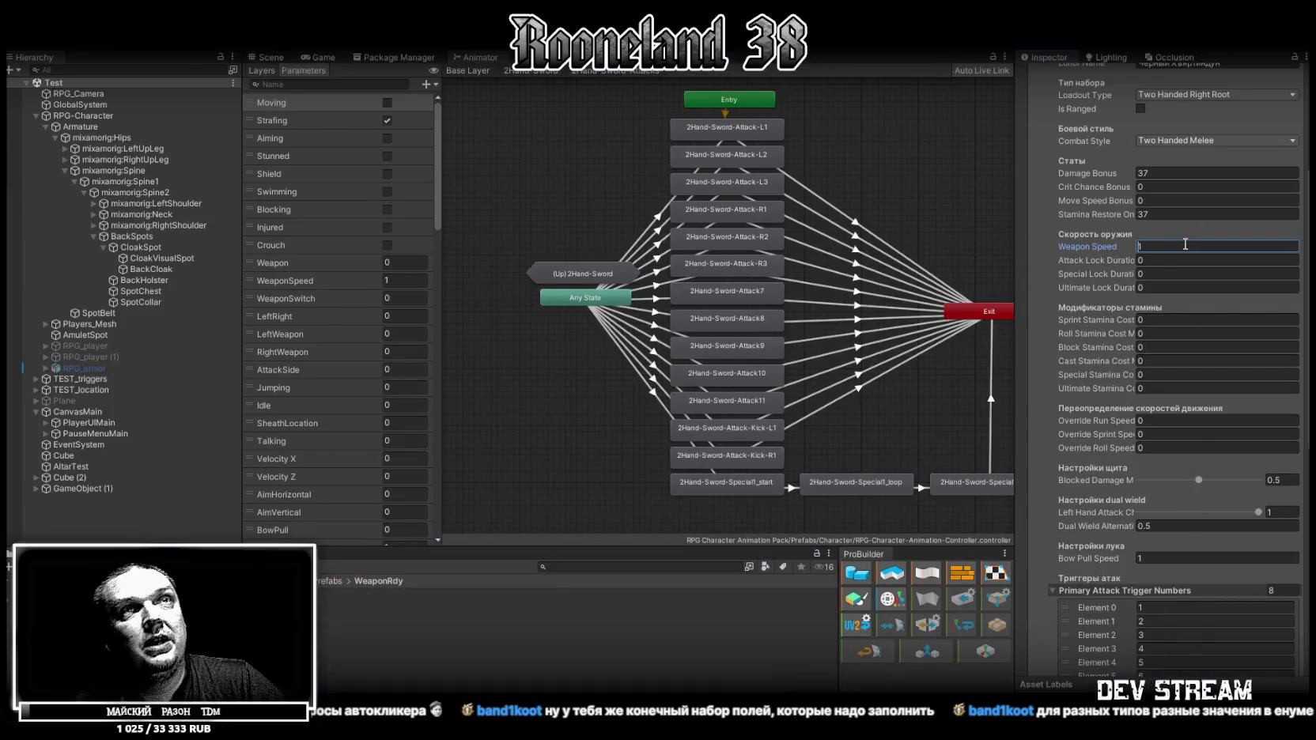
{"action": "type", "text": "0"}
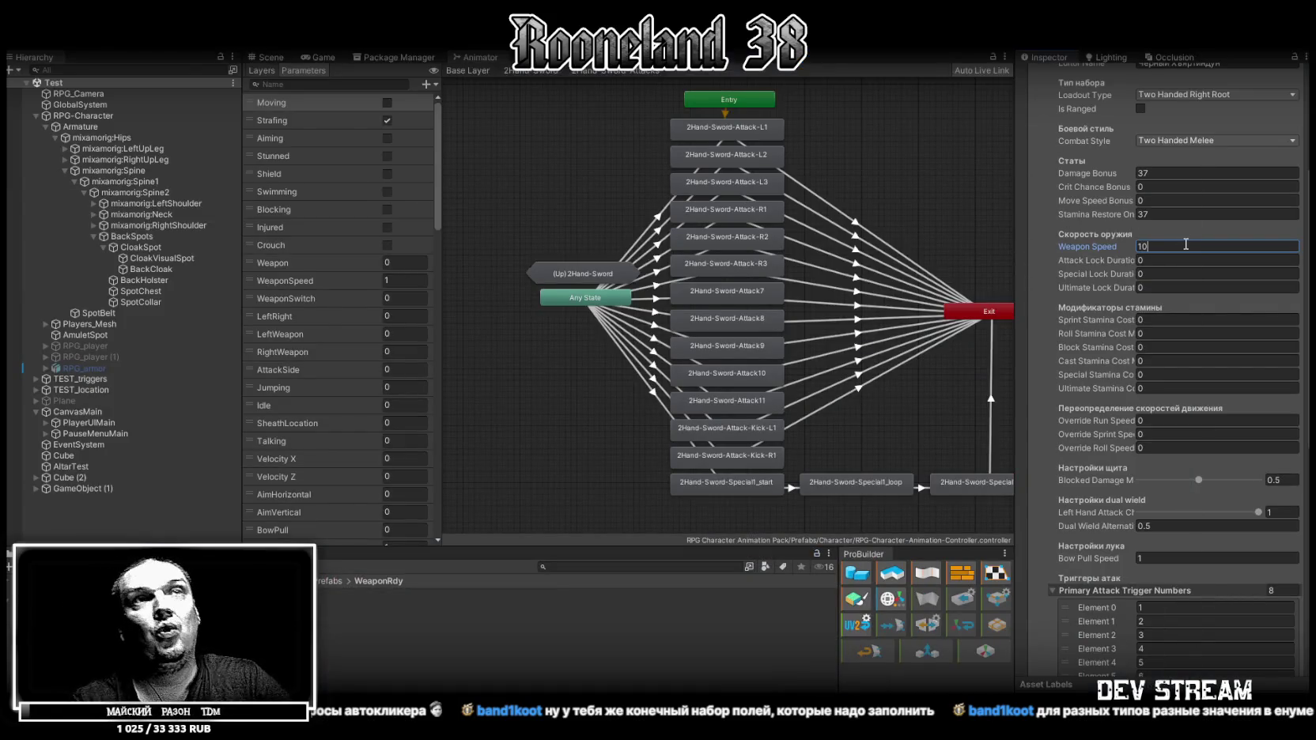
{"action": "type", "text": ".0"}
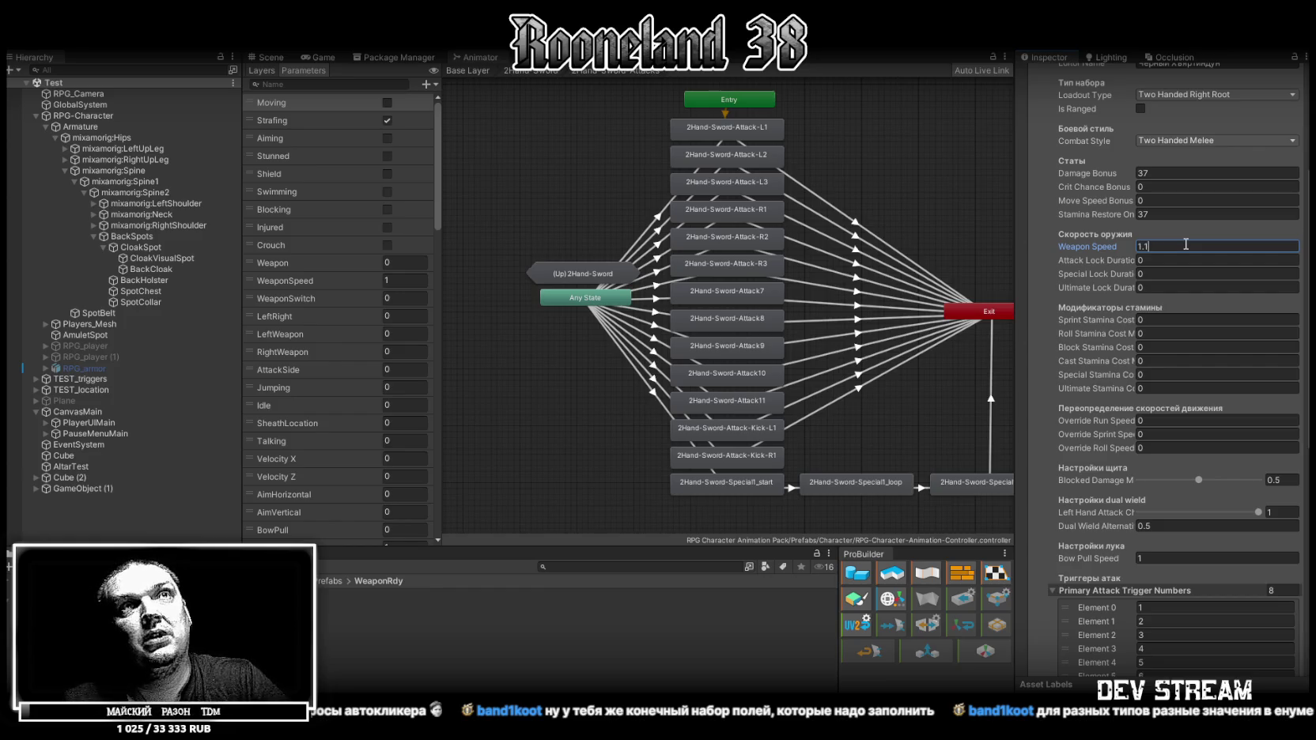
{"action": "left_click", "coordinate": [1167, 264]}
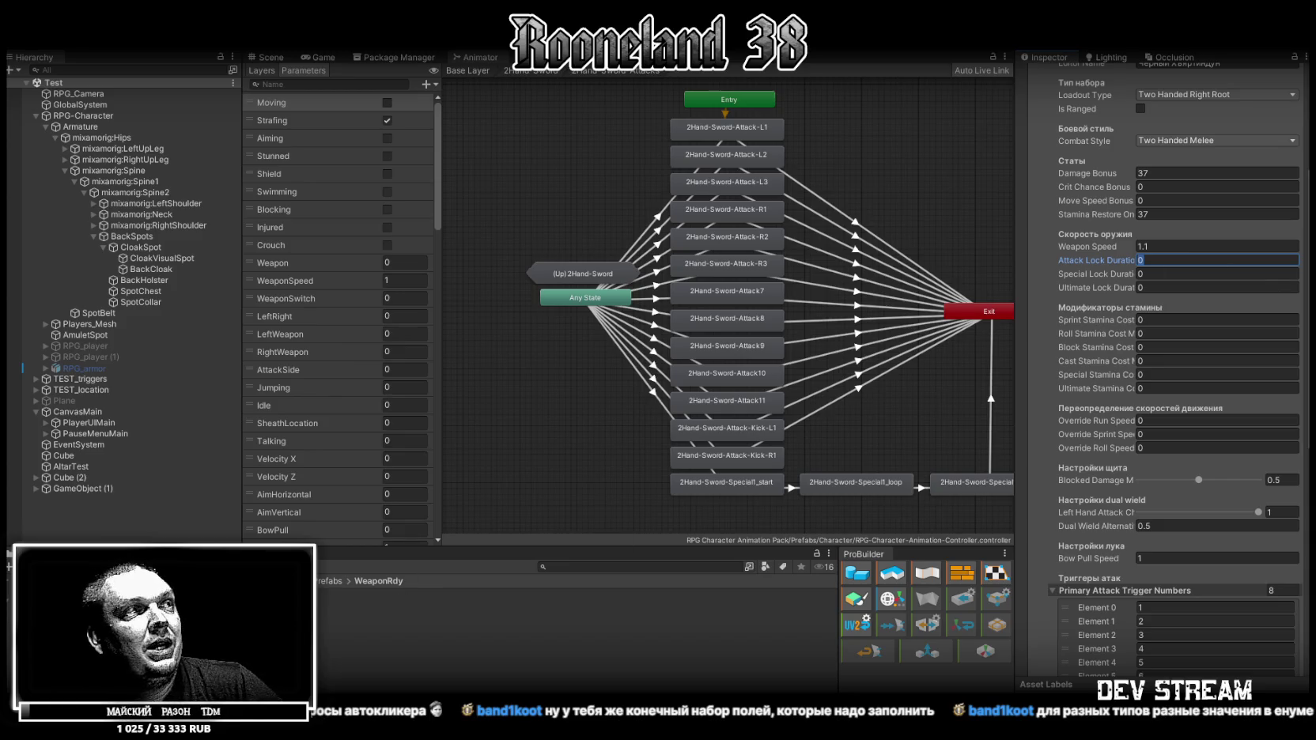
Give the 2Hand-Sword 2 prefab a 0.9 Primary Action Lock Duration and 0.7 Attack Cooldown.
{"action": "left_click", "coordinate": [352, 604]}
{"action": "scroll", "coordinate": [1205, 216], "scroll_direction": "up", "scroll_amount": 3}
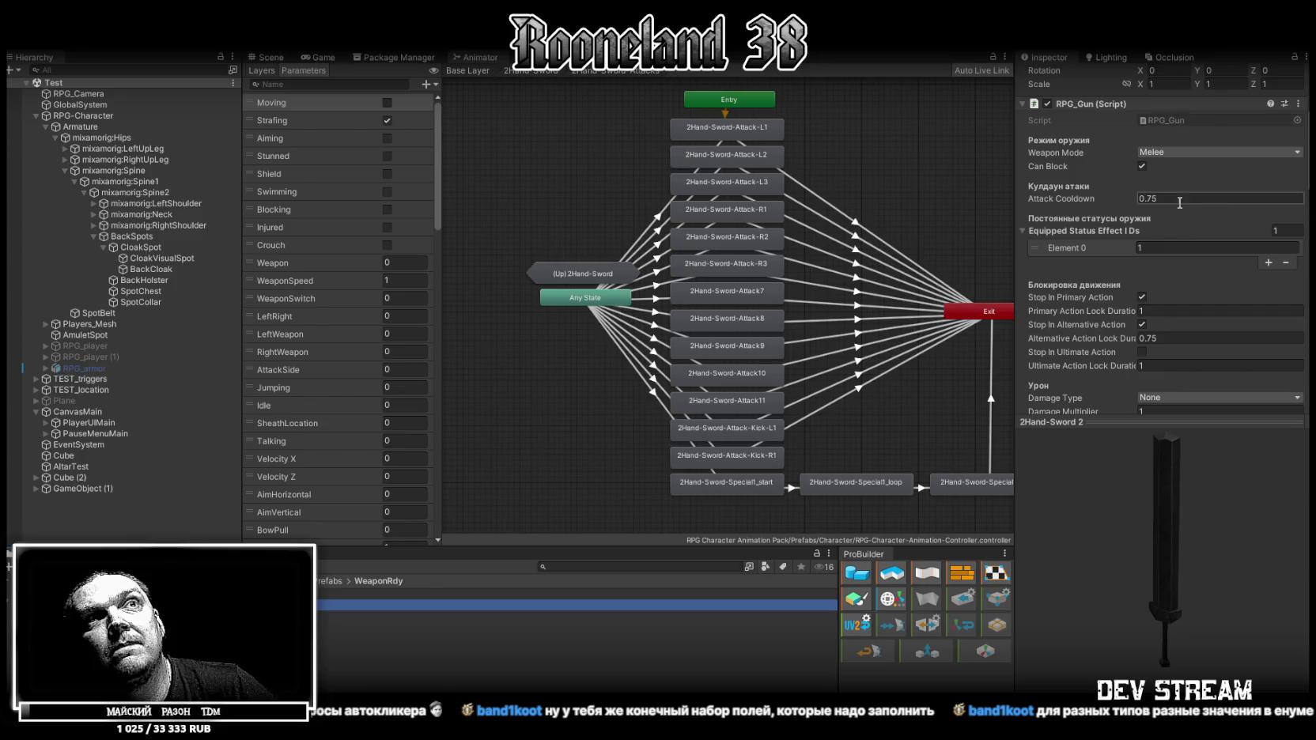
{"action": "left_click", "coordinate": [1159, 313]}
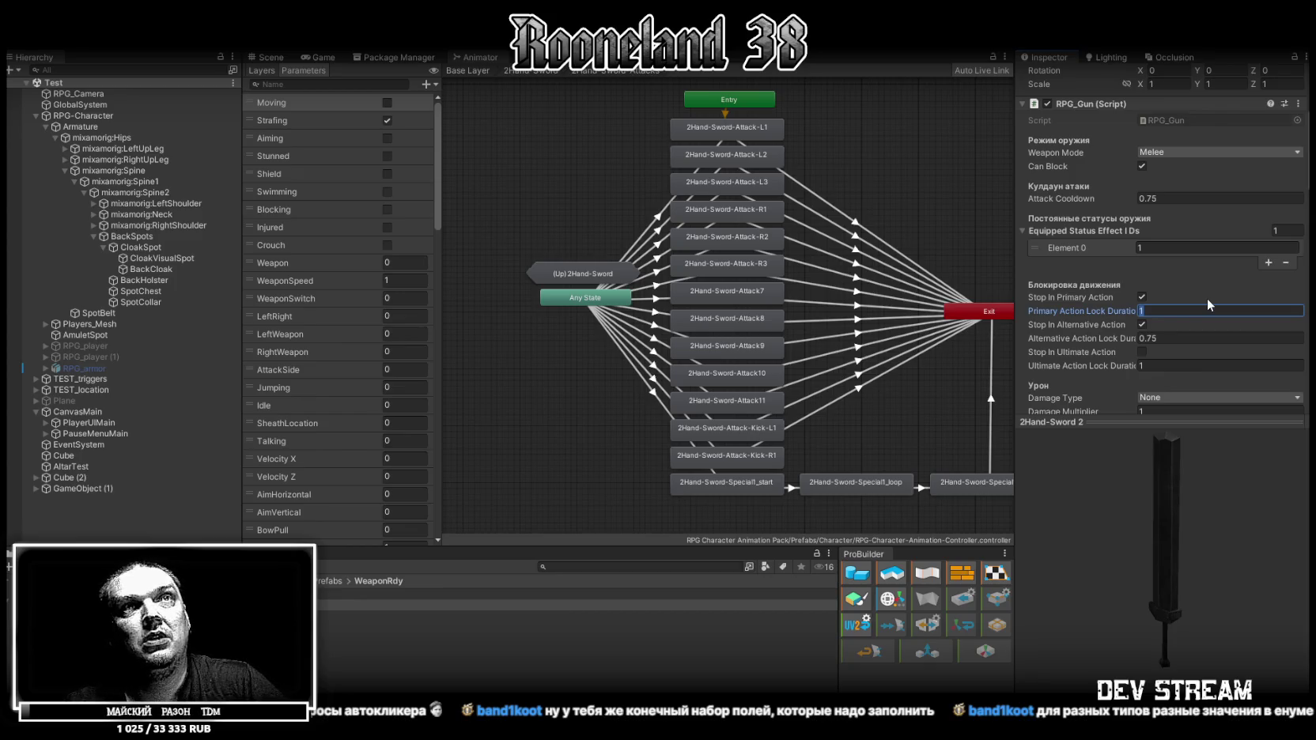
{"action": "type", "text": ".9"}
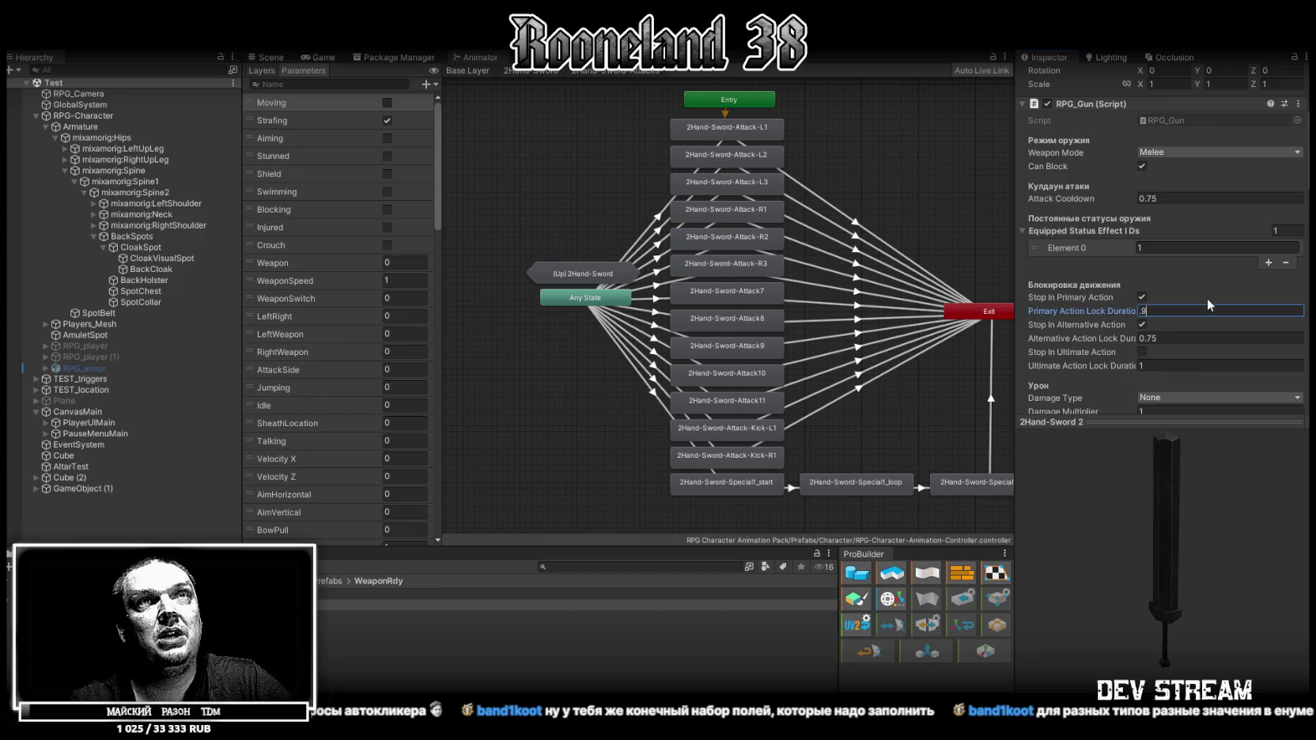
{"action": "key", "text": "Tab"}
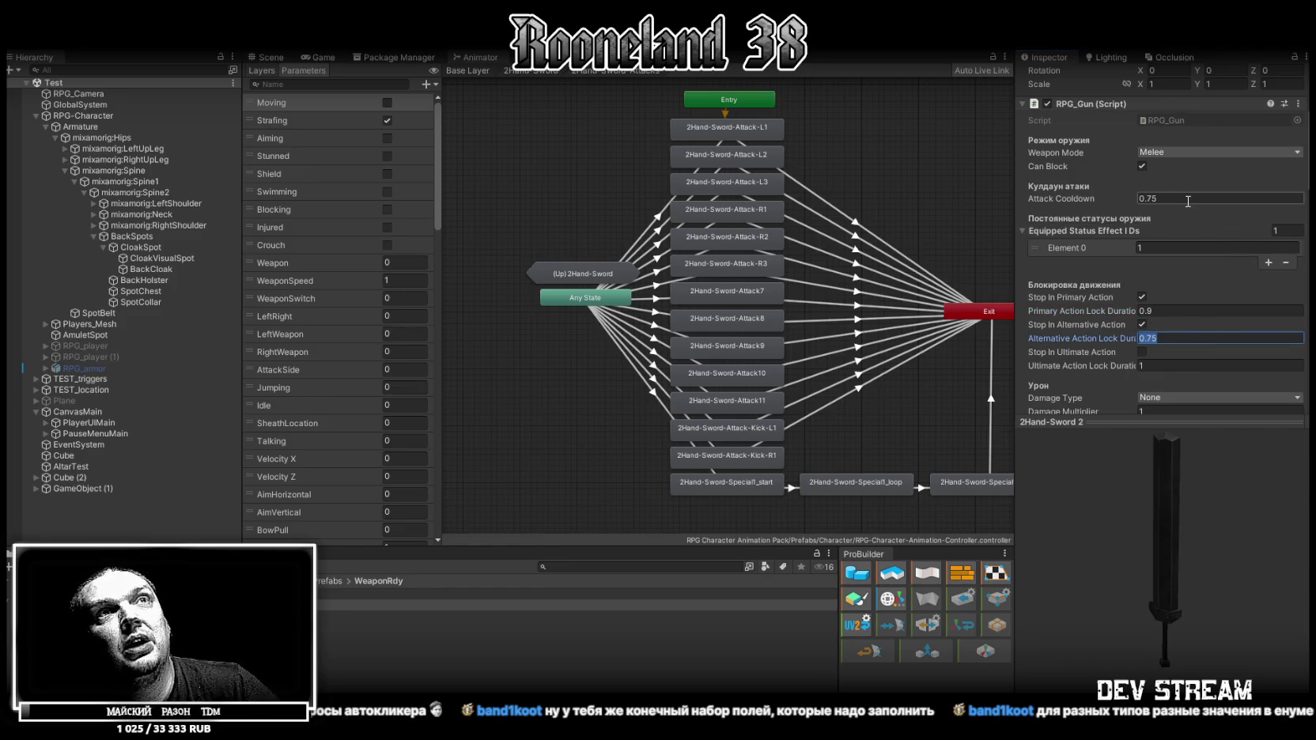
{"action": "left_click", "coordinate": [1151, 197]}
{"action": "type", "text": "0.7"}
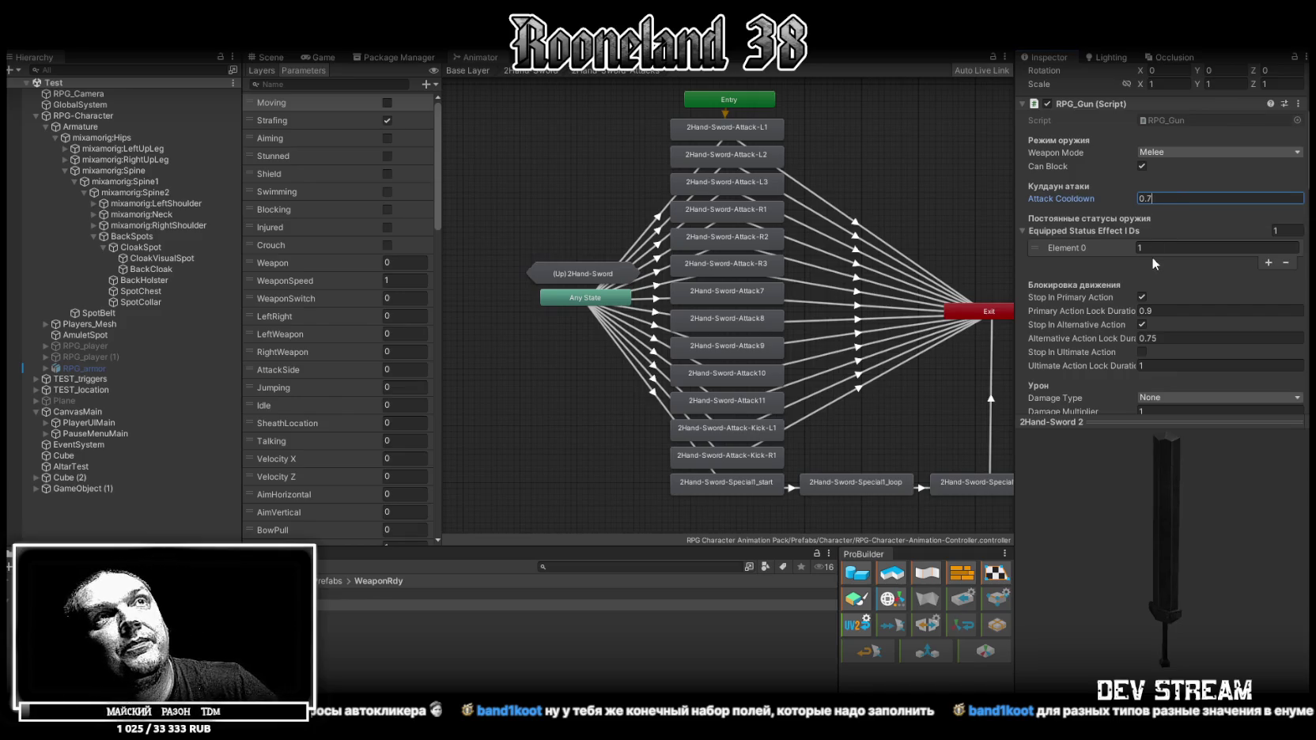
Set Damage Type to Physical on 2Hand-Sword 2 and 2Hand-Sword 1.
{"action": "scroll", "coordinate": [1190, 167], "scroll_direction": "down", "scroll_amount": 5}
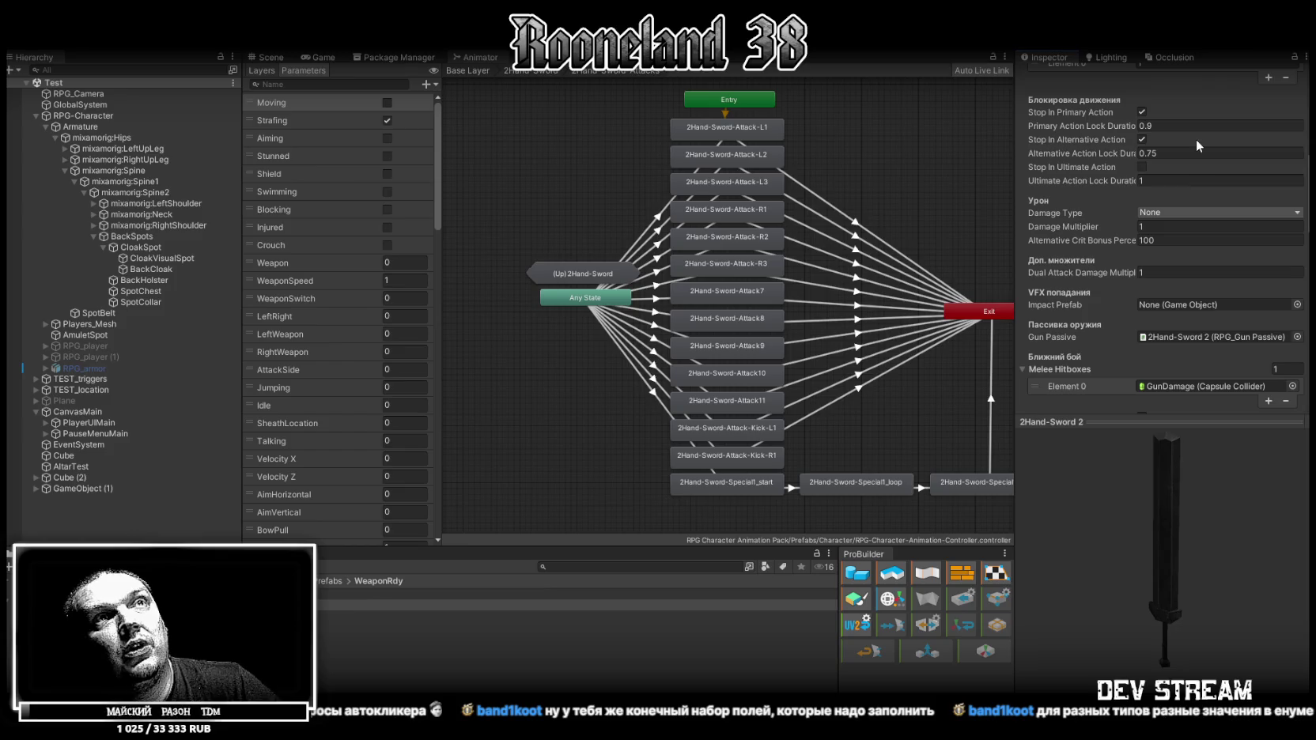
{"action": "left_click", "coordinate": [1185, 229]}
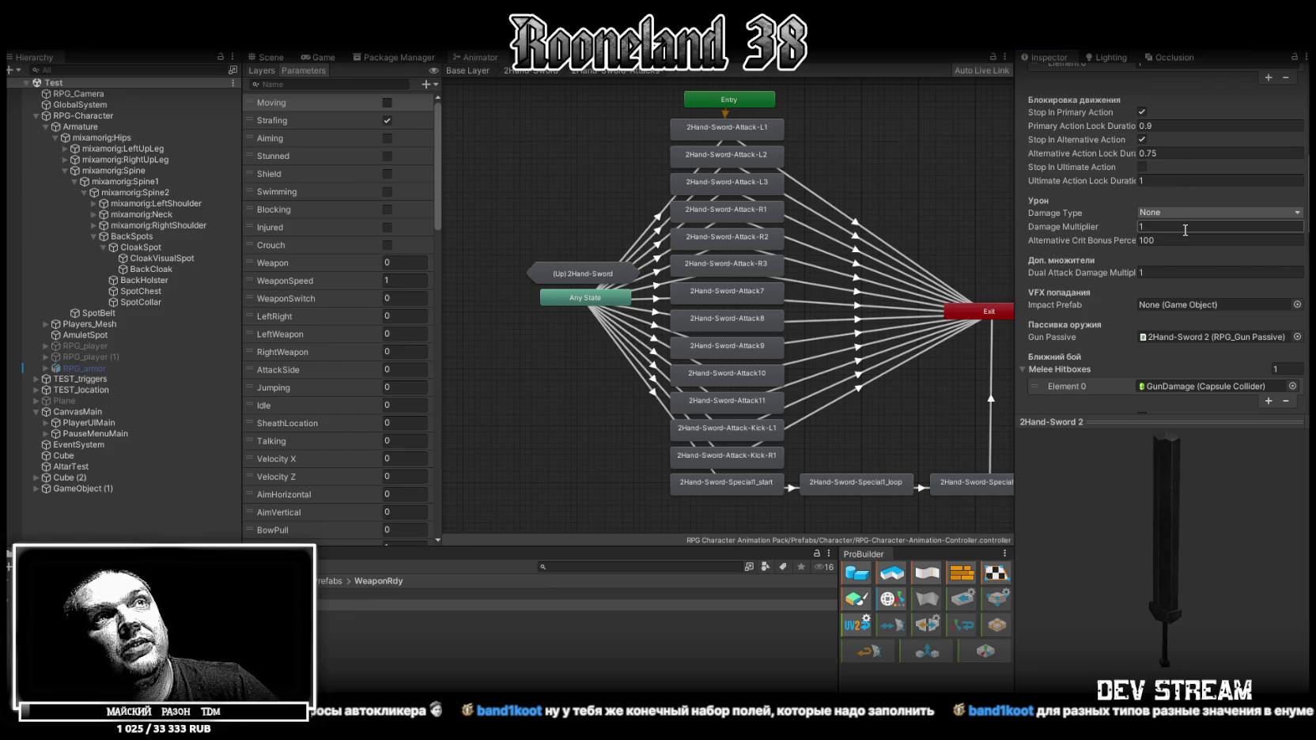
{"action": "left_click", "coordinate": [1179, 241]}
{"action": "left_click", "coordinate": [1189, 210]}
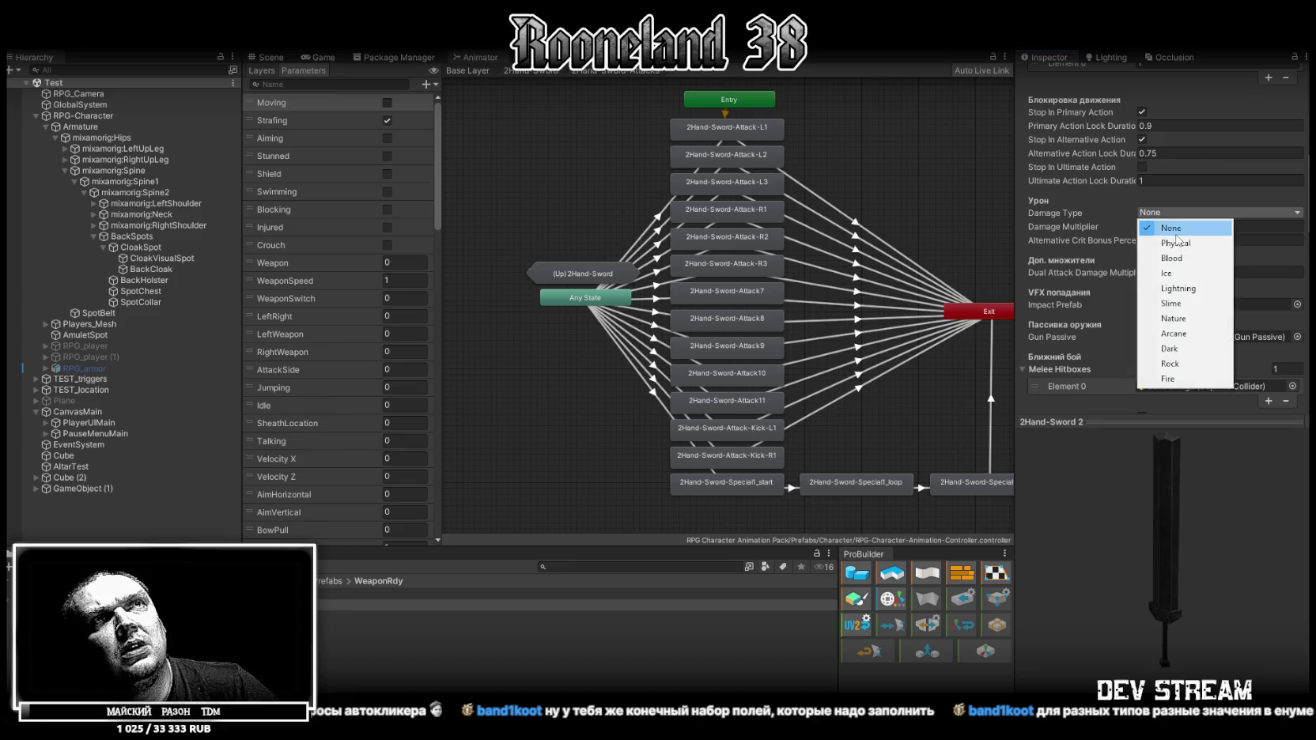
{"action": "left_click", "coordinate": [1183, 243]}
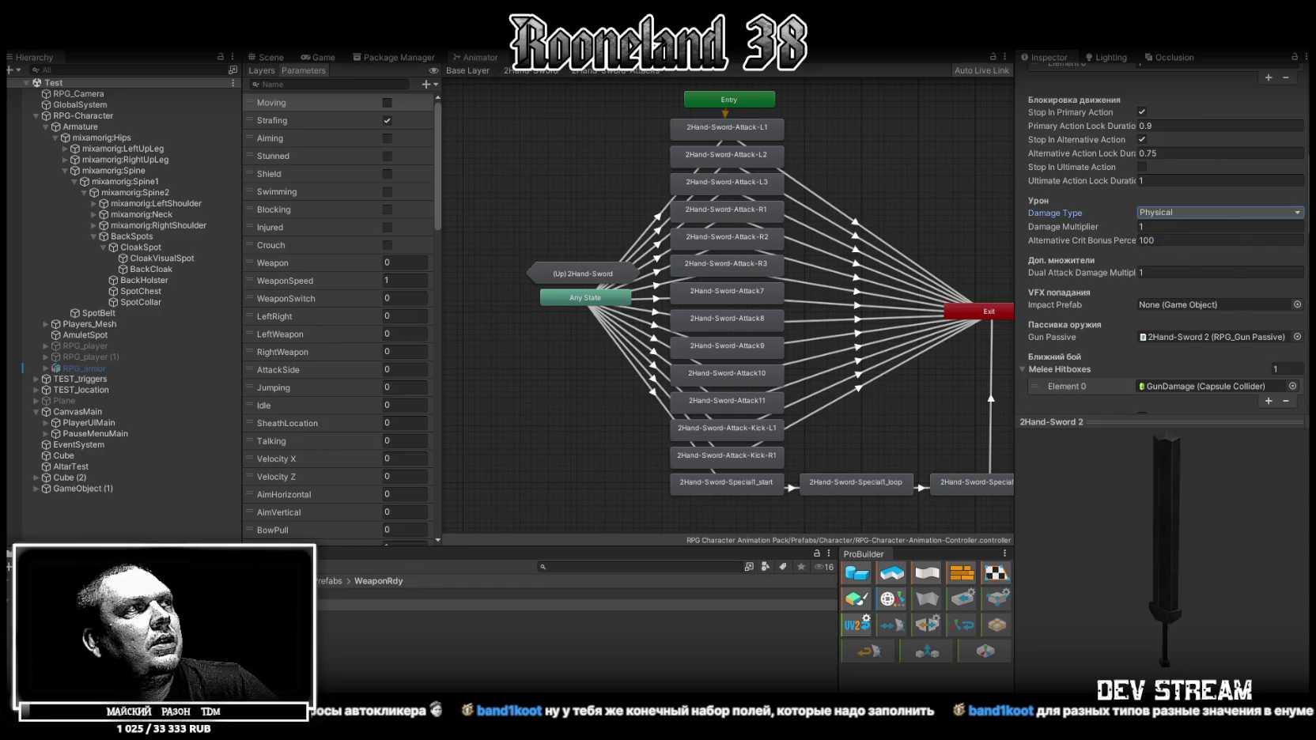
{"action": "left_click", "coordinate": [408, 594]}
{"action": "left_click", "coordinate": [1204, 212]}
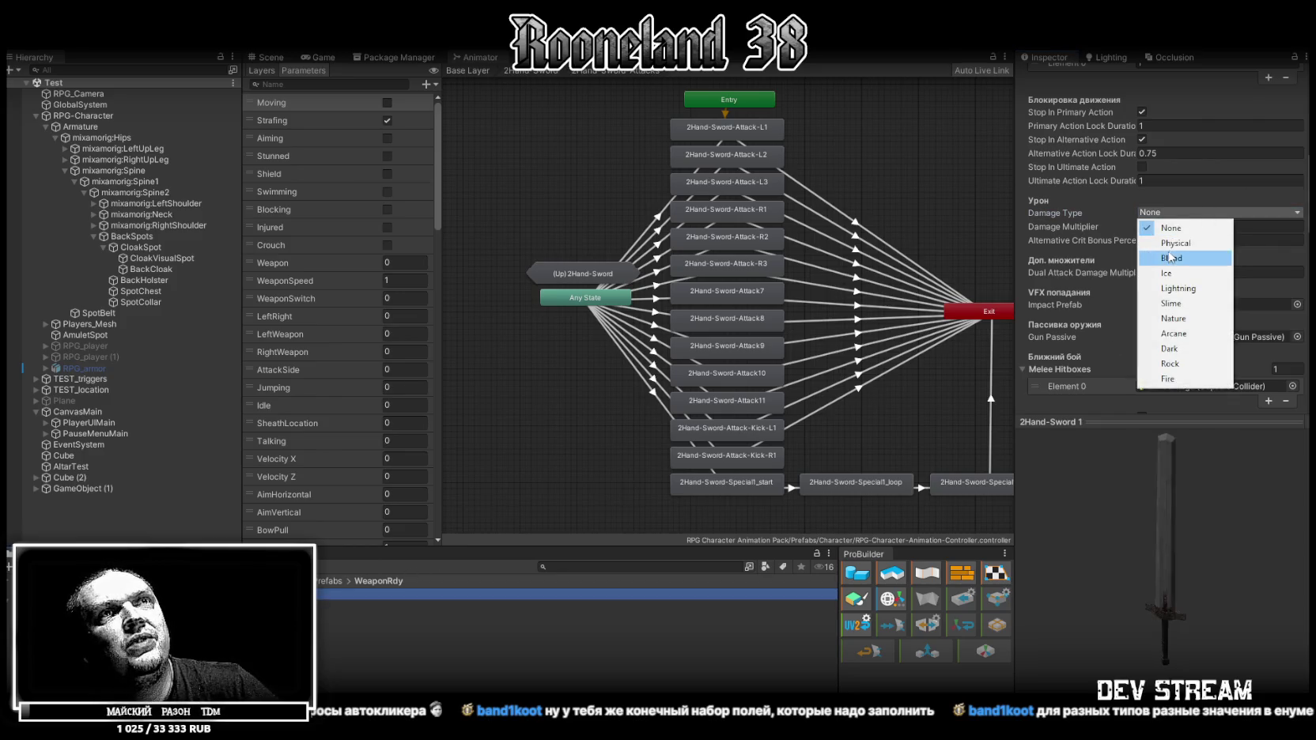
{"action": "left_click", "coordinate": [1180, 242]}
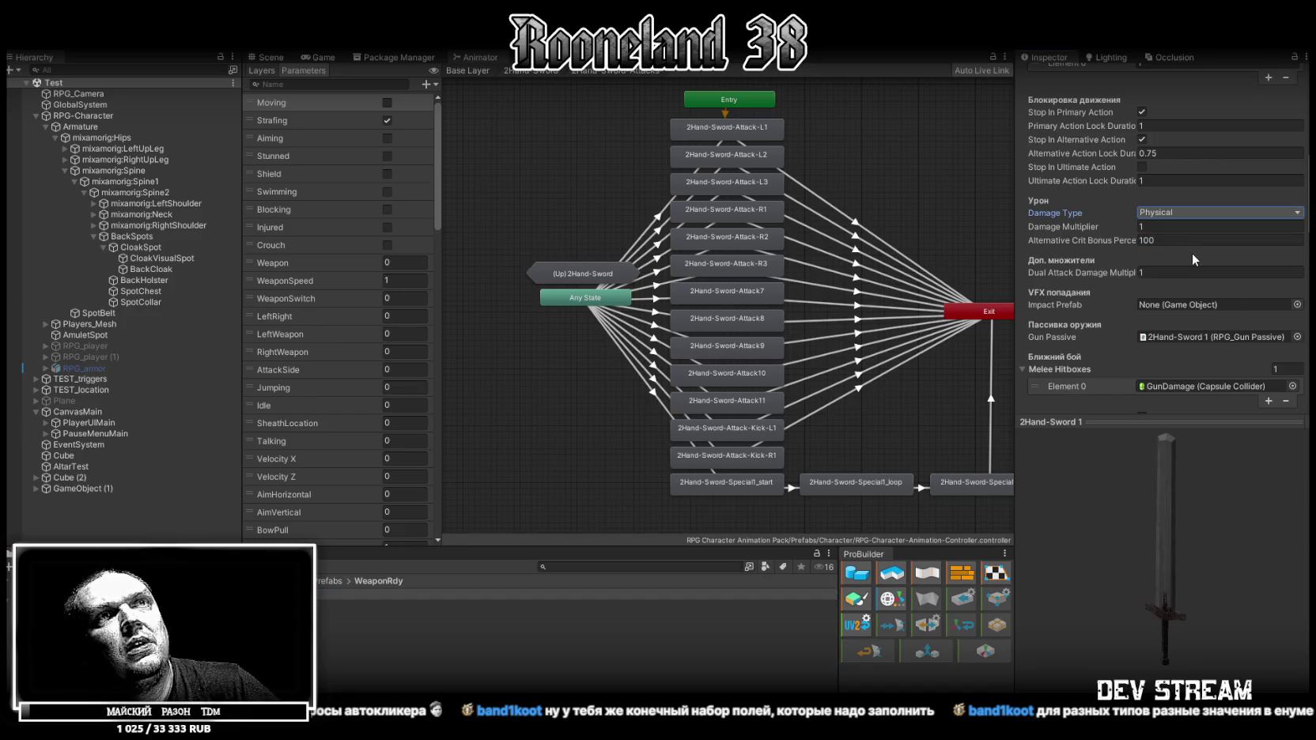
{"action": "scroll", "coordinate": [1193, 254], "scroll_direction": "down", "scroll_amount": 10}
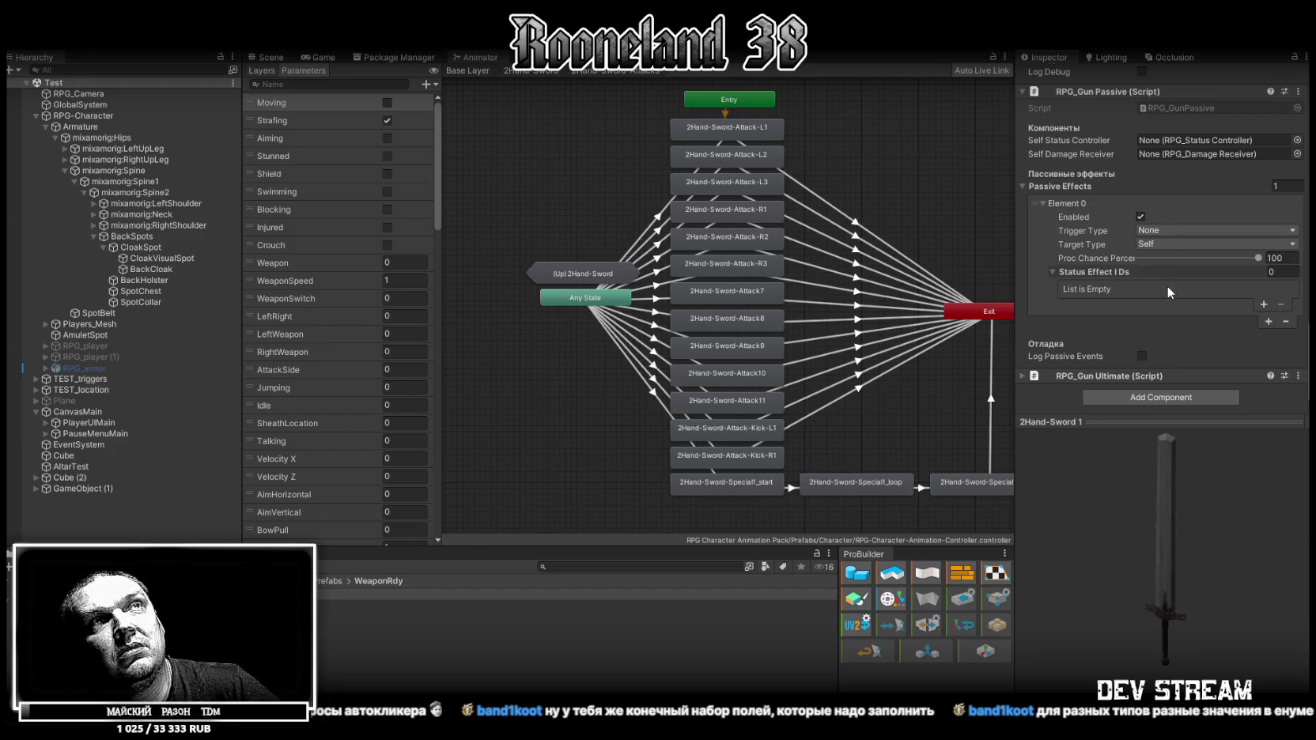
Scroll the 2Hand-Sword 1 Inspector back up, then show the desktop with Super+D.
{"action": "scroll", "coordinate": [1167, 281], "scroll_direction": "up", "scroll_amount": 15}
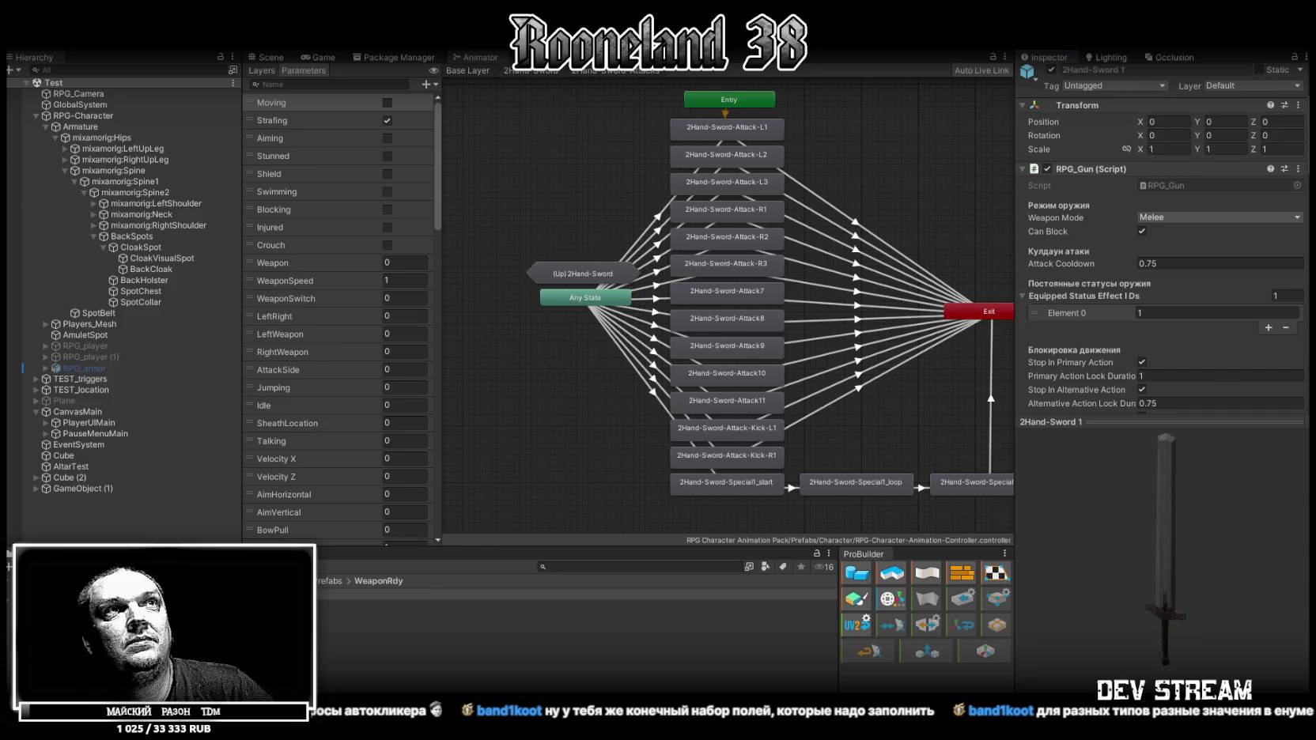
{"action": "key", "text": "super+d"}
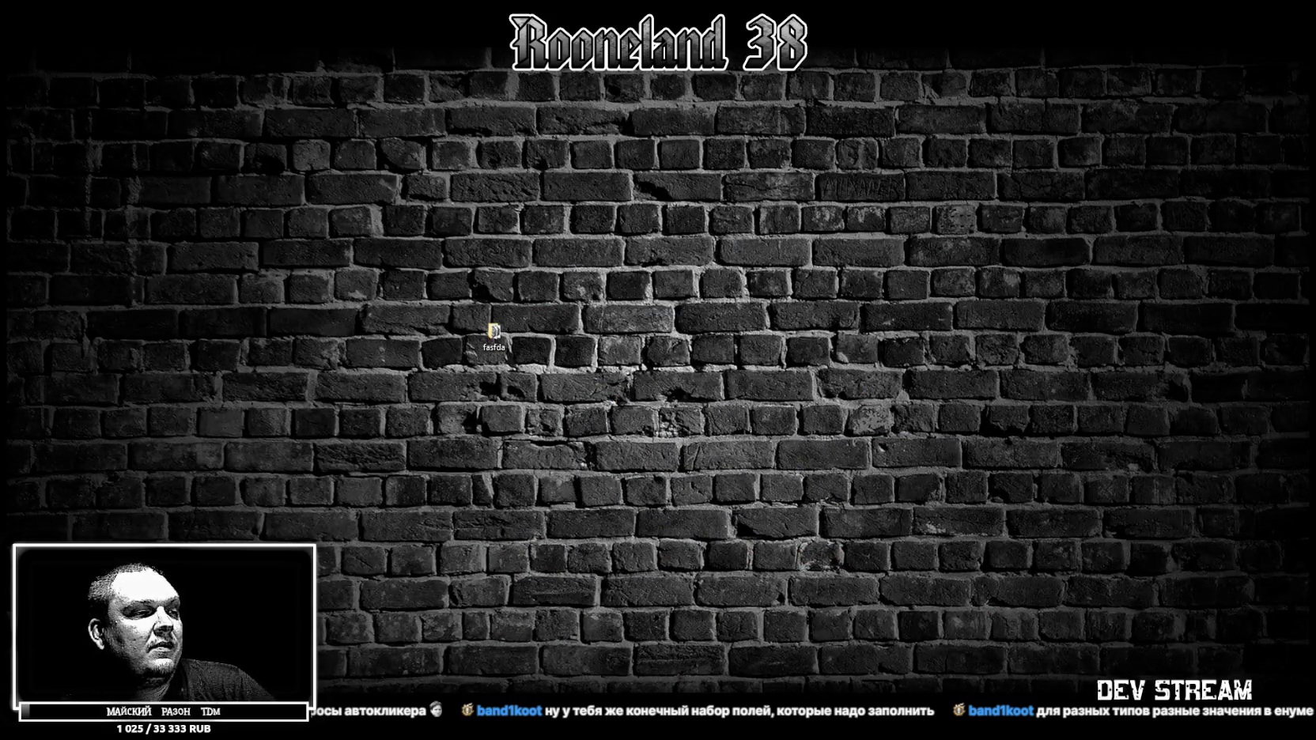
Save the Blockbench model as RPGweapon.bbmodel and go back to Unity.
{"action": "key", "text": "alt+Tab"}
{"action": "right_click", "coordinate": [165, 49]}
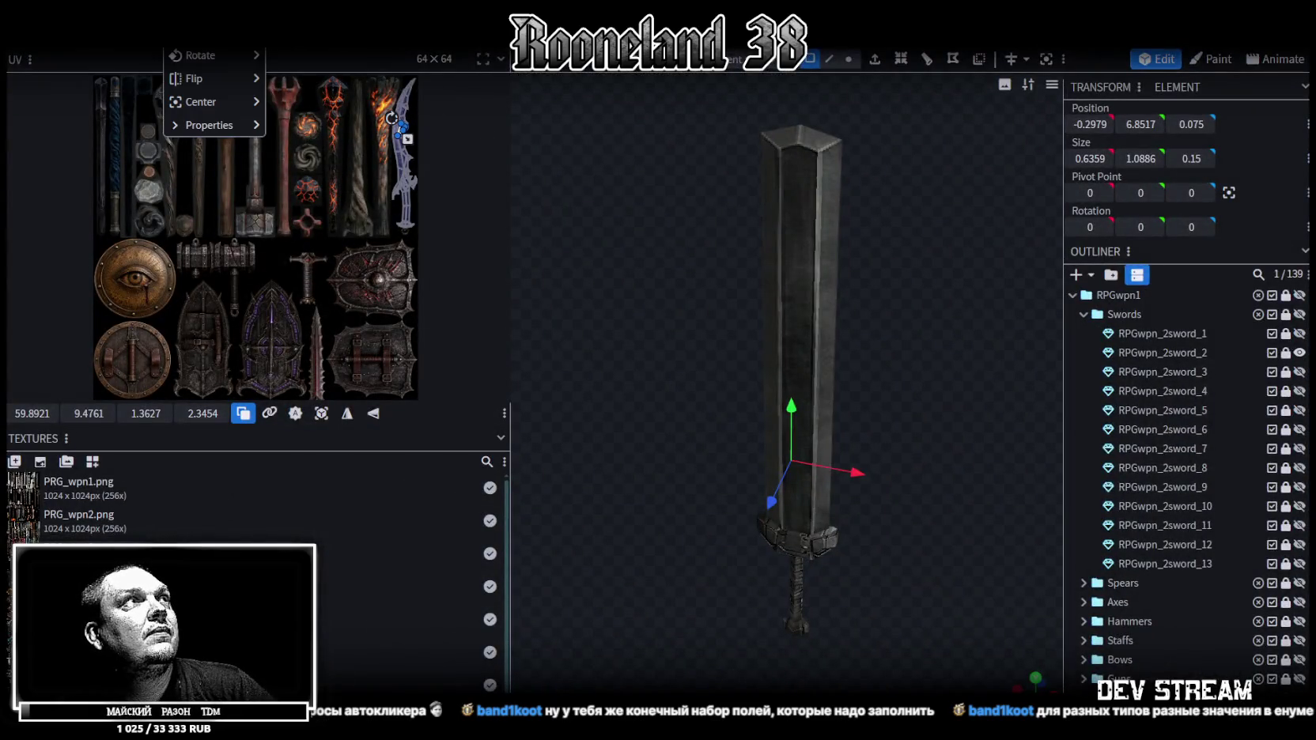
{"action": "key", "text": "Left"}
{"action": "key", "text": "Left"}
{"action": "key", "text": "Left"}
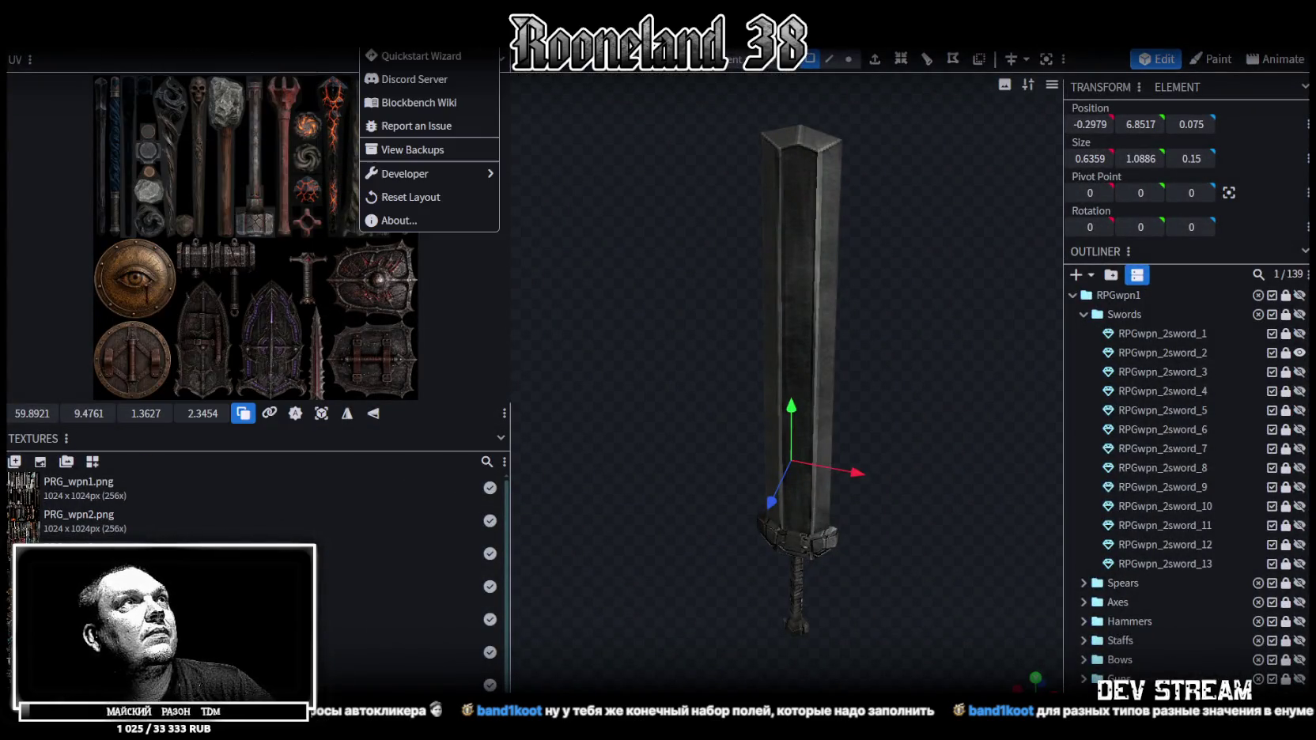
{"action": "left_click", "coordinate": [893, 242]}
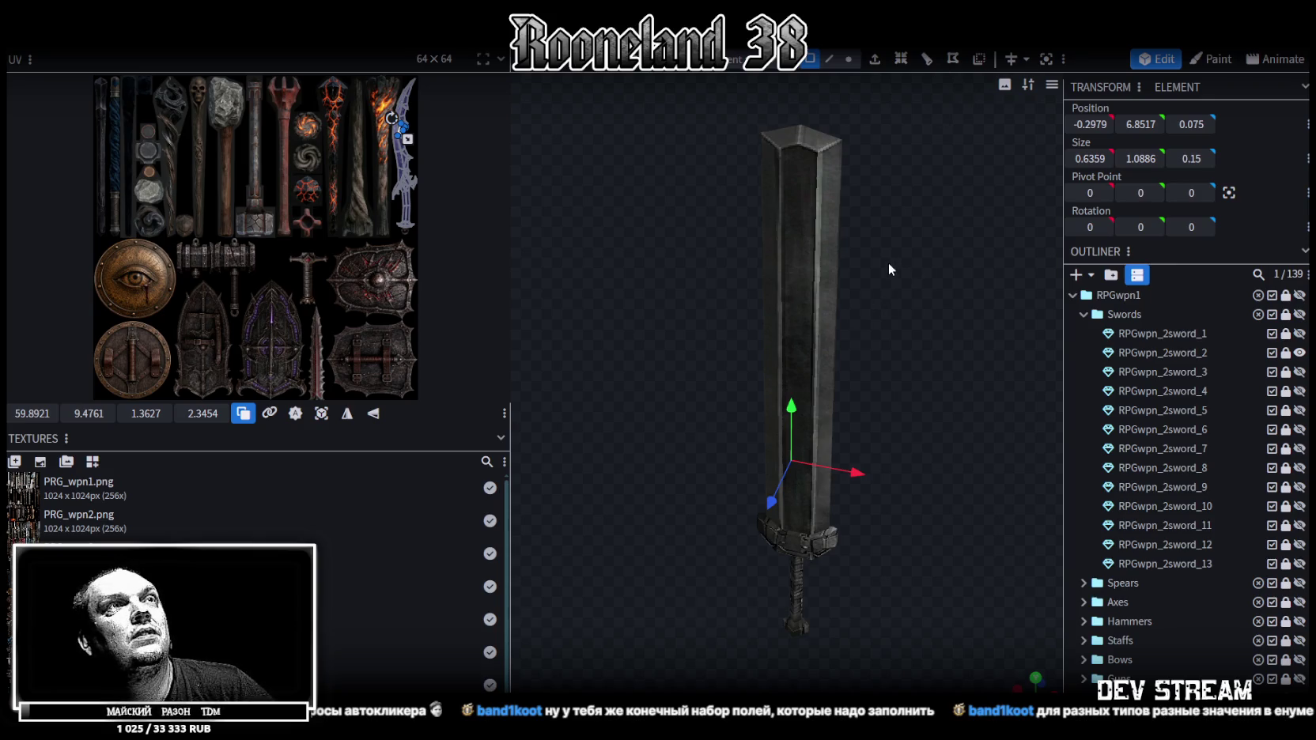
{"action": "key", "text": "ctrl+s"}
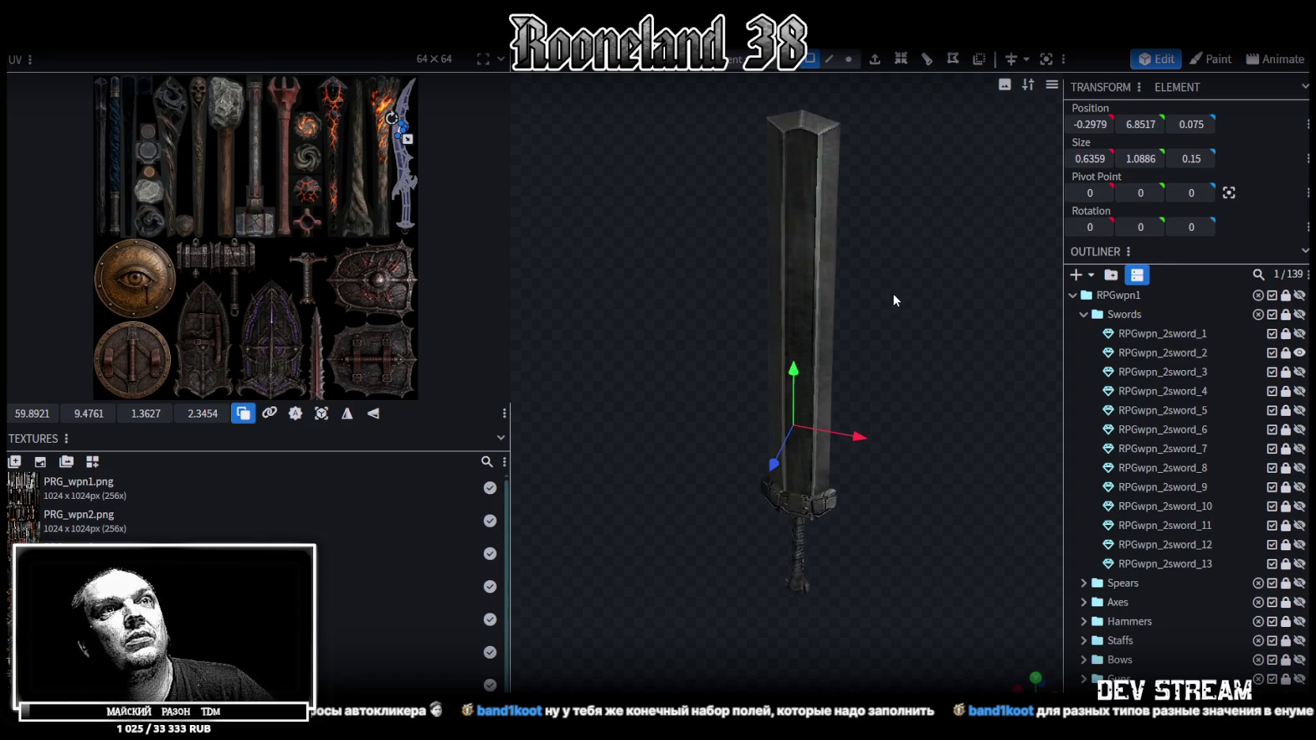
{"action": "key", "text": "super+d"}
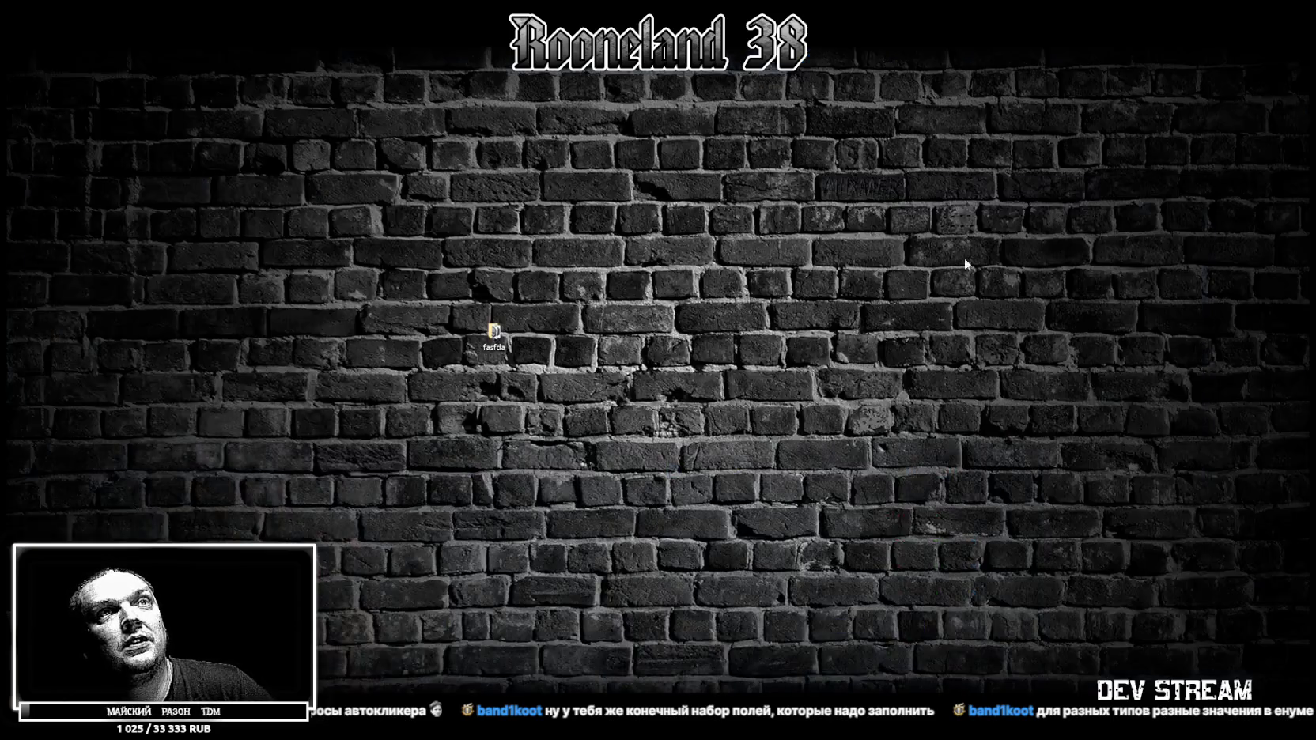
{"action": "key", "text": "alt+Tab"}
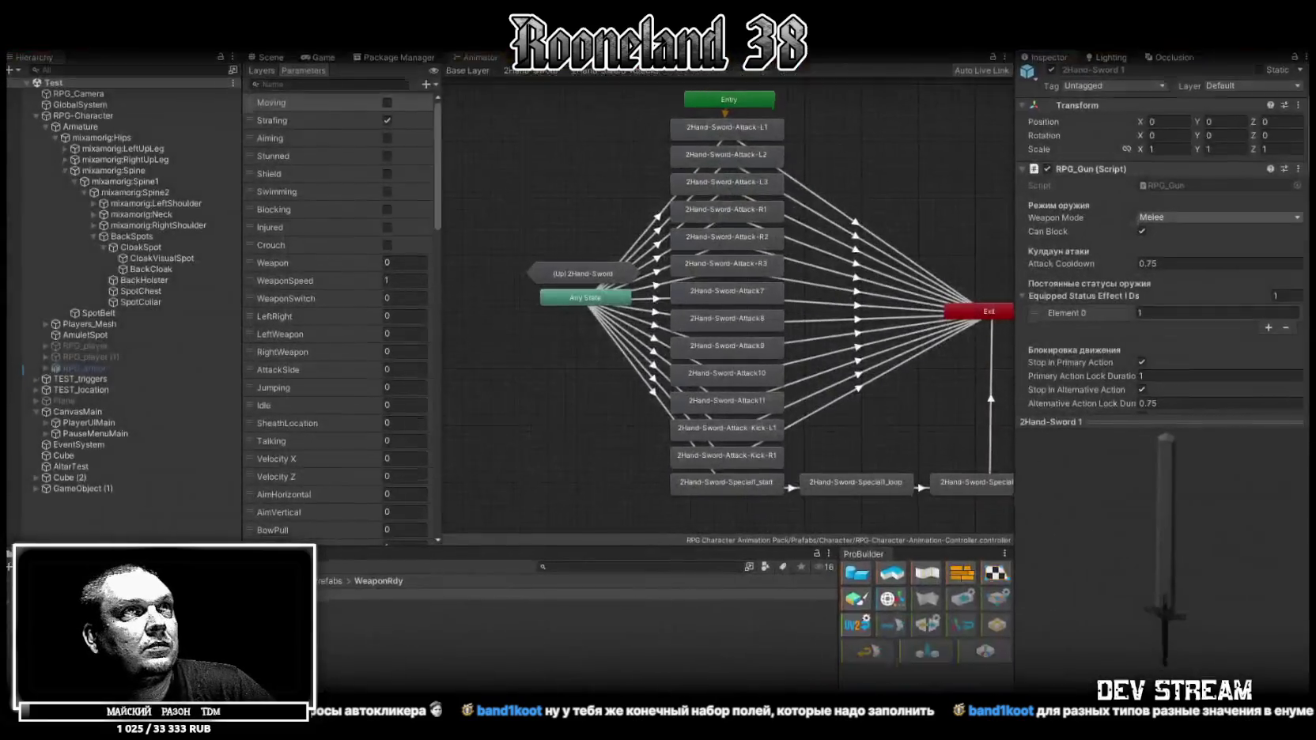
Duplicate trigger Cube (5) into Cube (8) and place it at X -2 beside the character.
{"action": "left_click", "coordinate": [269, 58]}
{"action": "left_click_drag", "start_coordinate": [492, 178], "coordinate": [611, 282]}
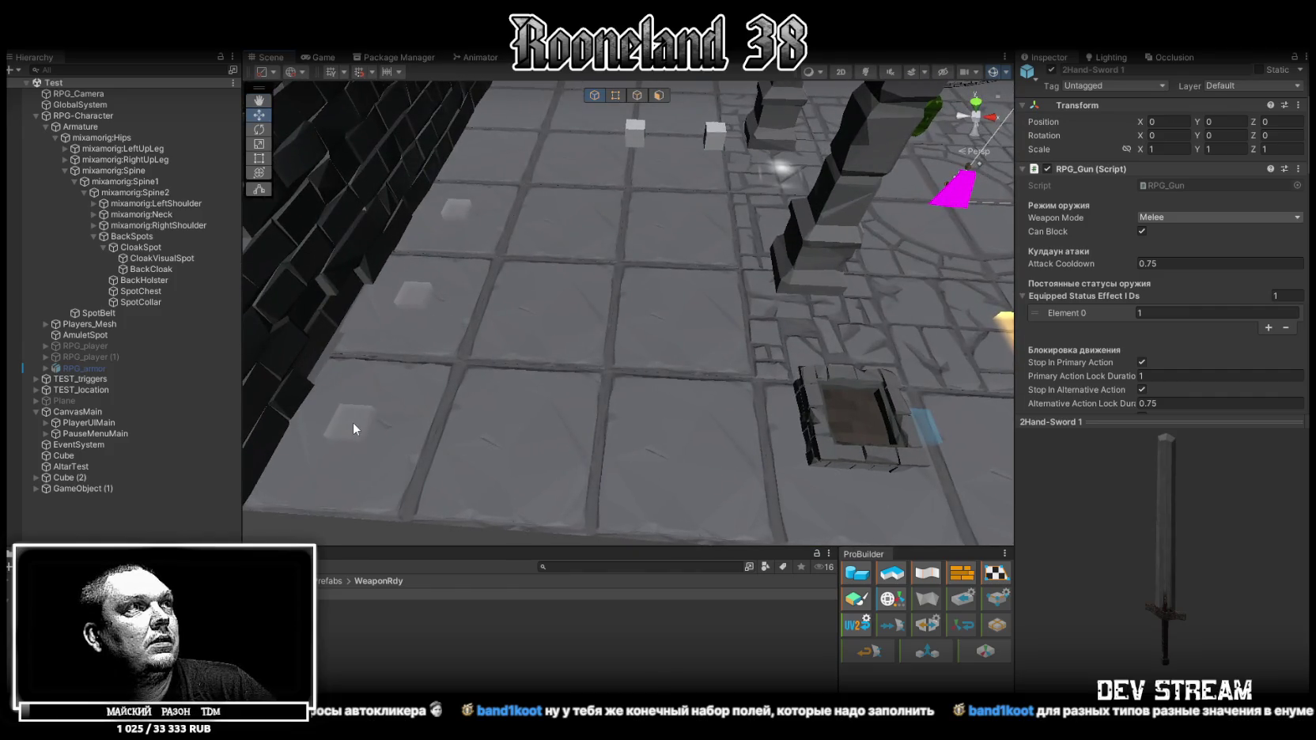
{"action": "left_click", "coordinate": [357, 421]}
{"action": "mouse_move", "coordinate": [357, 422]}
{"action": "left_mouse_down"}
{"action": "mouse_move", "coordinate": [471, 378]}
{"action": "mouse_move", "coordinate": [432, 364]}
{"action": "mouse_move", "coordinate": [452, 239]}
{"action": "left_mouse_up"}
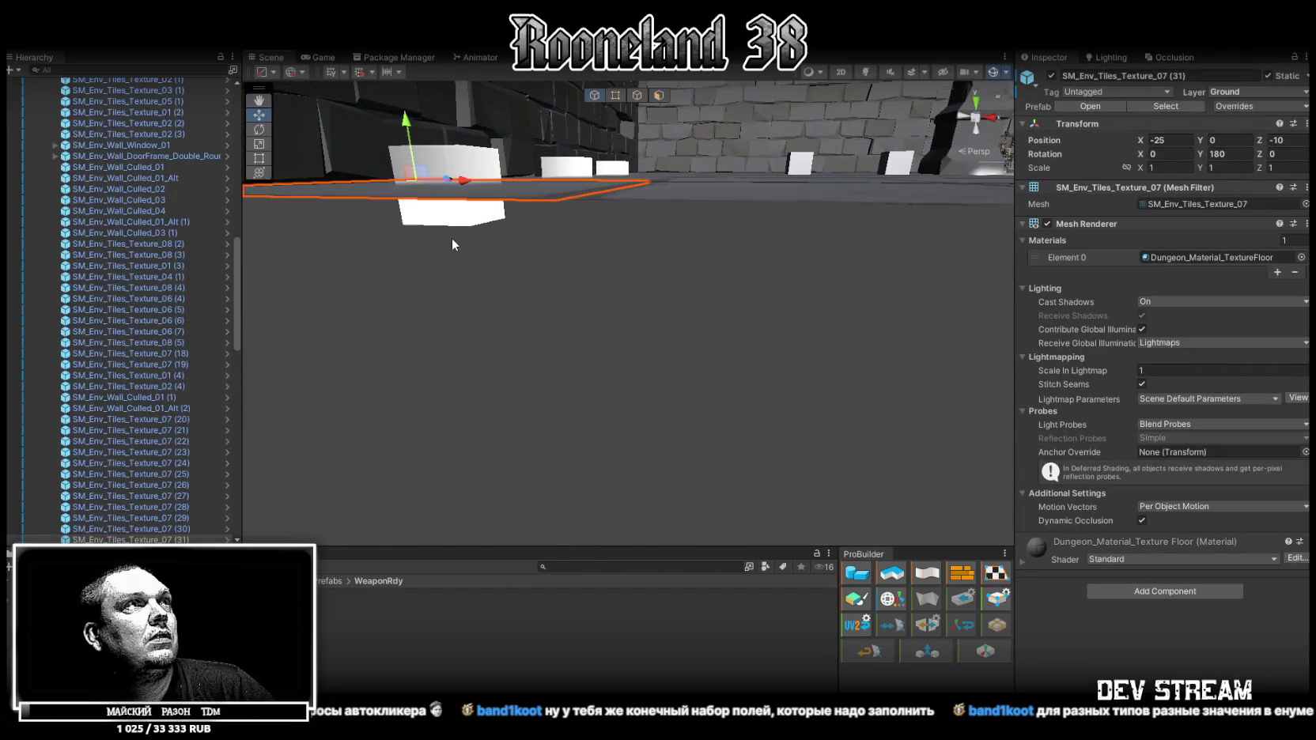
{"action": "left_click", "coordinate": [451, 238]}
{"action": "mouse_move", "coordinate": [525, 195]}
{"action": "left_mouse_down"}
{"action": "mouse_move", "coordinate": [644, 244]}
{"action": "mouse_move", "coordinate": [317, 443]}
{"action": "mouse_move", "coordinate": [791, 228]}
{"action": "mouse_move", "coordinate": [758, 218]}
{"action": "left_mouse_up"}
{"action": "key", "text": "ctrl+d"}
{"action": "mouse_move", "coordinate": [865, 240]}
{"action": "left_mouse_down"}
{"action": "mouse_move", "coordinate": [875, 232]}
{"action": "mouse_move", "coordinate": [886, 261]}
{"action": "left_mouse_up"}
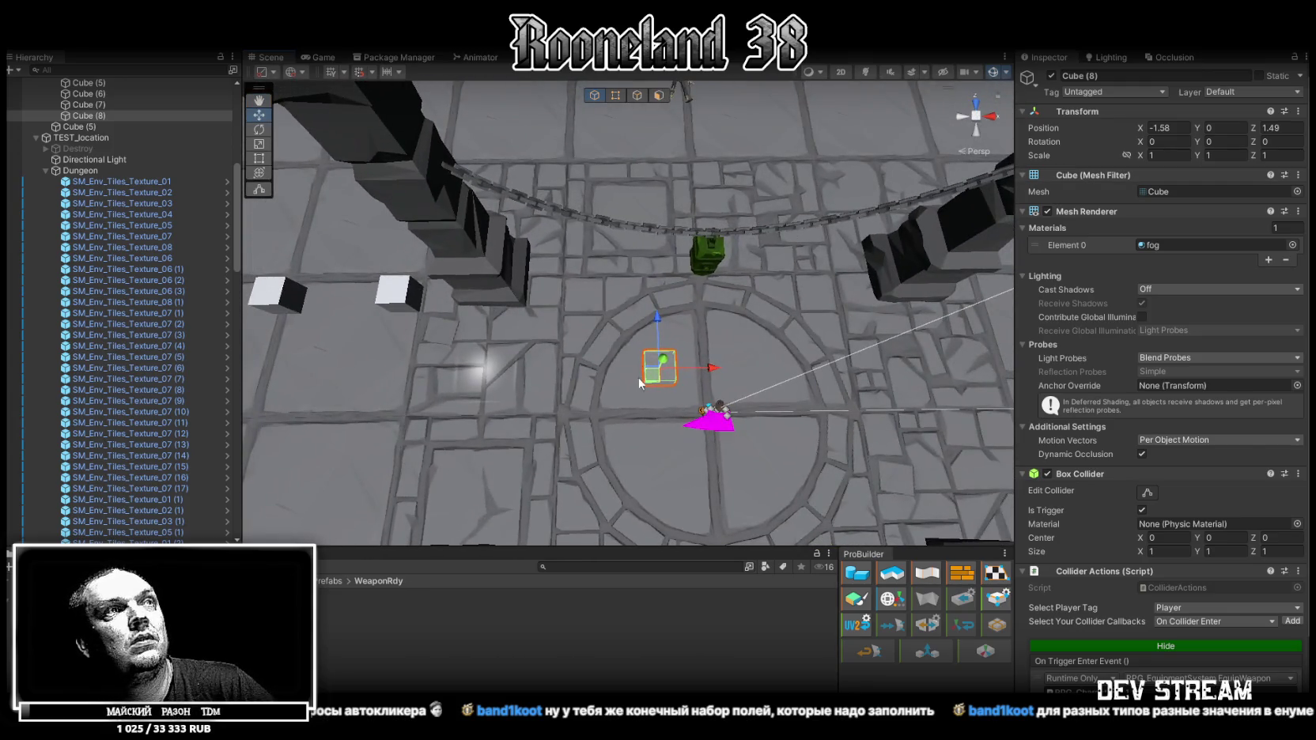
{"action": "mouse_move", "coordinate": [657, 380]}
{"action": "left_mouse_down"}
{"action": "mouse_move", "coordinate": [639, 428]}
{"action": "mouse_move", "coordinate": [870, 237]}
{"action": "left_mouse_up"}
{"action": "key", "text": "BackSpace"}
{"action": "key", "text": "BackSpace"}
{"action": "left_click", "coordinate": [1286, 128]}
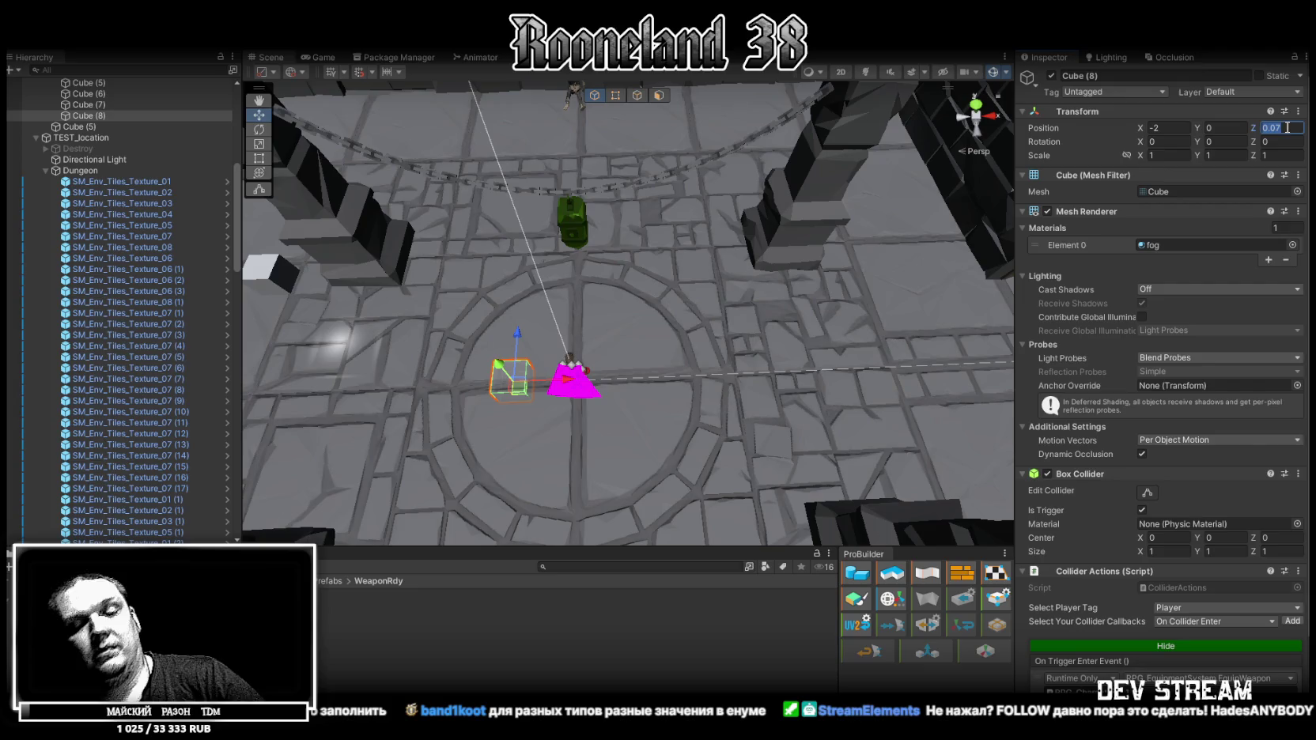
{"action": "scroll", "coordinate": [1163, 475], "scroll_direction": "down", "scroll_amount": 2}
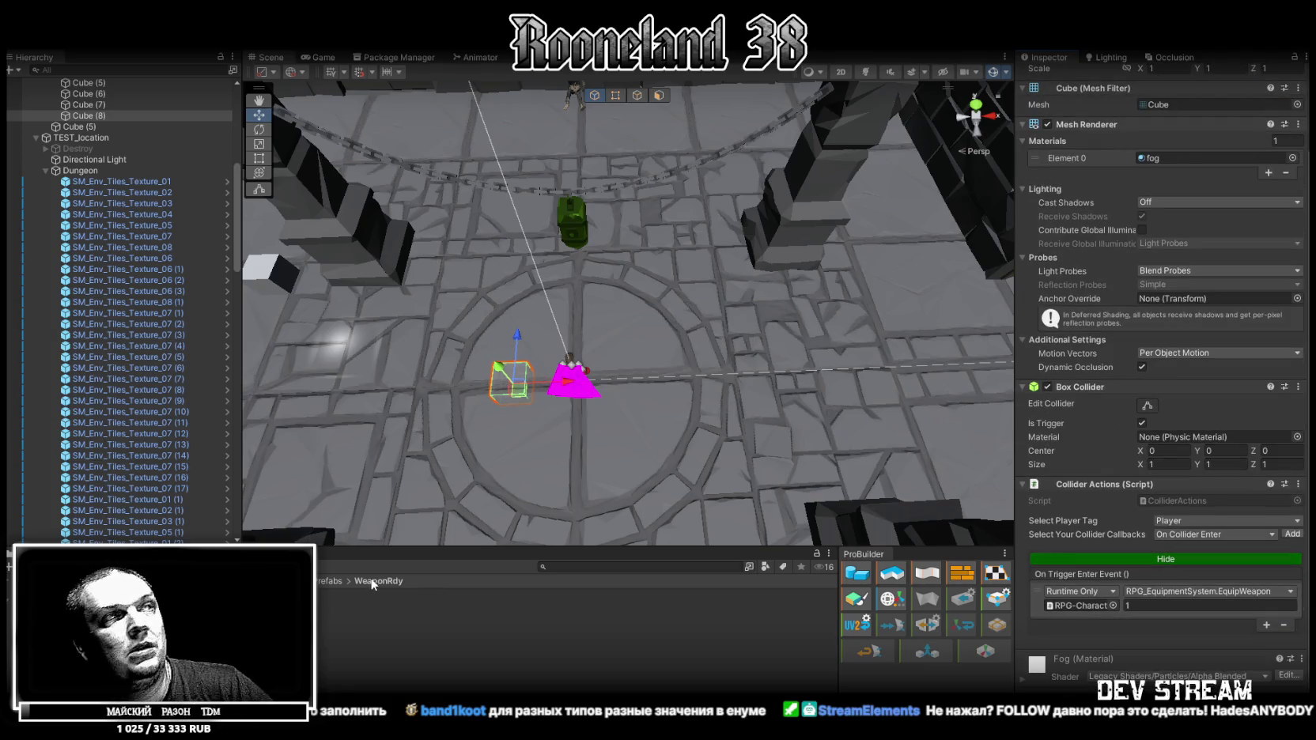
Duplicate Cube (8) into a cube that equips weapon 2, positioned at X 2.
{"action": "left_click", "coordinate": [118, 116]}
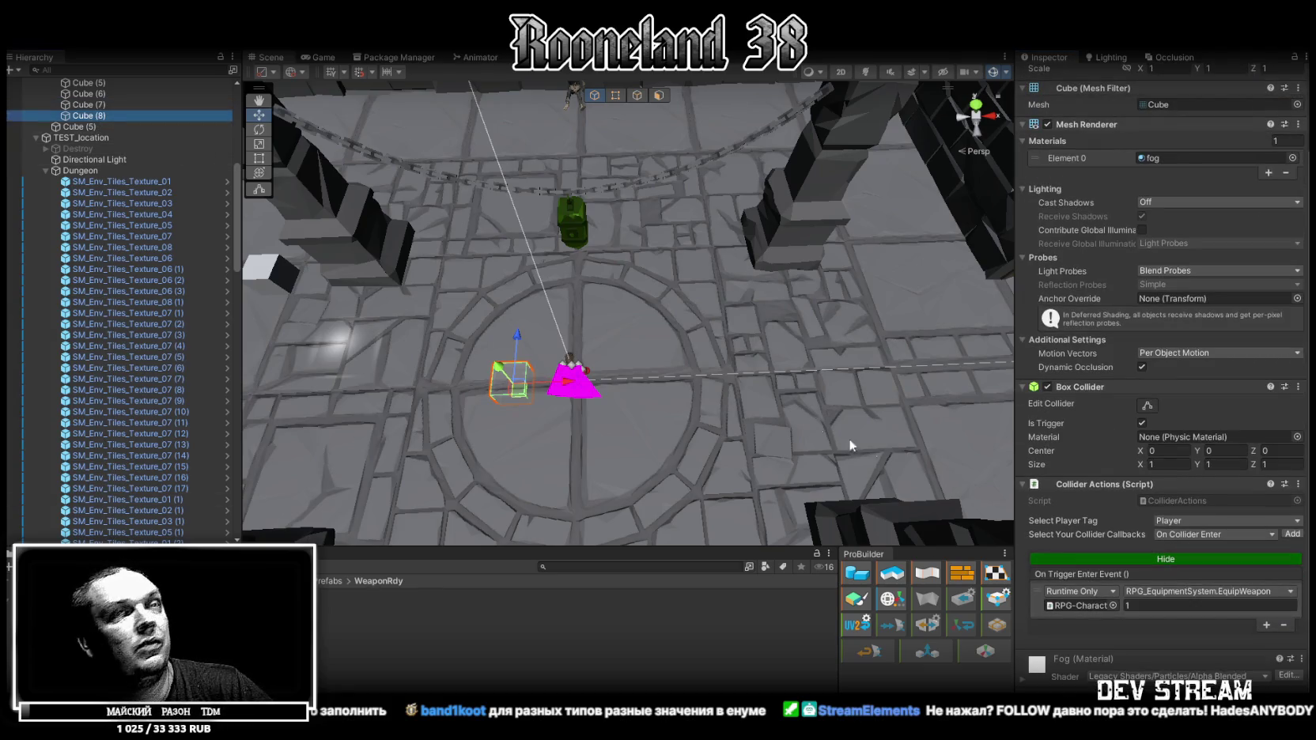
{"action": "key", "text": "ctrl+d"}
{"action": "left_click", "coordinate": [1183, 606]}
{"action": "type", "text": "2"}
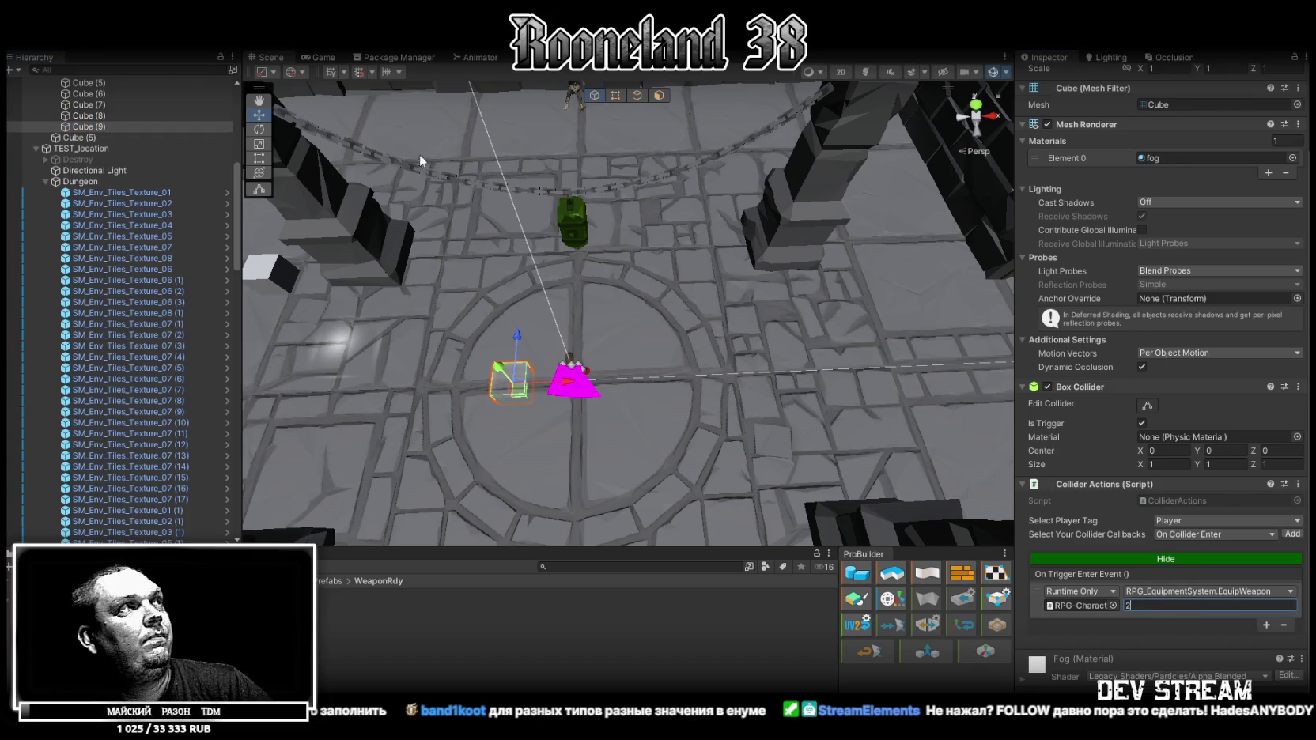
{"action": "scroll", "coordinate": [1177, 172], "scroll_direction": "up", "scroll_amount": 2}
{"action": "type", "text": "2"}
{"action": "key", "text": "Return"}
{"action": "mouse_move", "coordinate": [673, 182]}
{"action": "left_mouse_down"}
{"action": "mouse_move", "coordinate": [690, 154]}
{"action": "mouse_move", "coordinate": [707, 190]}
{"action": "left_mouse_up"}
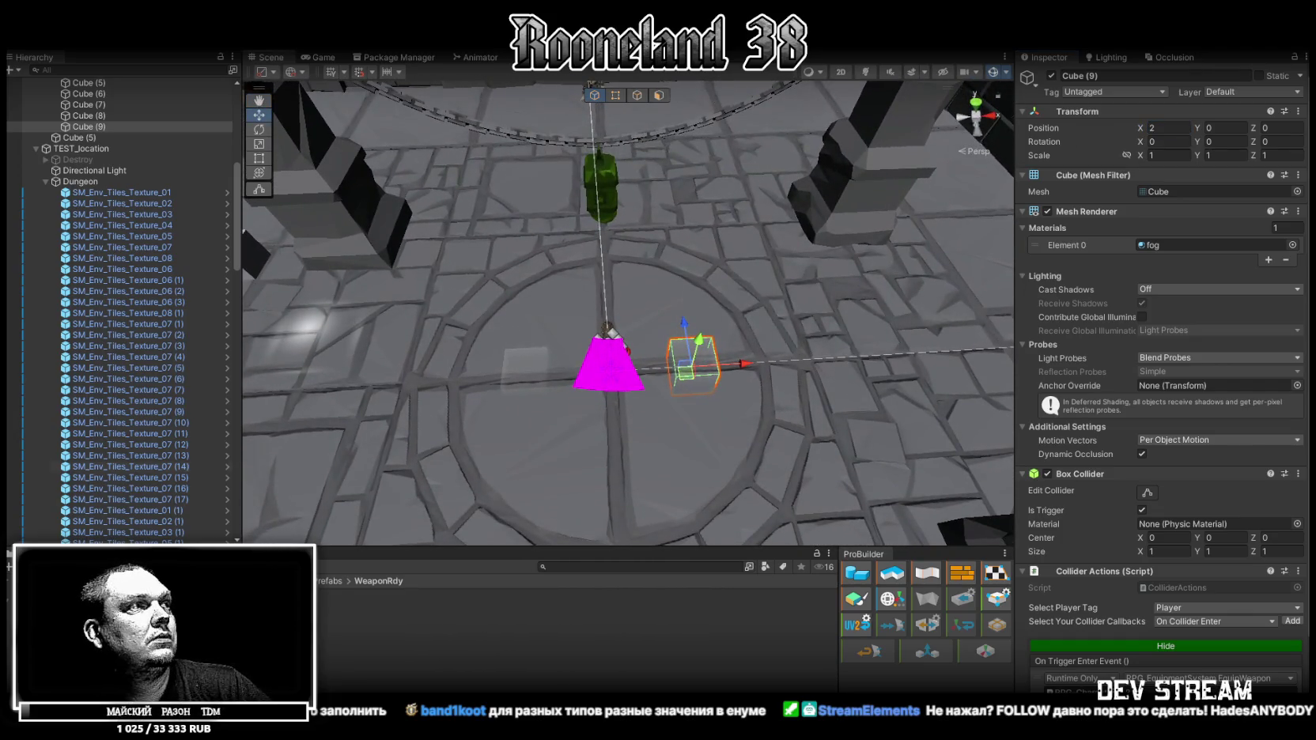
{"action": "left_click", "coordinate": [553, 605]}
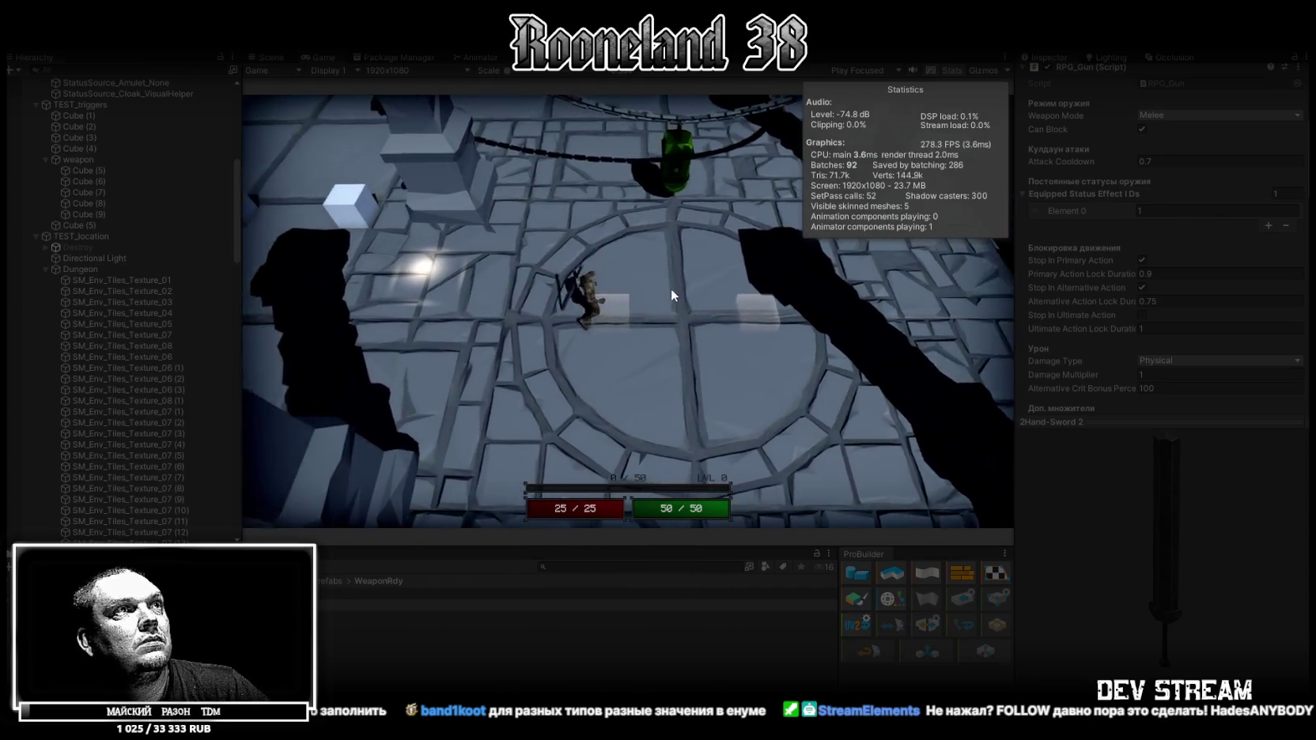
Walk to the green object and swing the two-handed sword at it three times.
{"action": "key", "text": "w"}
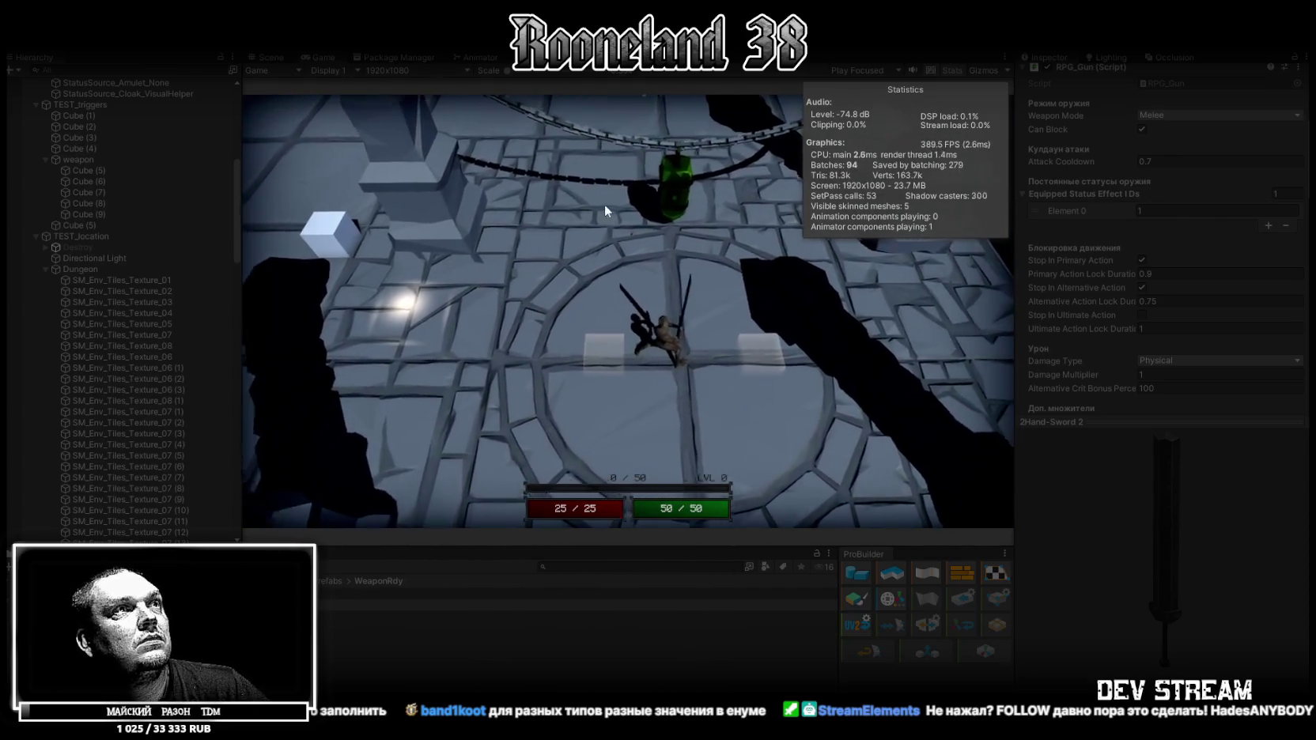
{"action": "key", "text": "w"}
{"action": "left_click", "coordinate": [671, 240]}
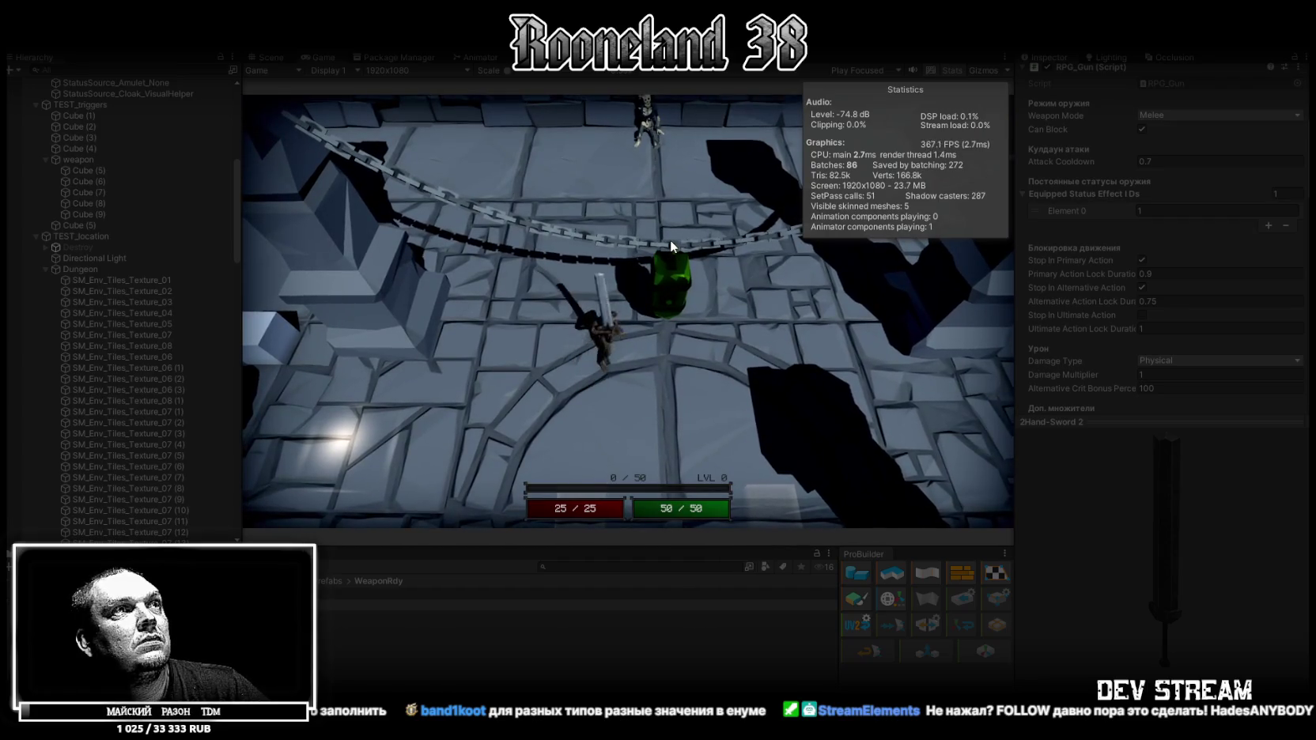
{"action": "left_click", "coordinate": [671, 243]}
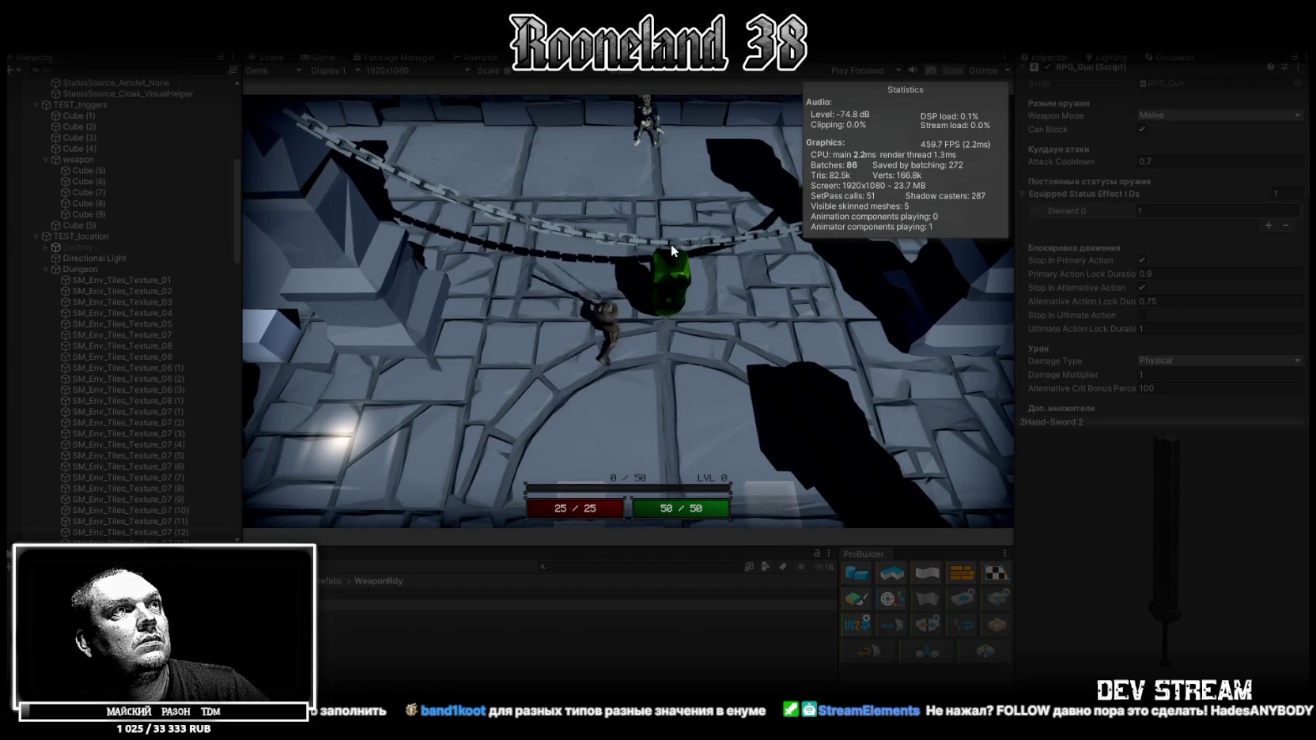
{"action": "left_click", "coordinate": [671, 244]}
{"action": "key", "text": "s"}
{"action": "key", "text": "d"}
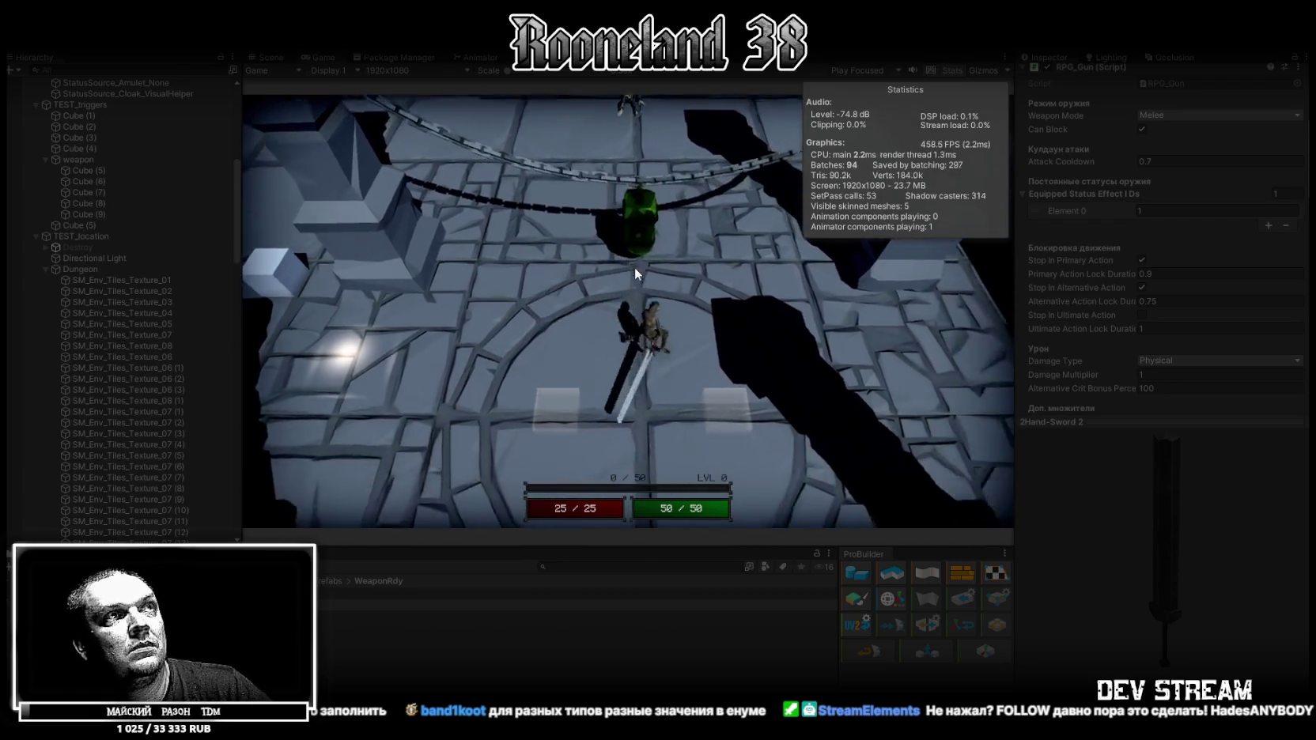
{"action": "key", "text": "a"}
{"action": "key", "text": "w"}
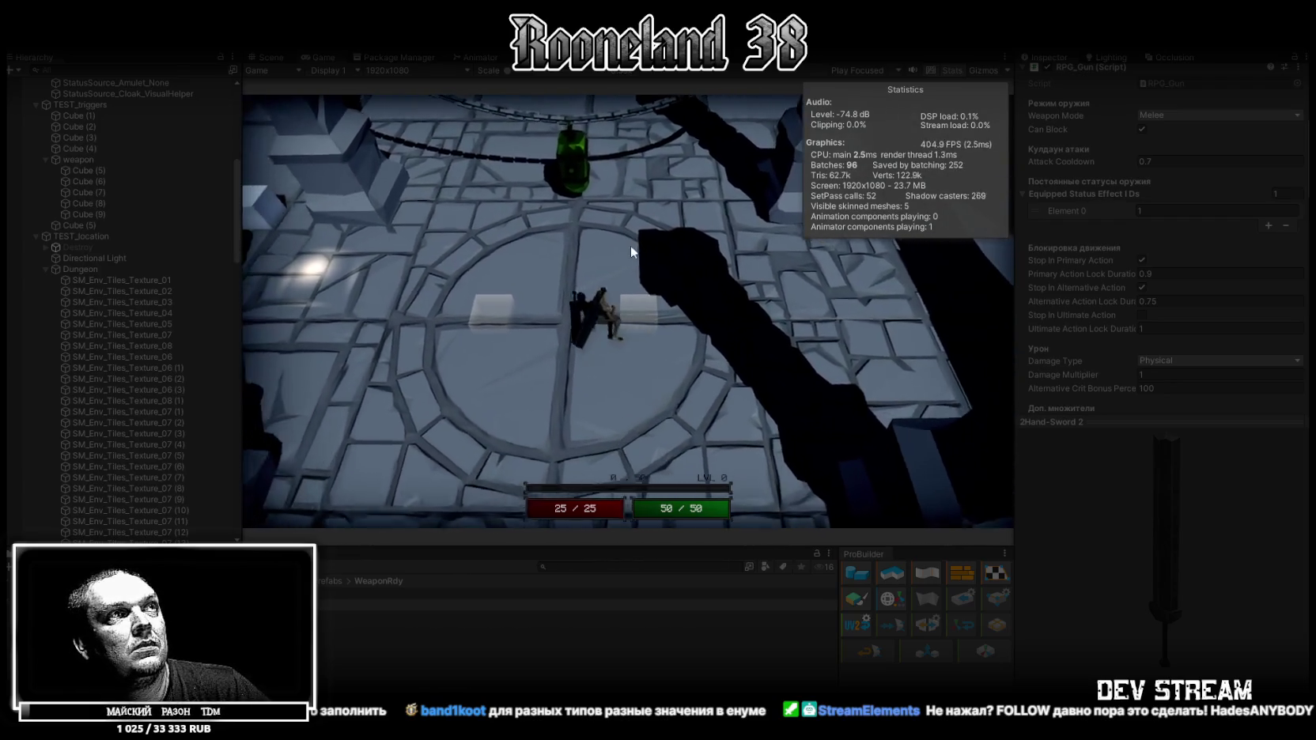
Swing the sword several more times around the dungeon, then exit Play mode with Ctrl+P.
{"action": "left_click", "coordinate": [663, 253]}
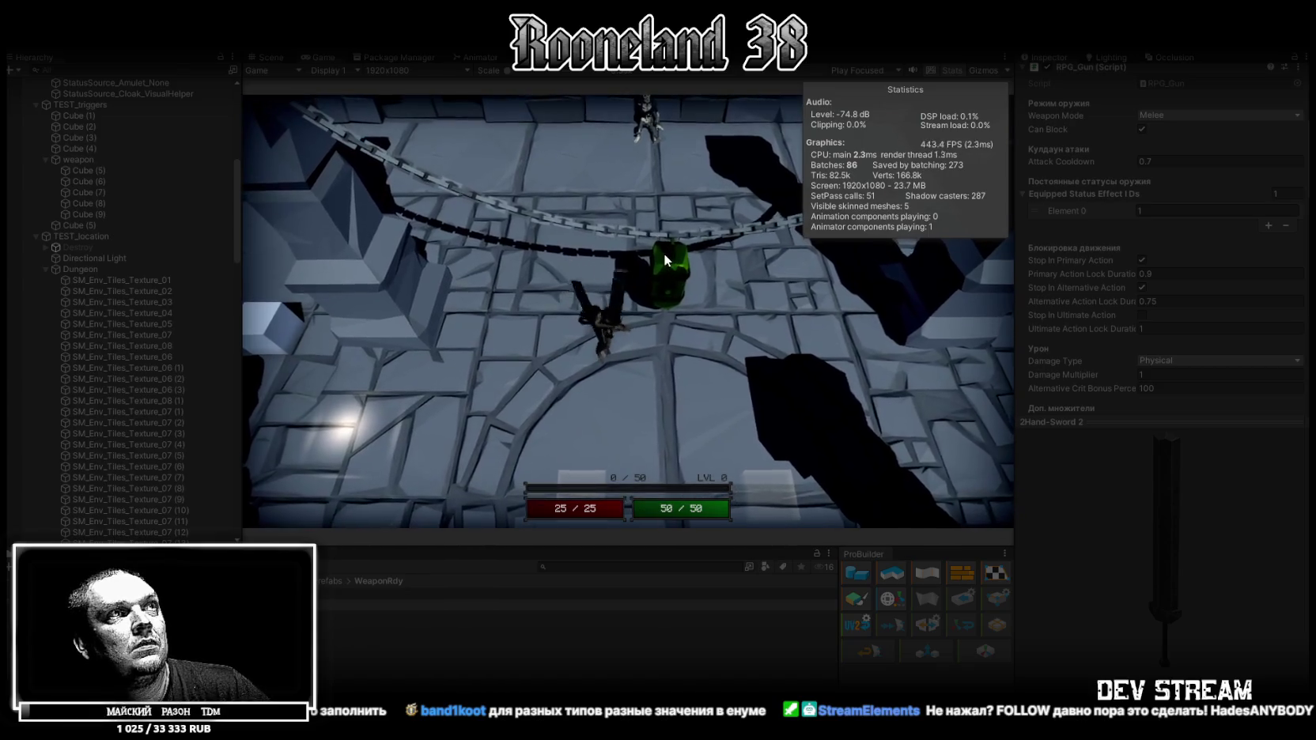
{"action": "left_click", "coordinate": [663, 255]}
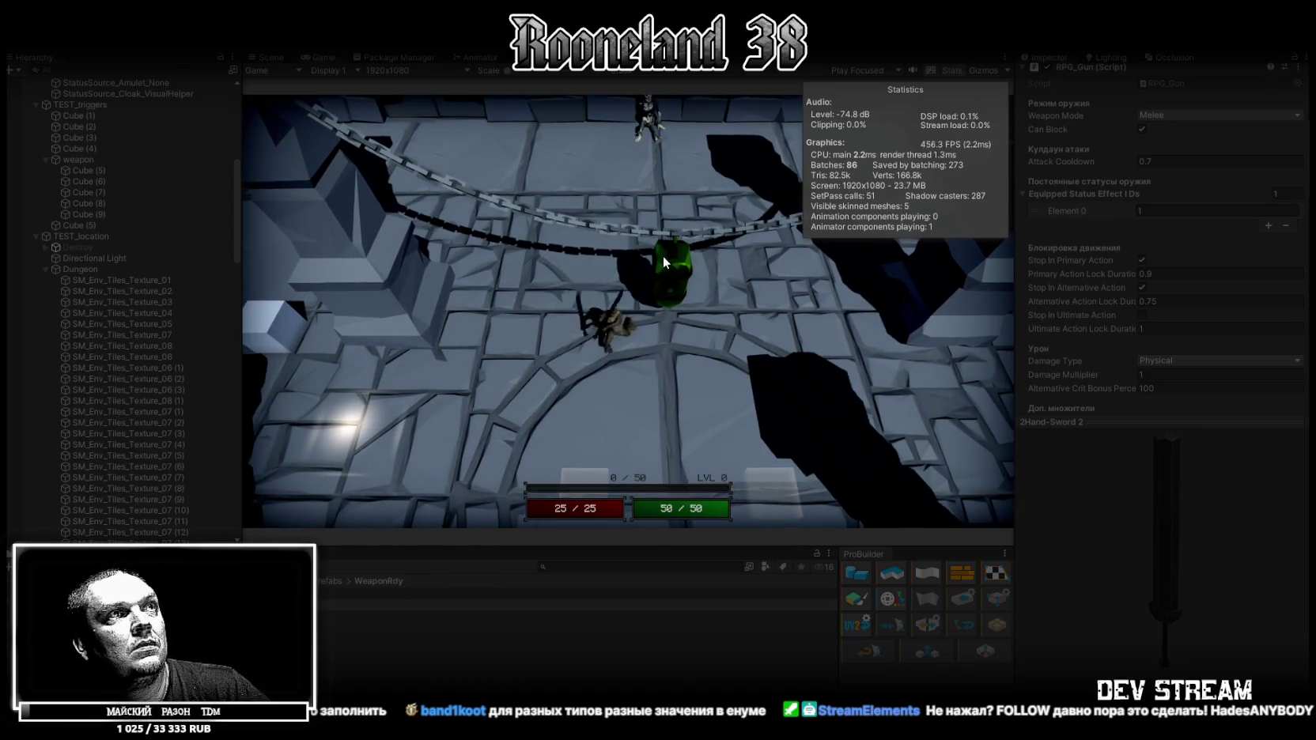
{"action": "left_click", "coordinate": [671, 263]}
{"action": "left_click", "coordinate": [675, 263]}
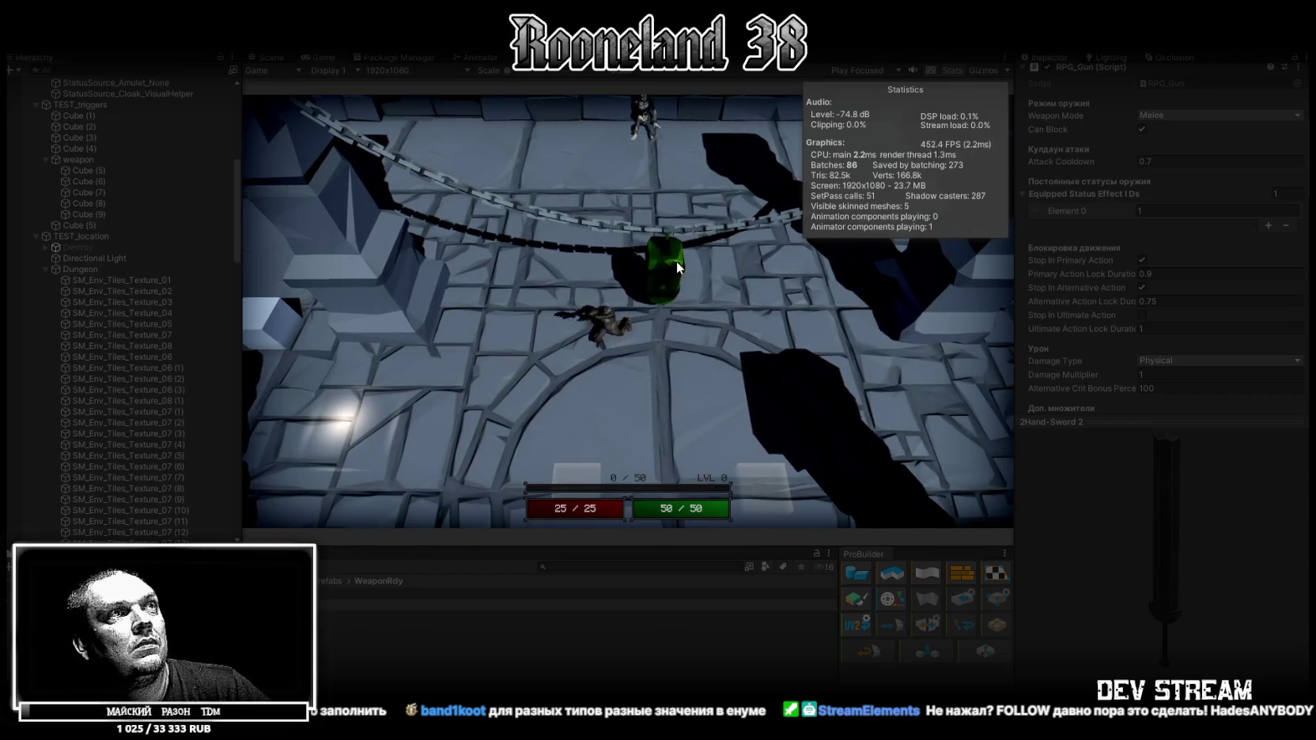
{"action": "left_click", "coordinate": [675, 256]}
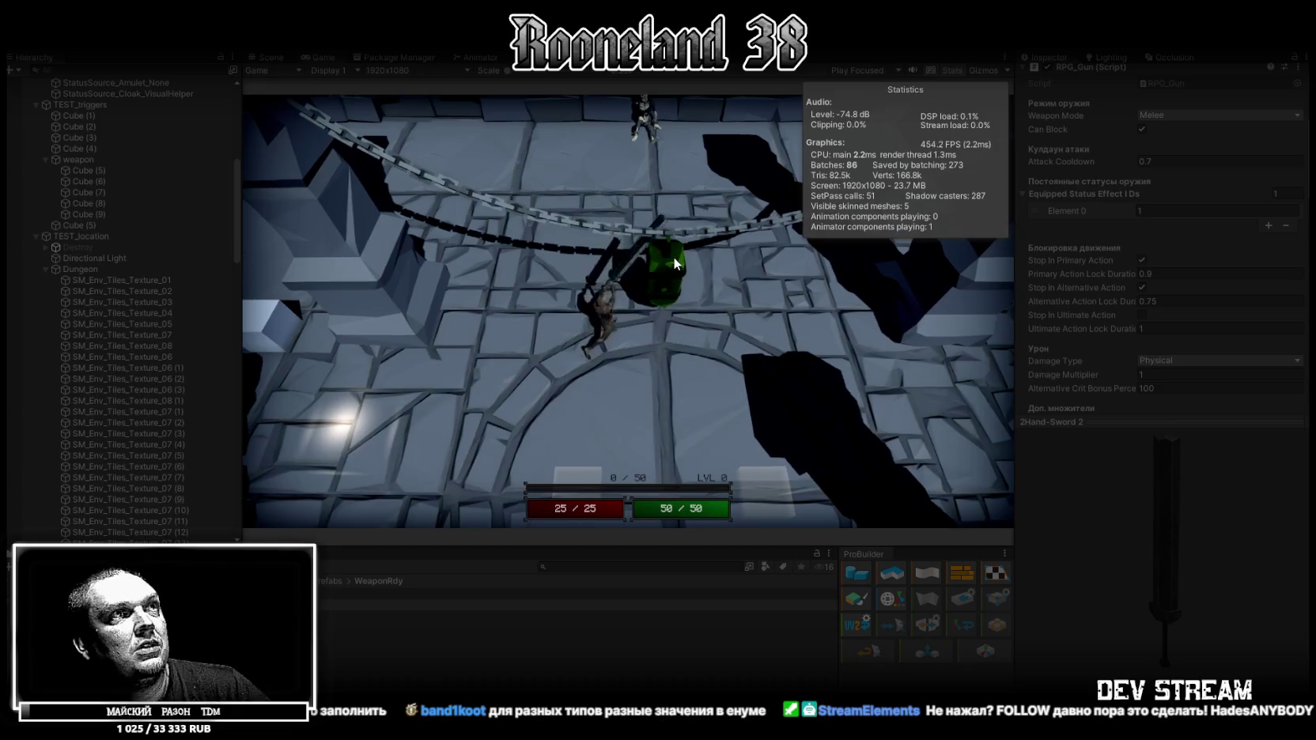
{"action": "key", "text": "s"}
{"action": "left_click", "coordinate": [642, 267]}
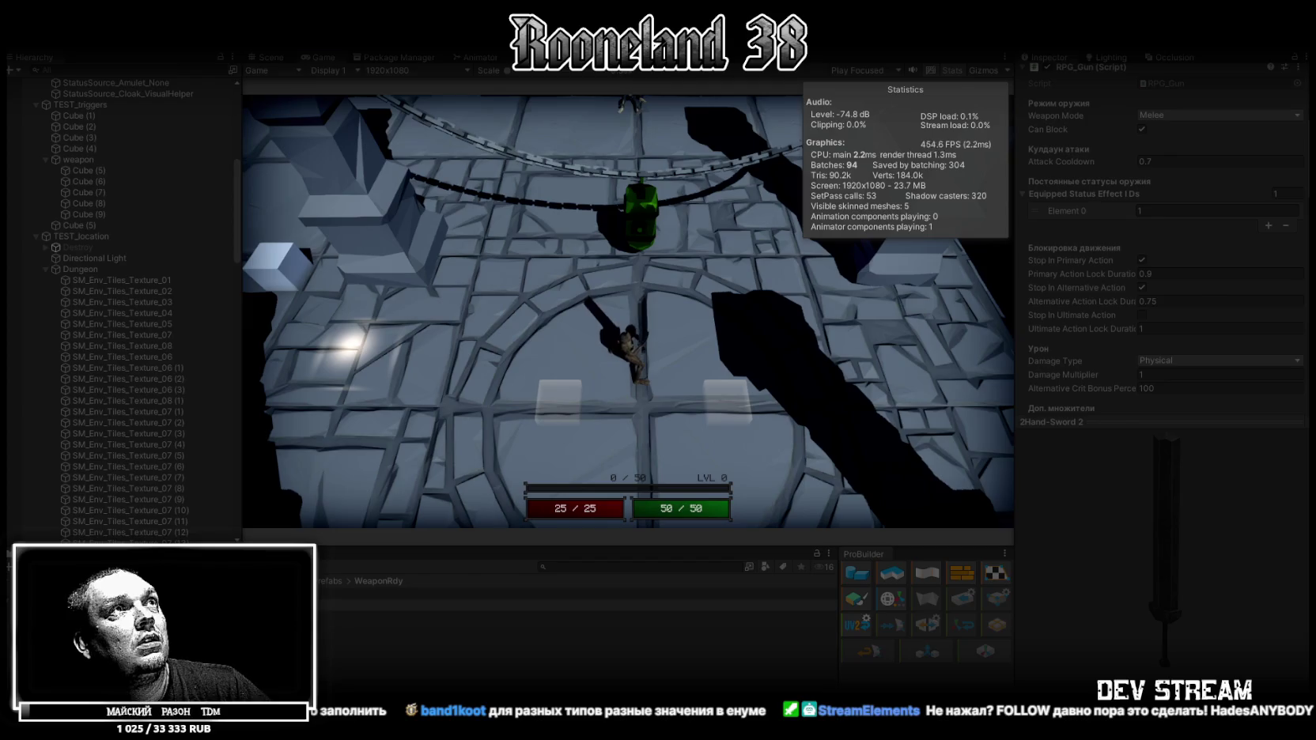
{"action": "key", "text": "ctrl+p"}
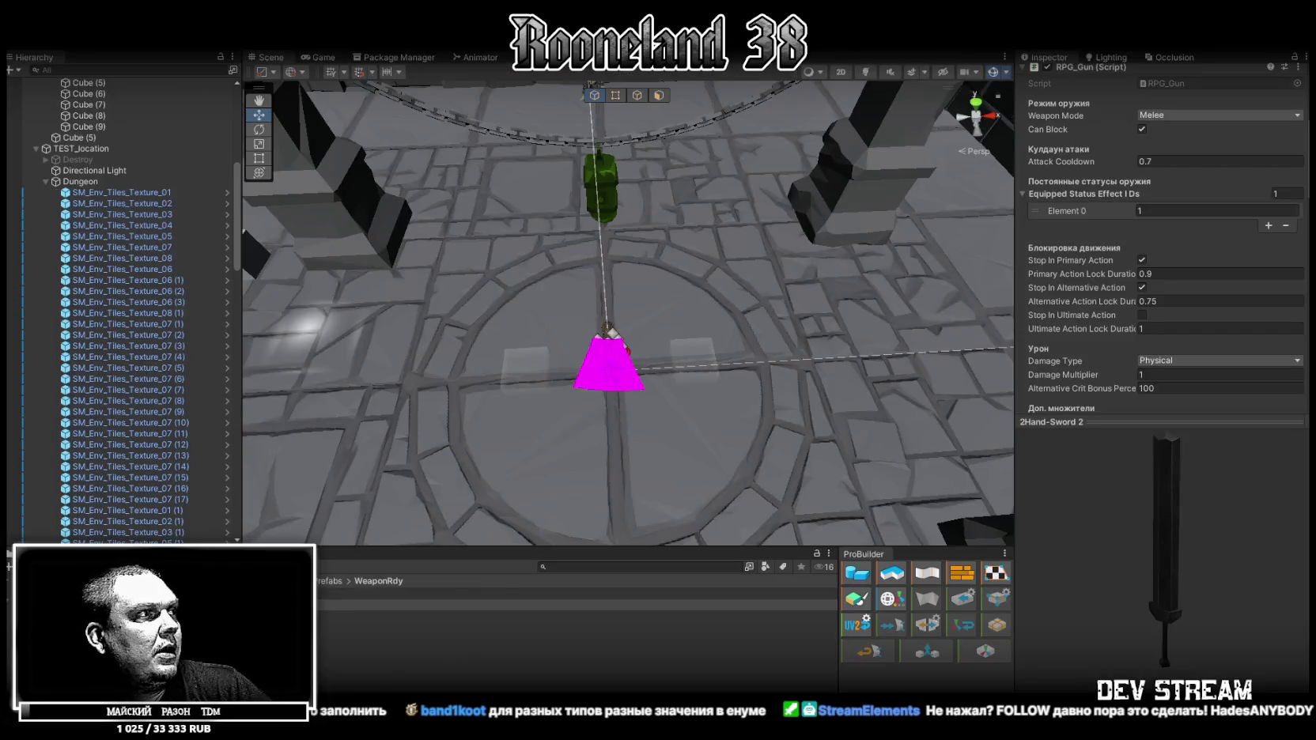
Open the Weapon Database asset in GameDataBase and view the Артaлинор entry for comparison.
{"action": "left_click", "coordinate": [9, 656]}
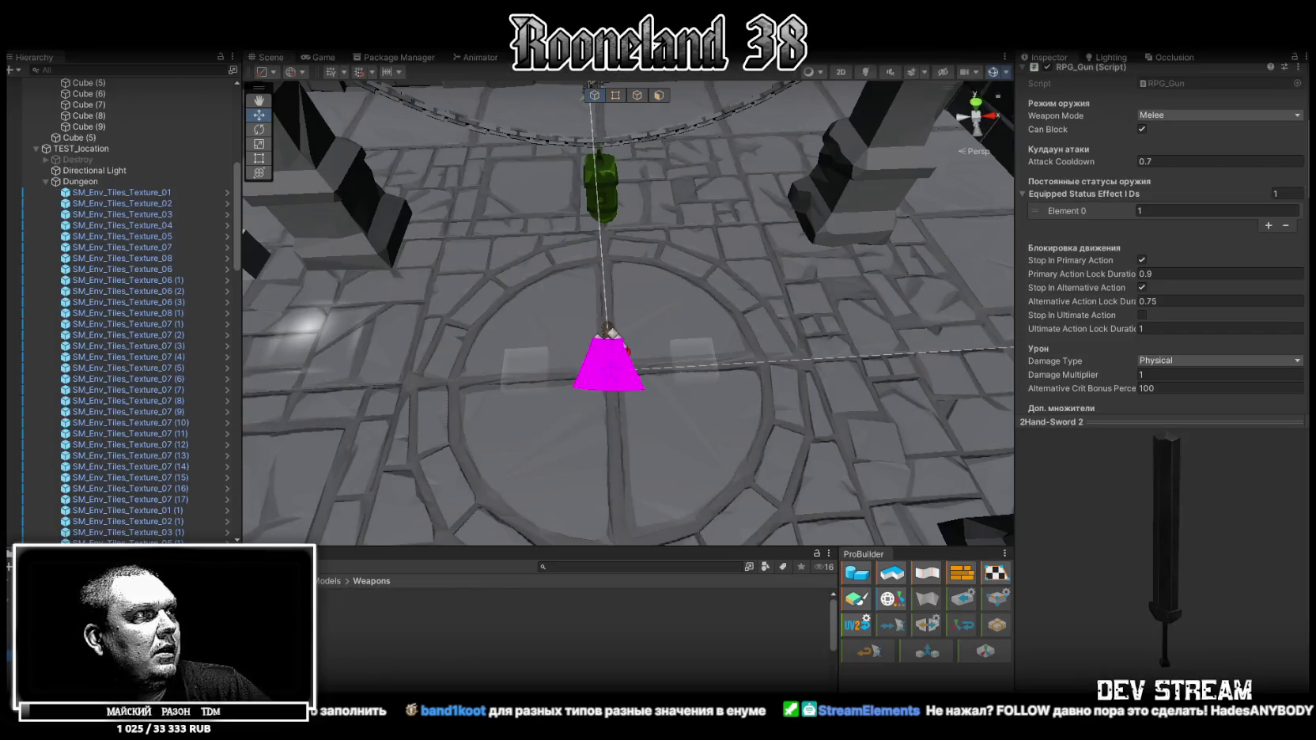
{"action": "left_click", "coordinate": [315, 617]}
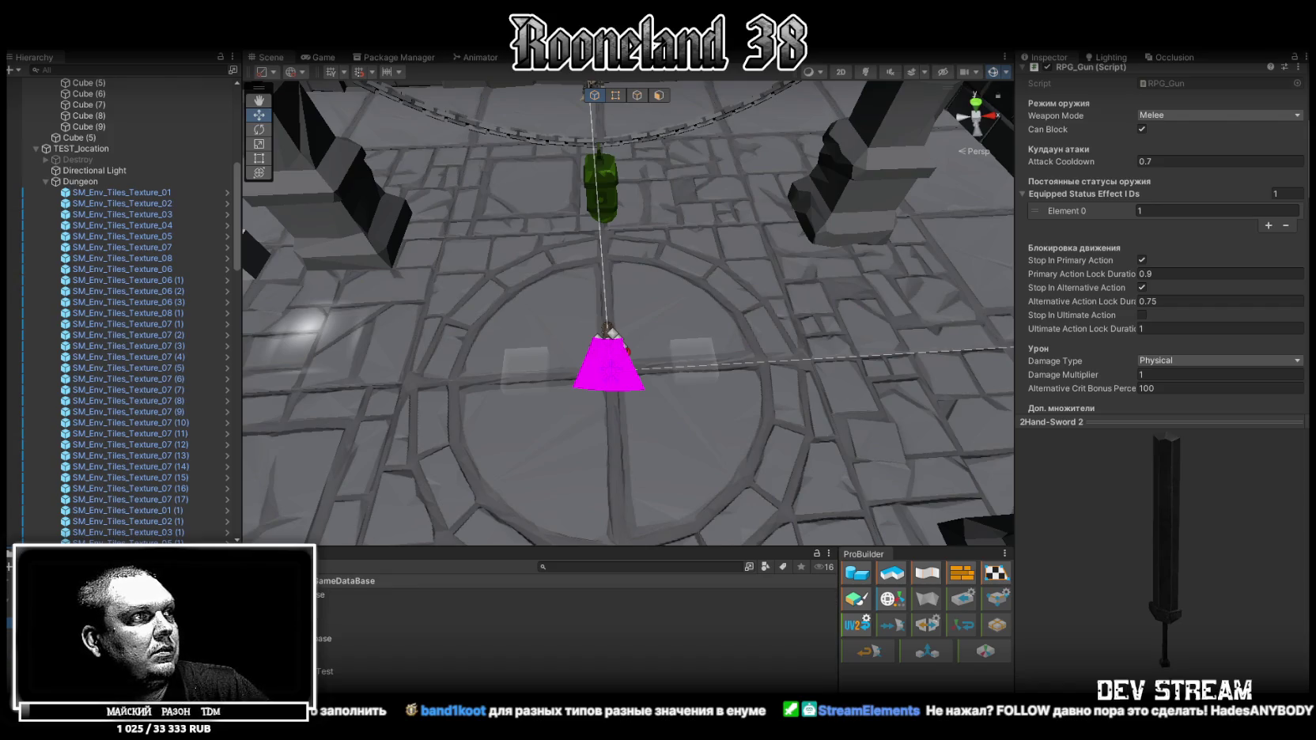
{"action": "left_click", "coordinate": [447, 660]}
{"action": "scroll", "coordinate": [1207, 197], "scroll_direction": "up", "scroll_amount": 3}
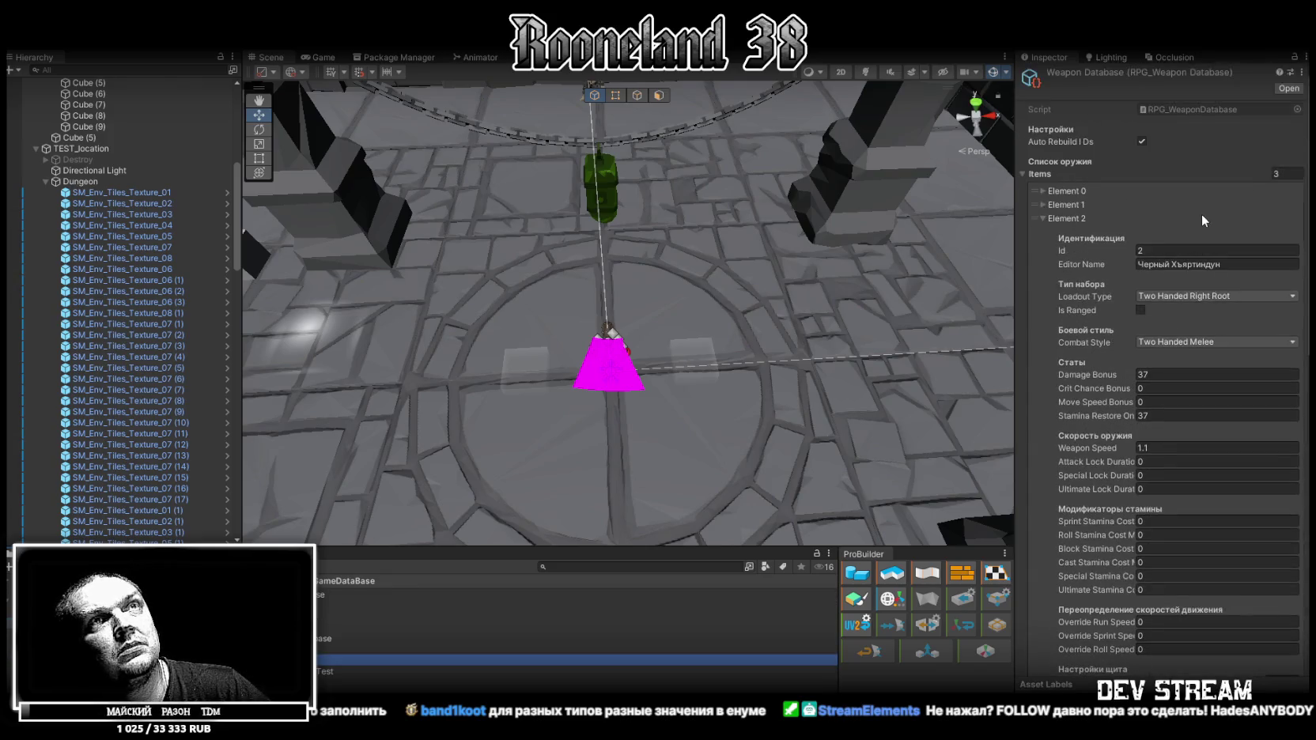
{"action": "scroll", "coordinate": [1184, 261], "scroll_direction": "down", "scroll_amount": 3}
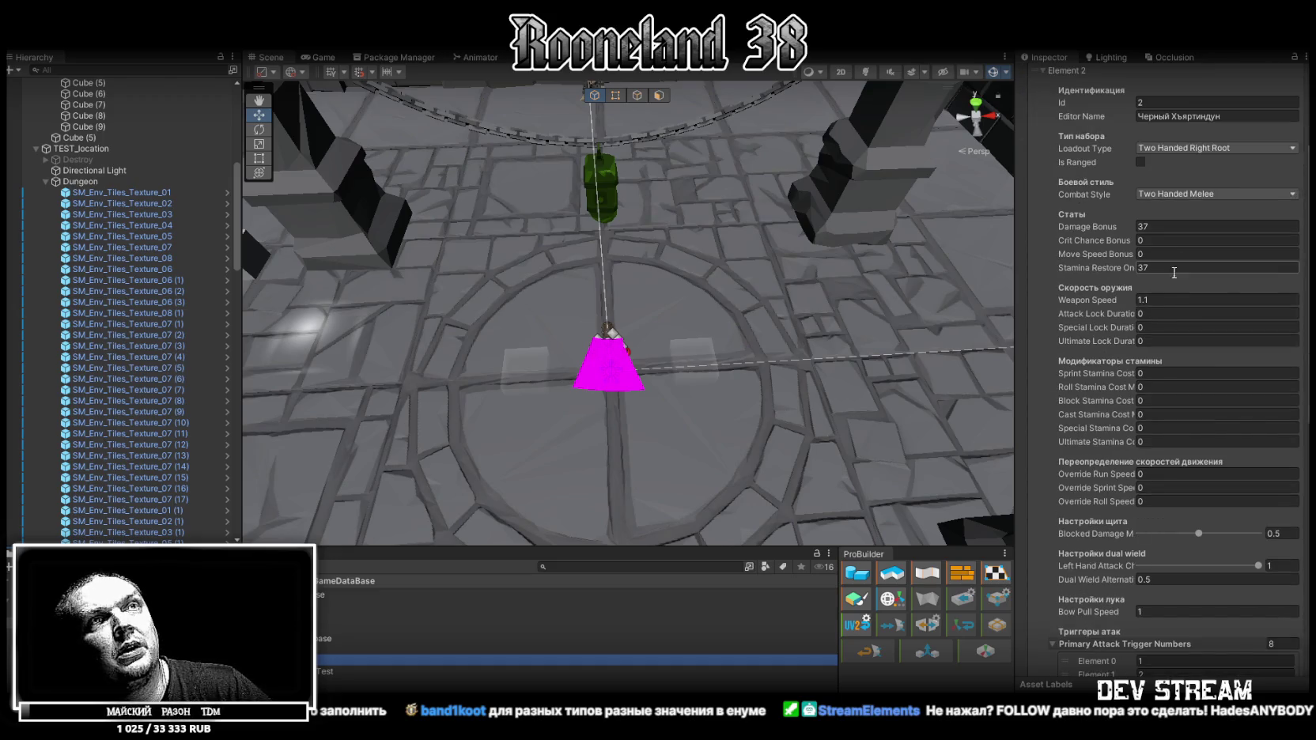
{"action": "left_click", "coordinate": [1160, 298]}
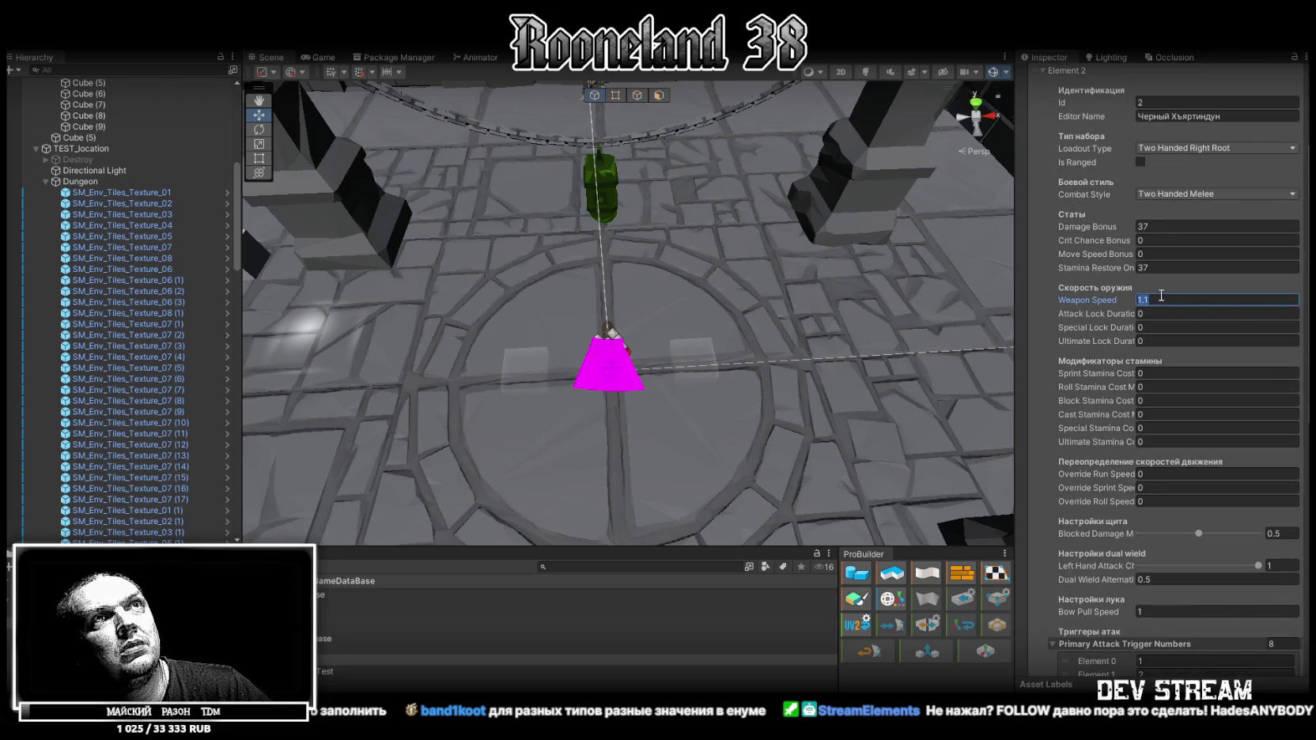
{"action": "scroll", "coordinate": [1163, 294], "scroll_direction": "up", "scroll_amount": 3}
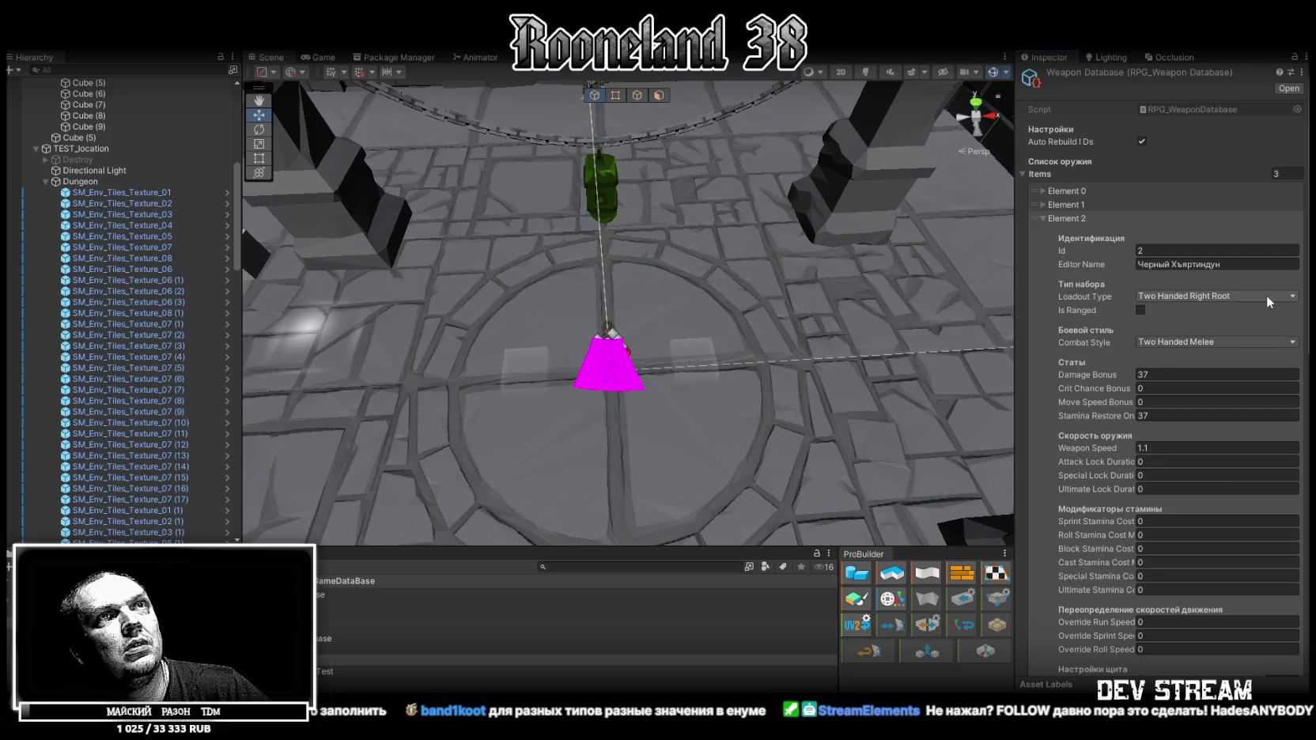
{"action": "left_click", "coordinate": [1044, 205]}
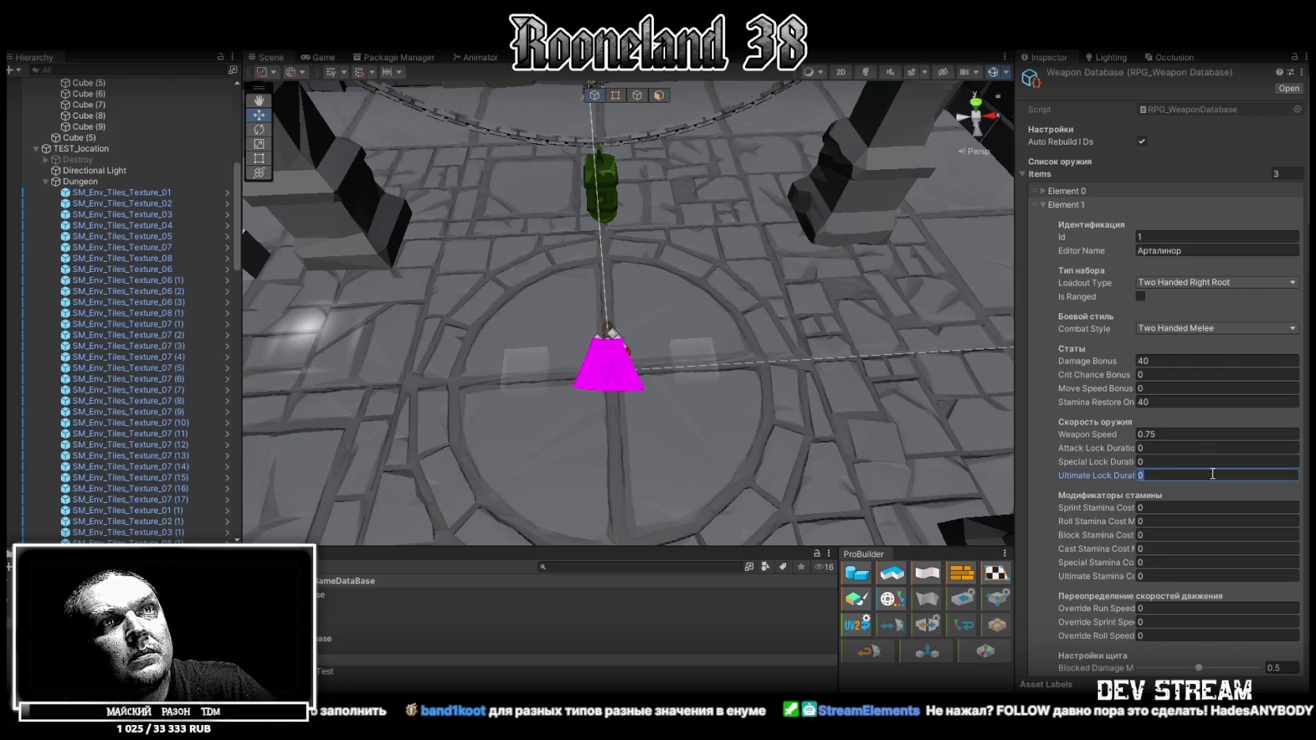
Change Черный Хъяртиндун's Weapon Speed to 0.8.
{"action": "scroll", "coordinate": [1208, 474], "scroll_direction": "down", "scroll_amount": 3}
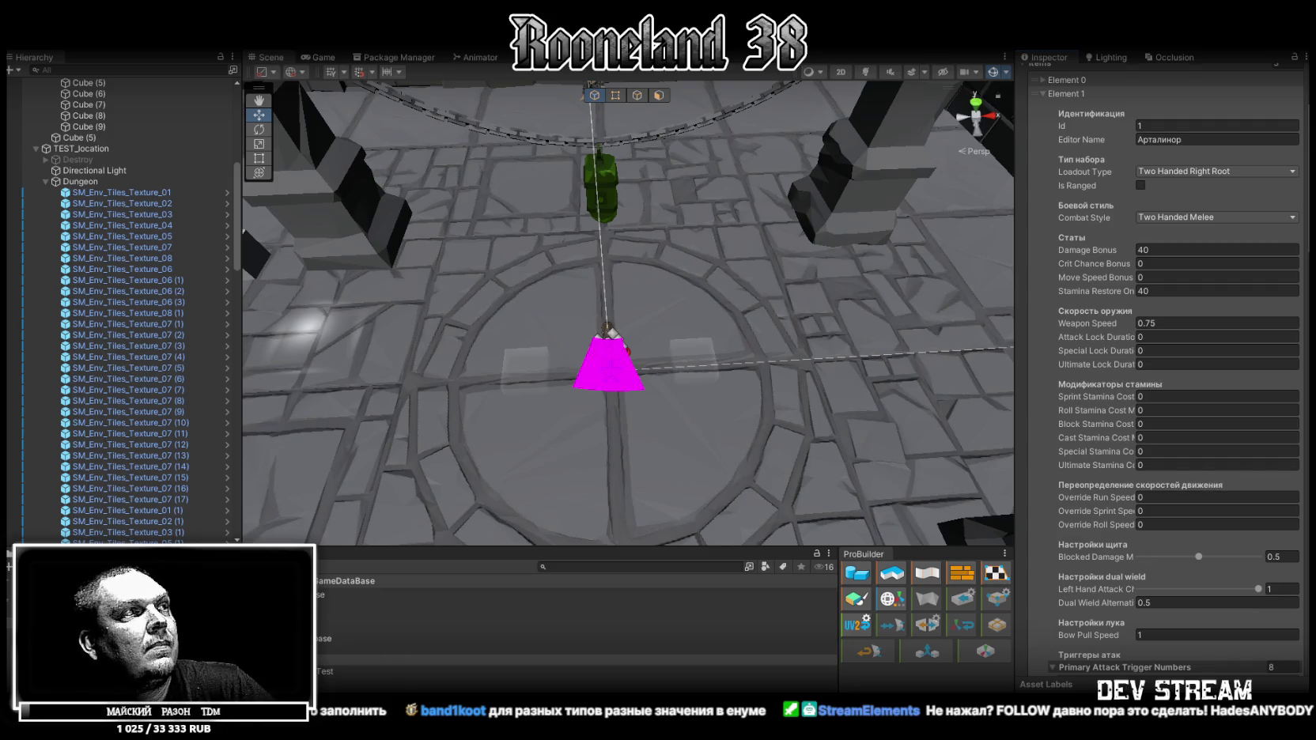
{"action": "scroll", "coordinate": [1090, 342], "scroll_direction": "down", "scroll_amount": 7}
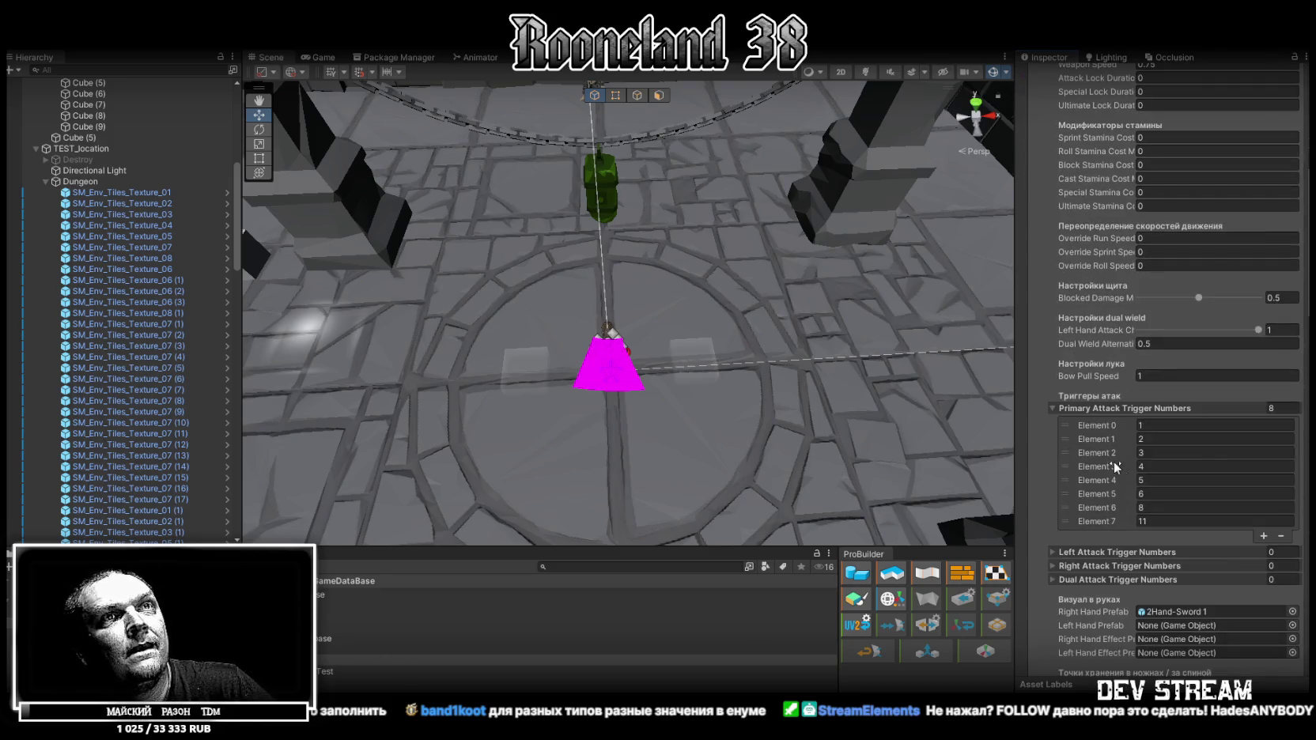
{"action": "scroll", "coordinate": [1170, 539], "scroll_direction": "down", "scroll_amount": 1}
{"action": "scroll", "coordinate": [1151, 543], "scroll_direction": "down", "scroll_amount": 5}
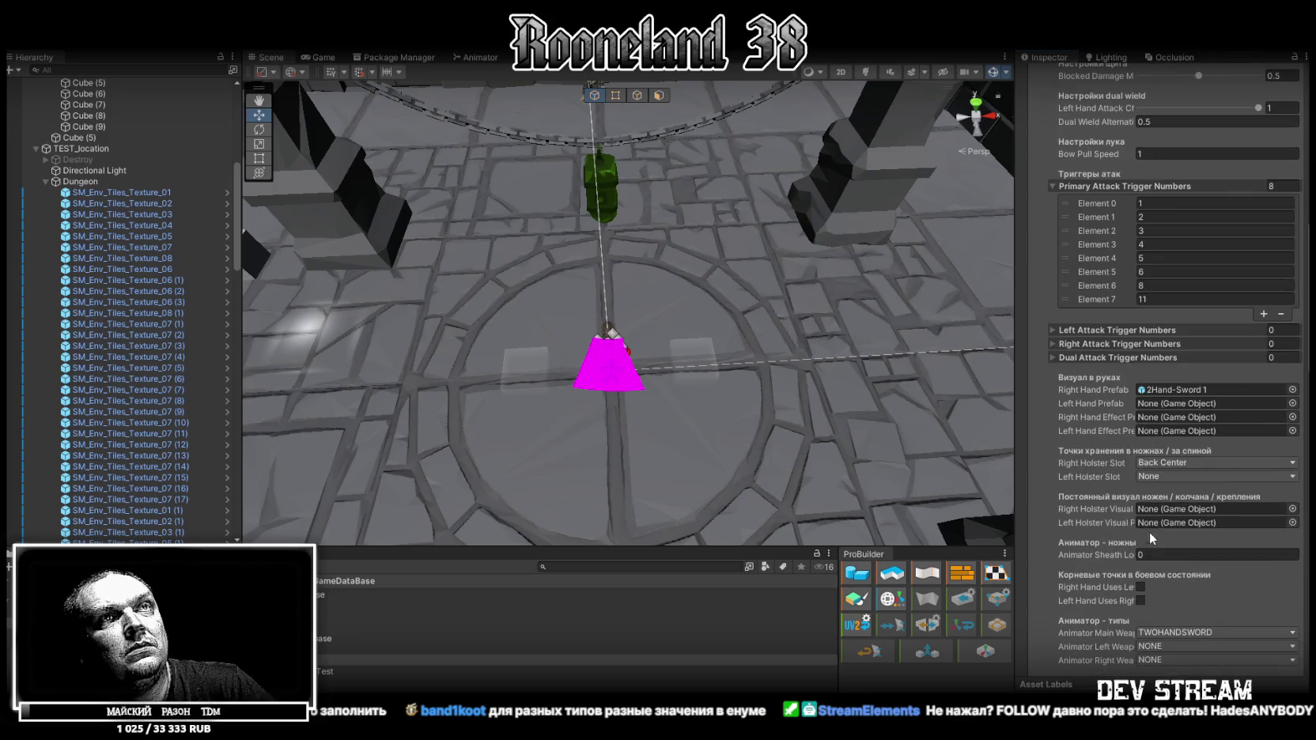
{"action": "scroll", "coordinate": [1052, 529], "scroll_direction": "down", "scroll_amount": 8}
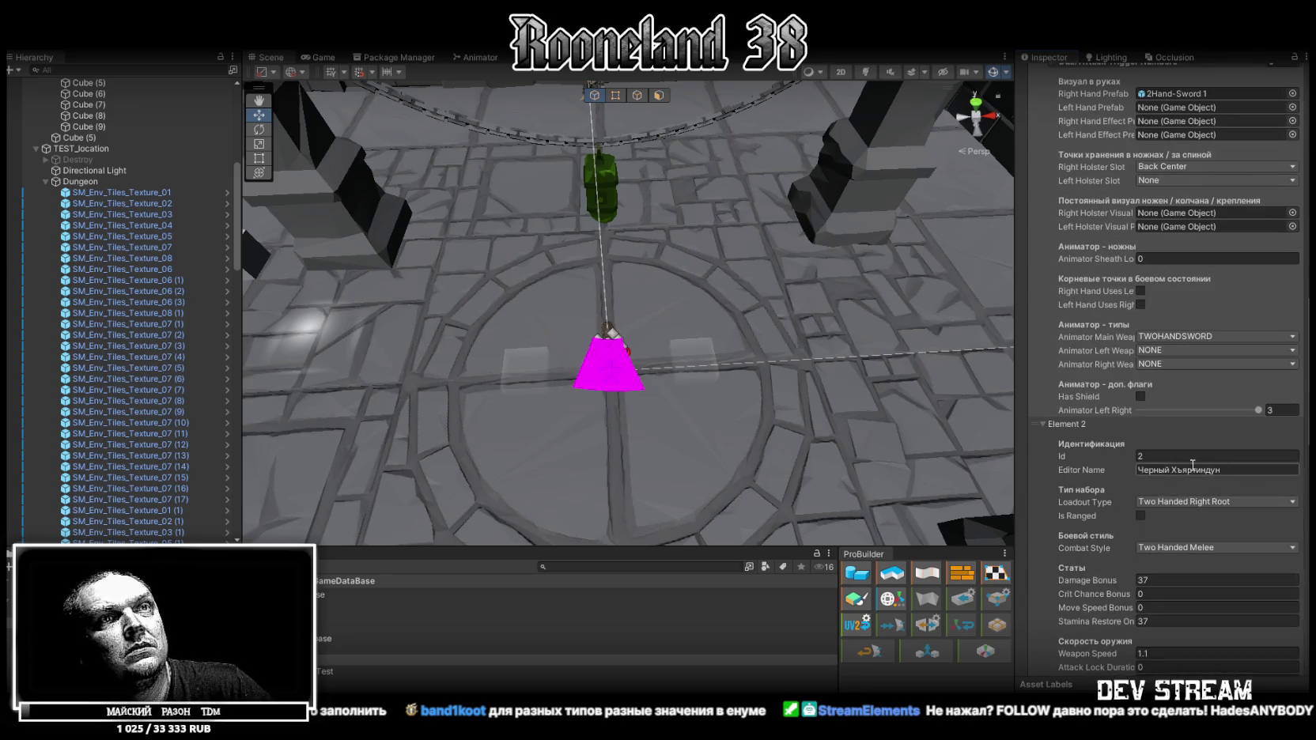
{"action": "left_click", "coordinate": [1161, 654]}
{"action": "type", "text": "0.8"}
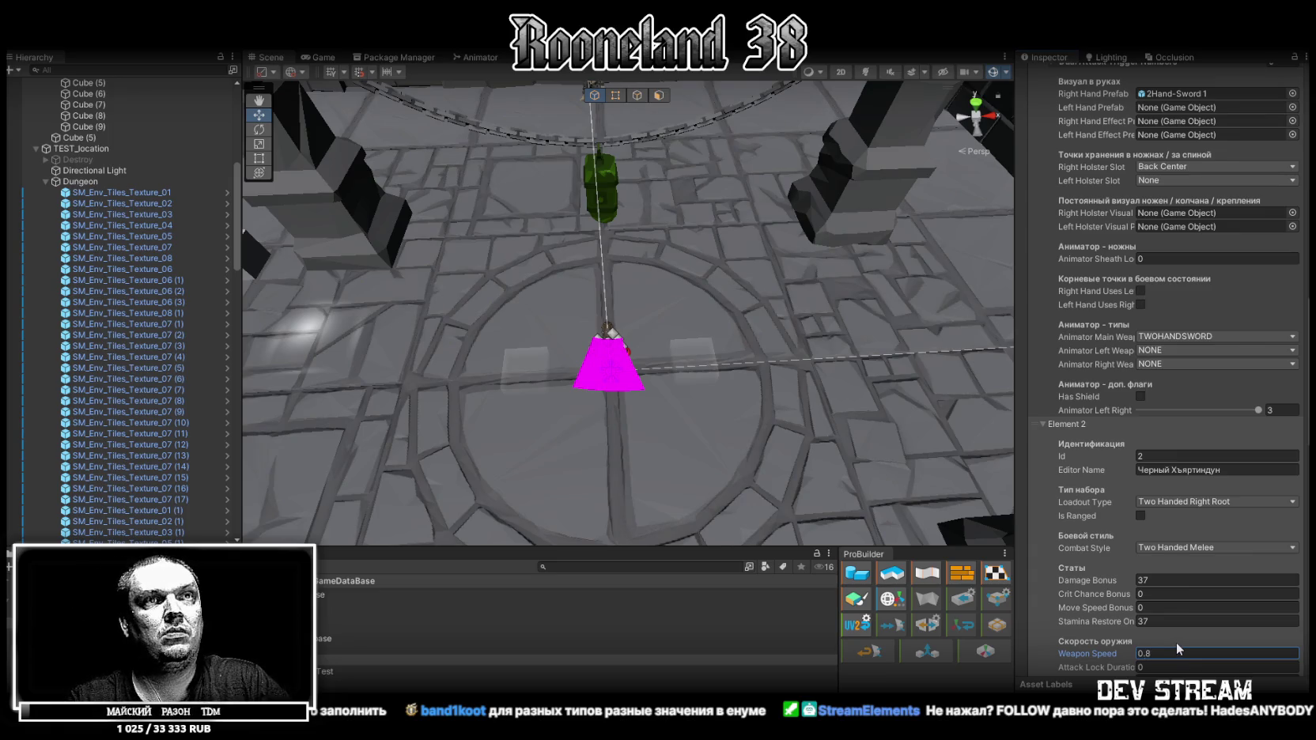
{"action": "left_click", "coordinate": [158, 602]}
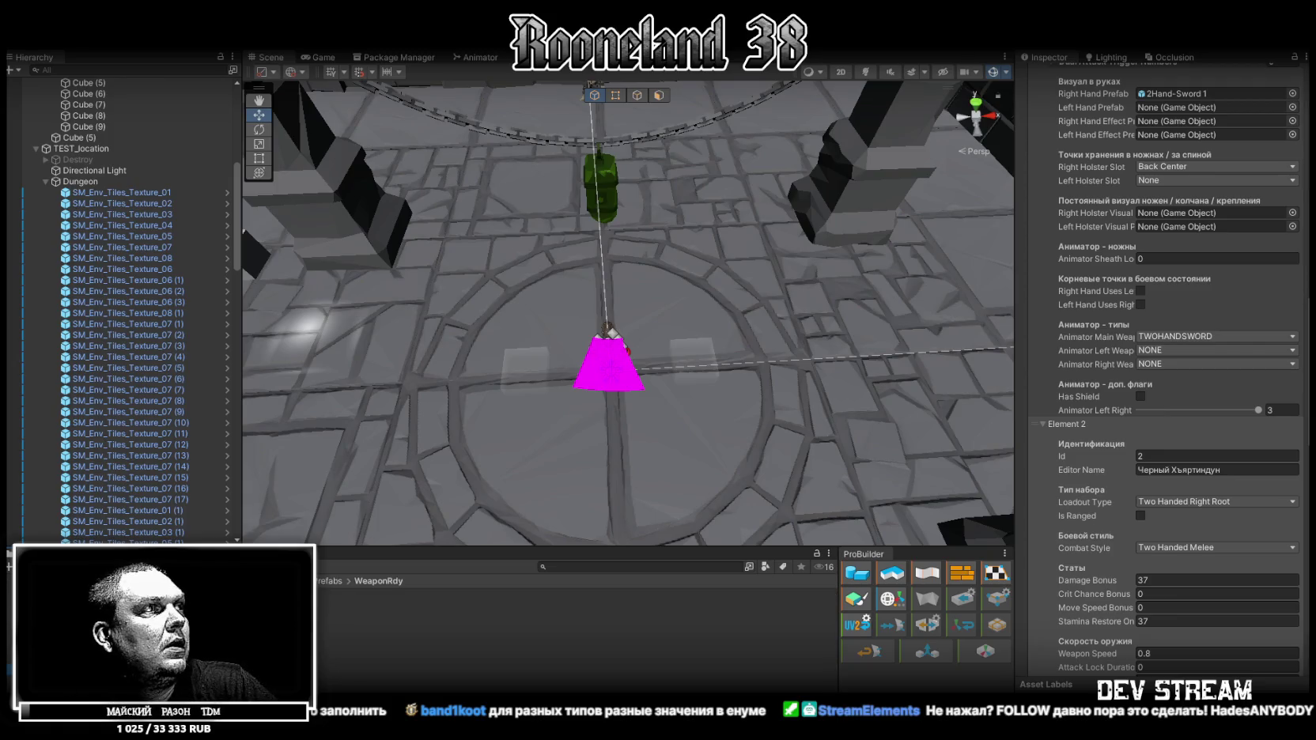
{"action": "left_click", "coordinate": [526, 594]}
{"action": "scroll", "coordinate": [1166, 348], "scroll_direction": "down", "scroll_amount": 10}
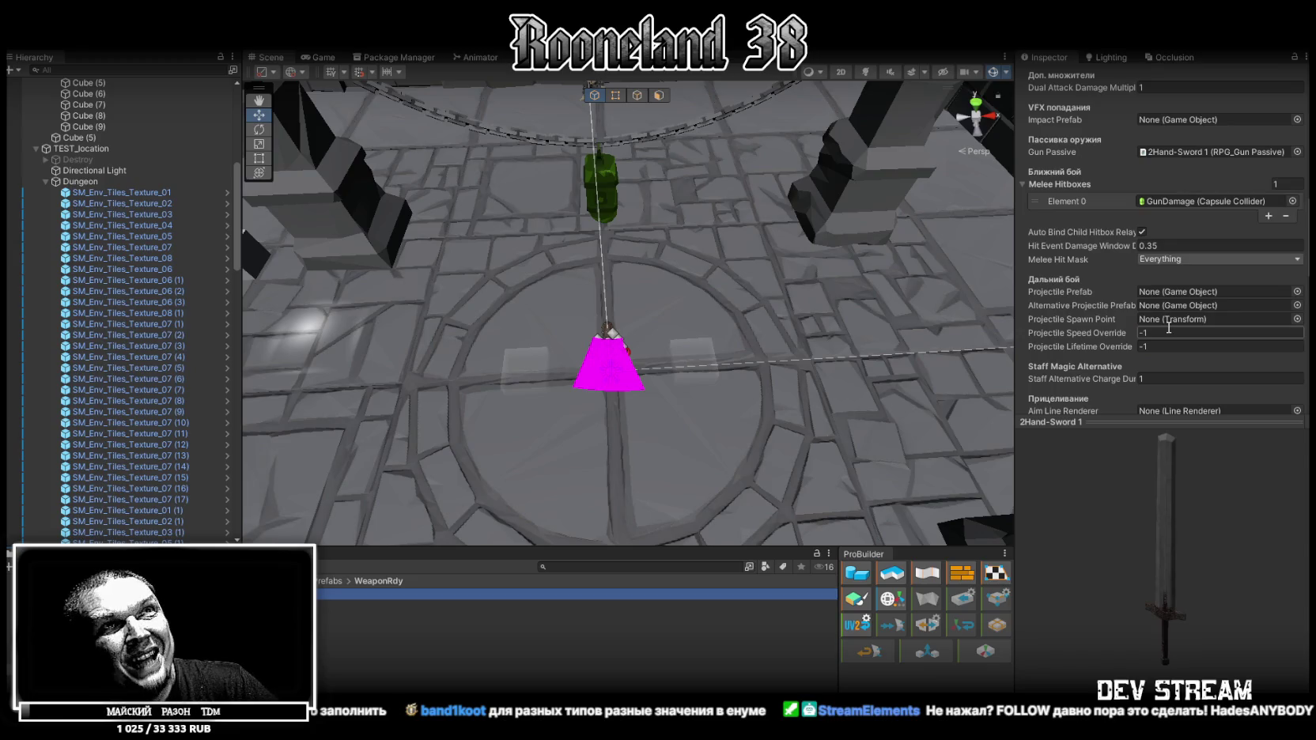
{"action": "scroll", "coordinate": [1166, 327], "scroll_direction": "up", "scroll_amount": 5}
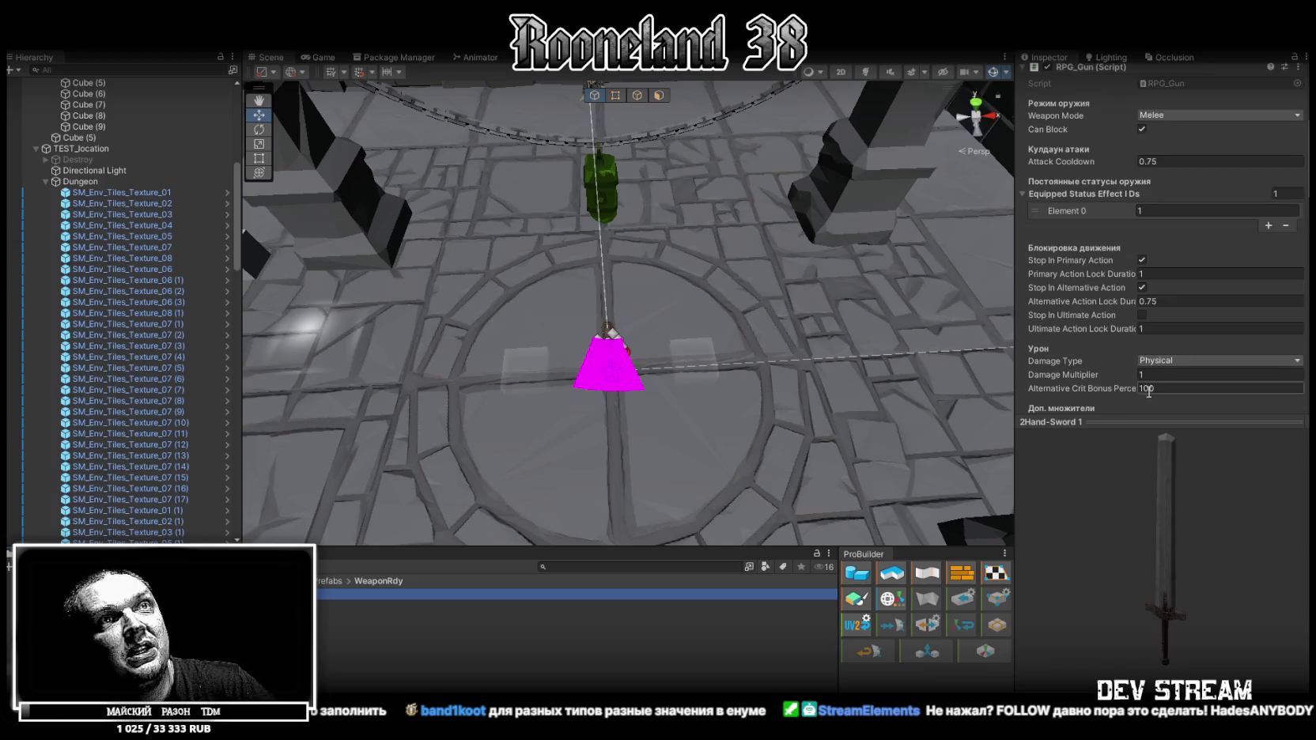
{"action": "left_click_drag", "start_coordinate": [1122, 422], "coordinate": [1123, 579]}
{"action": "scroll", "coordinate": [1193, 269], "scroll_direction": "up", "scroll_amount": 4}
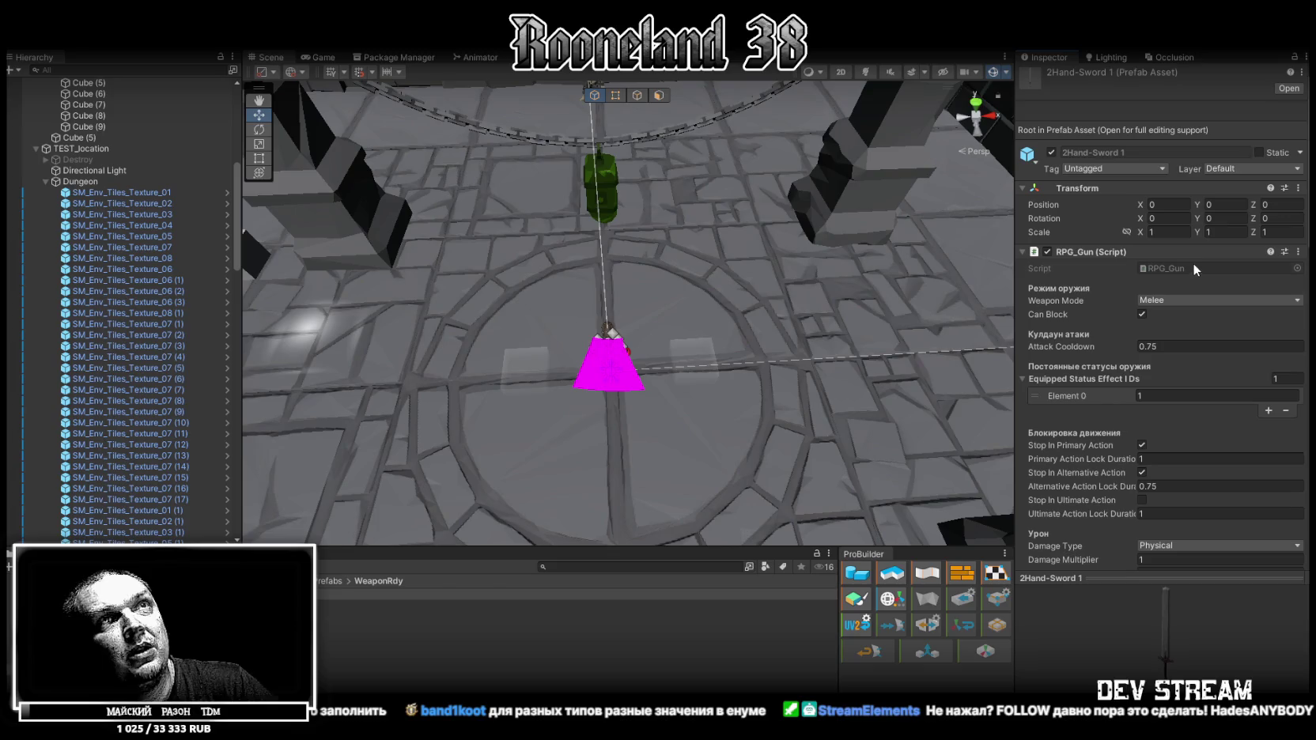
{"action": "scroll", "coordinate": [1170, 328], "scroll_direction": "down", "scroll_amount": 1}
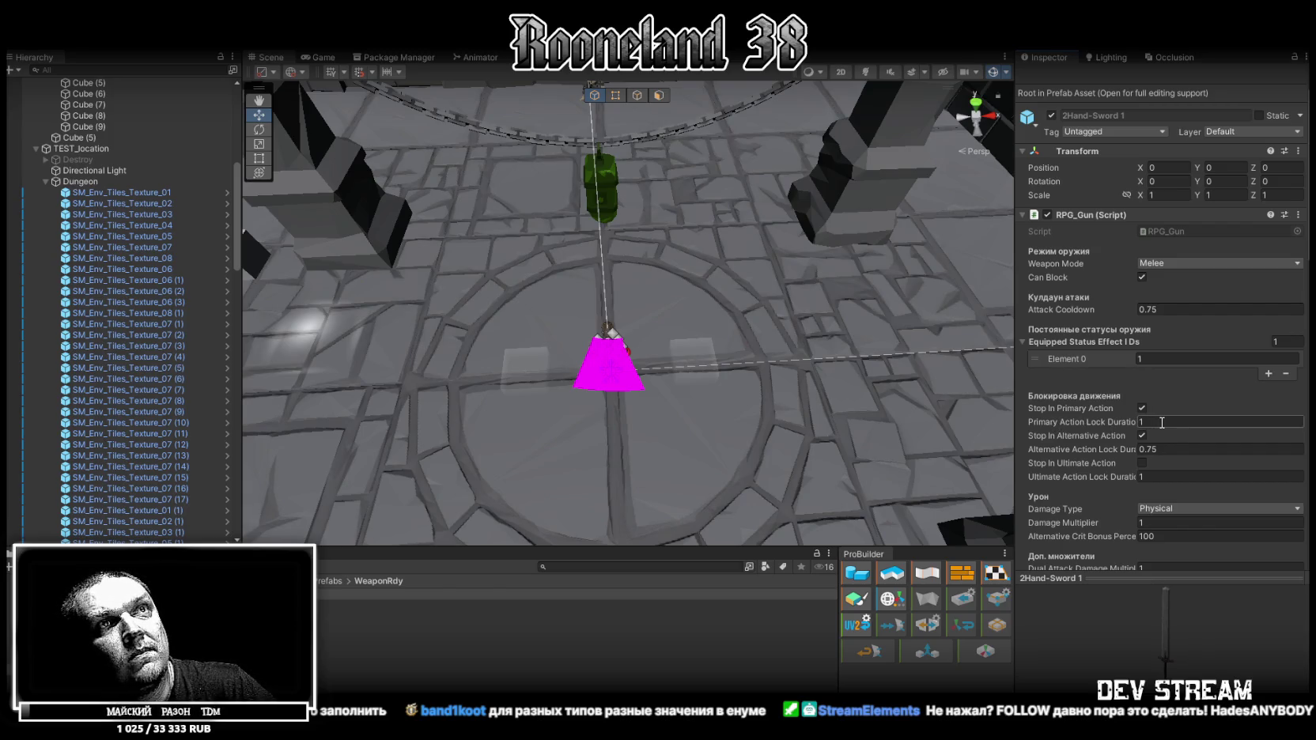
{"action": "scroll", "coordinate": [1162, 422], "scroll_direction": "down", "scroll_amount": 4}
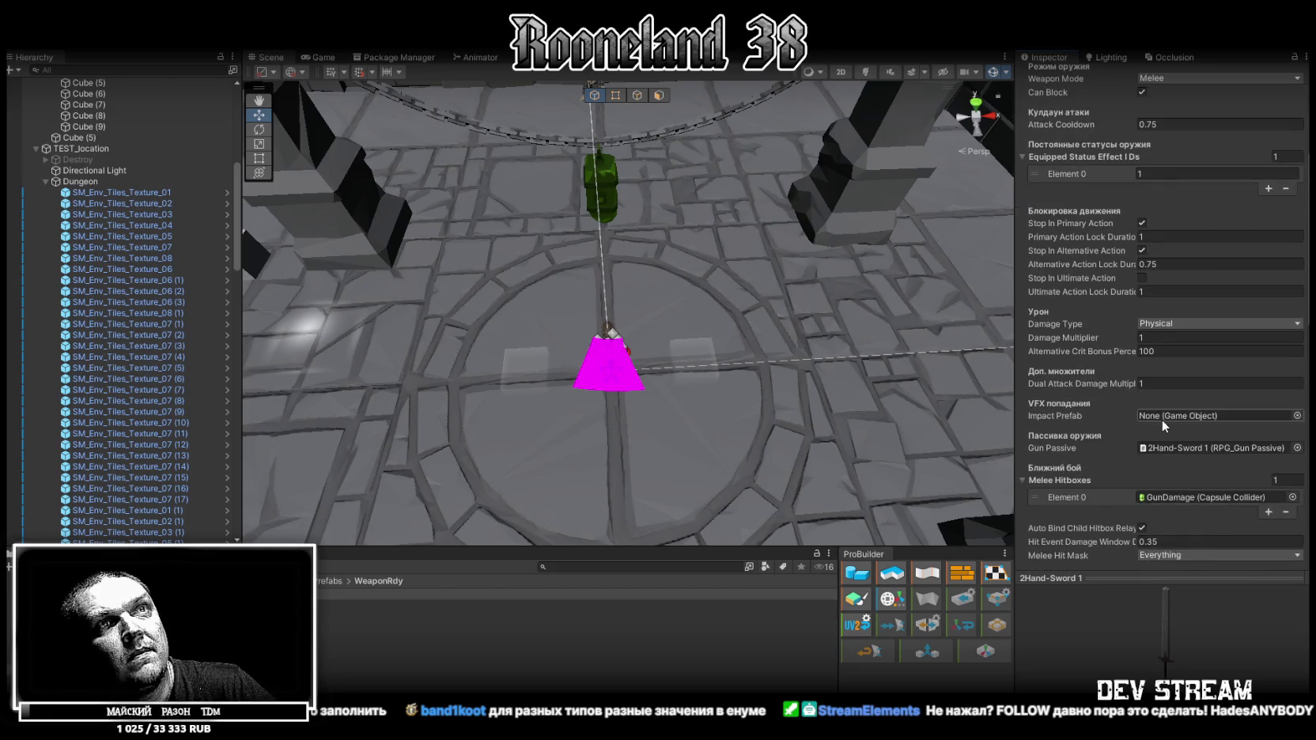
{"action": "scroll", "coordinate": [1162, 420], "scroll_direction": "down", "scroll_amount": 4}
{"action": "scroll", "coordinate": [1162, 416], "scroll_direction": "down", "scroll_amount": 15}
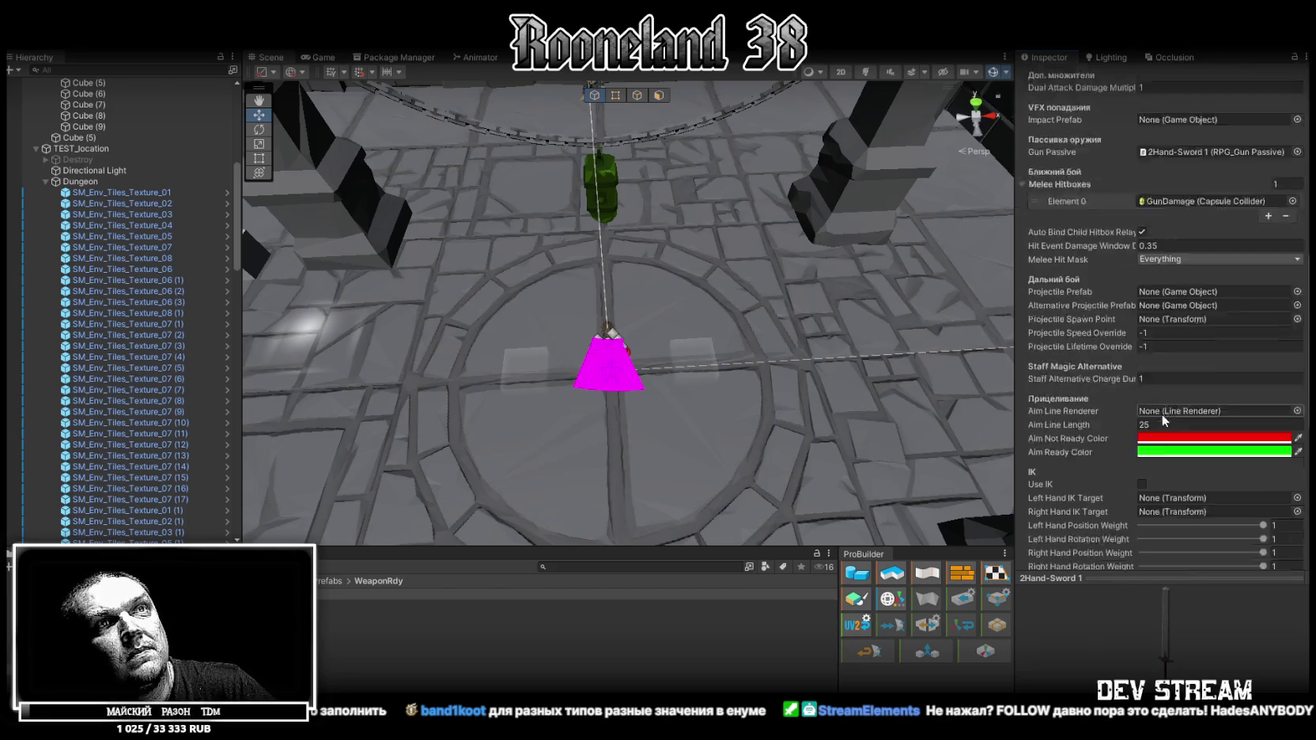
{"action": "scroll", "coordinate": [1165, 415], "scroll_direction": "up", "scroll_amount": 20}
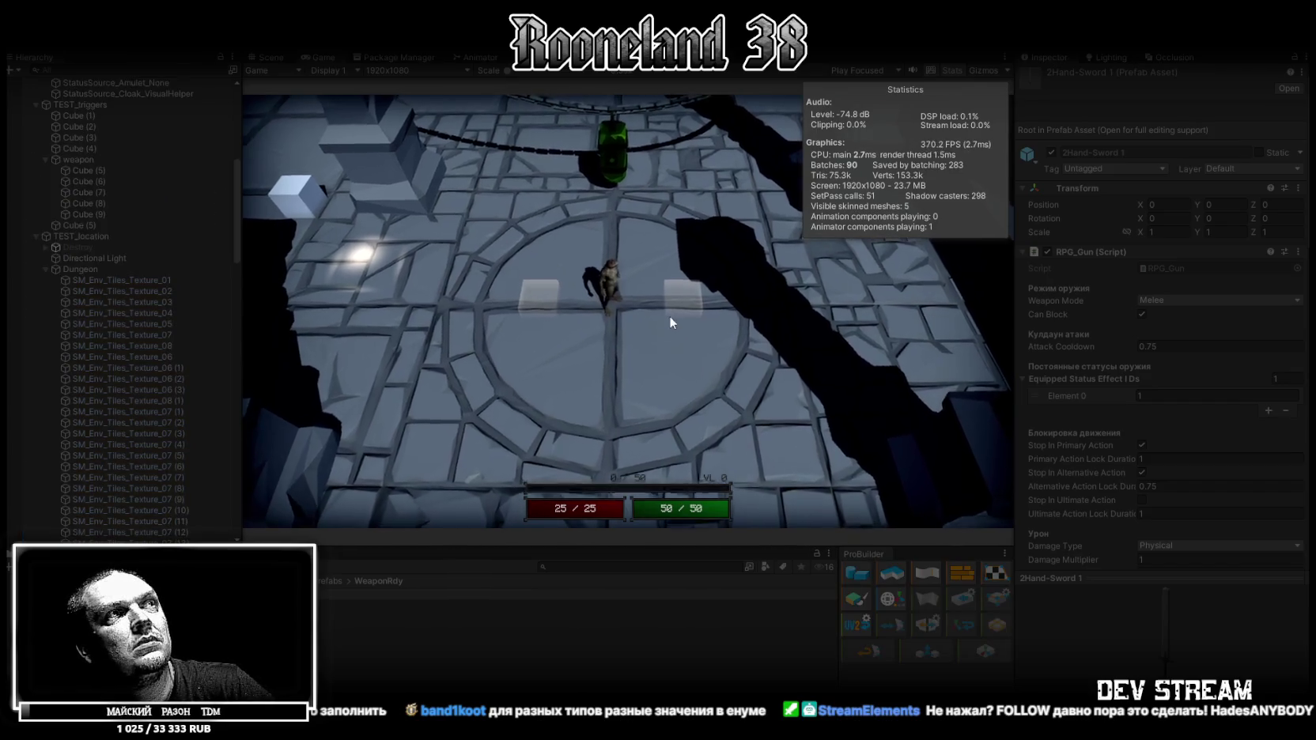
Walk around the dungeon in Play mode and attack twice with the two-handed sword.
{"action": "key", "text": "w"}
{"action": "key", "text": "a"}
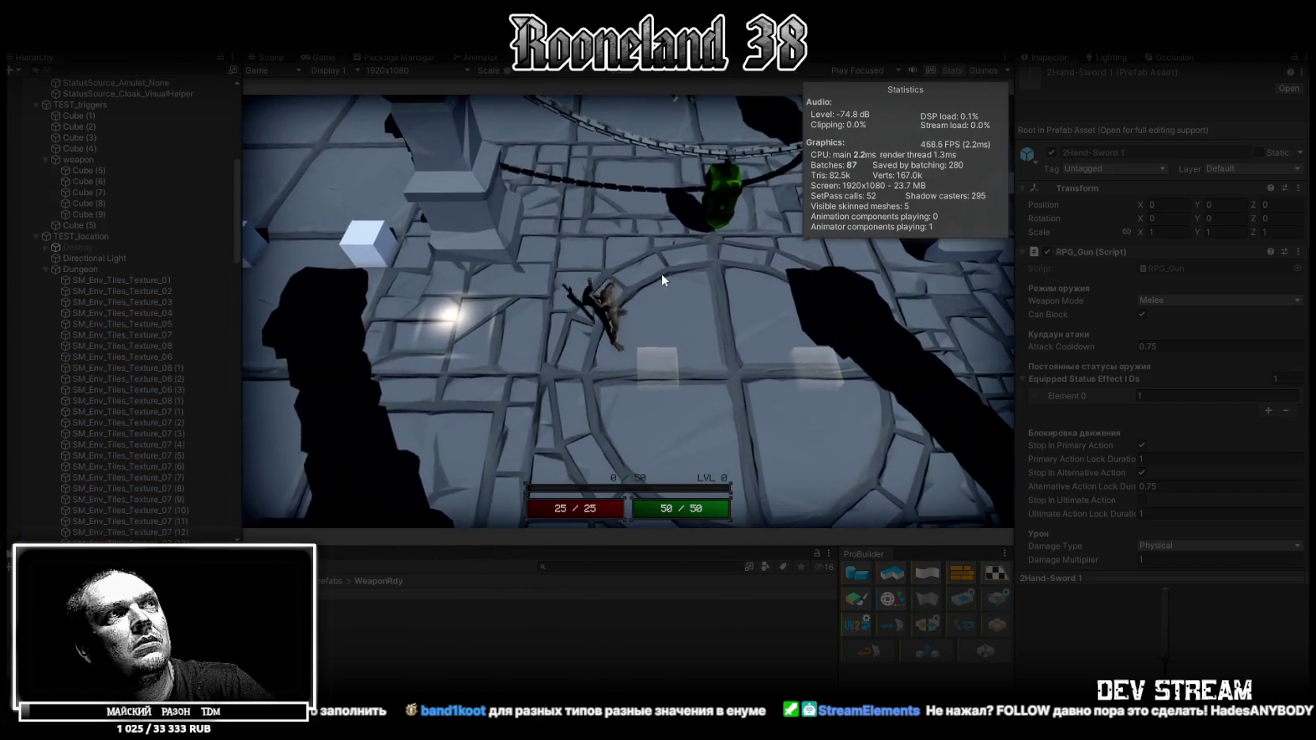
{"action": "left_click", "coordinate": [661, 272]}
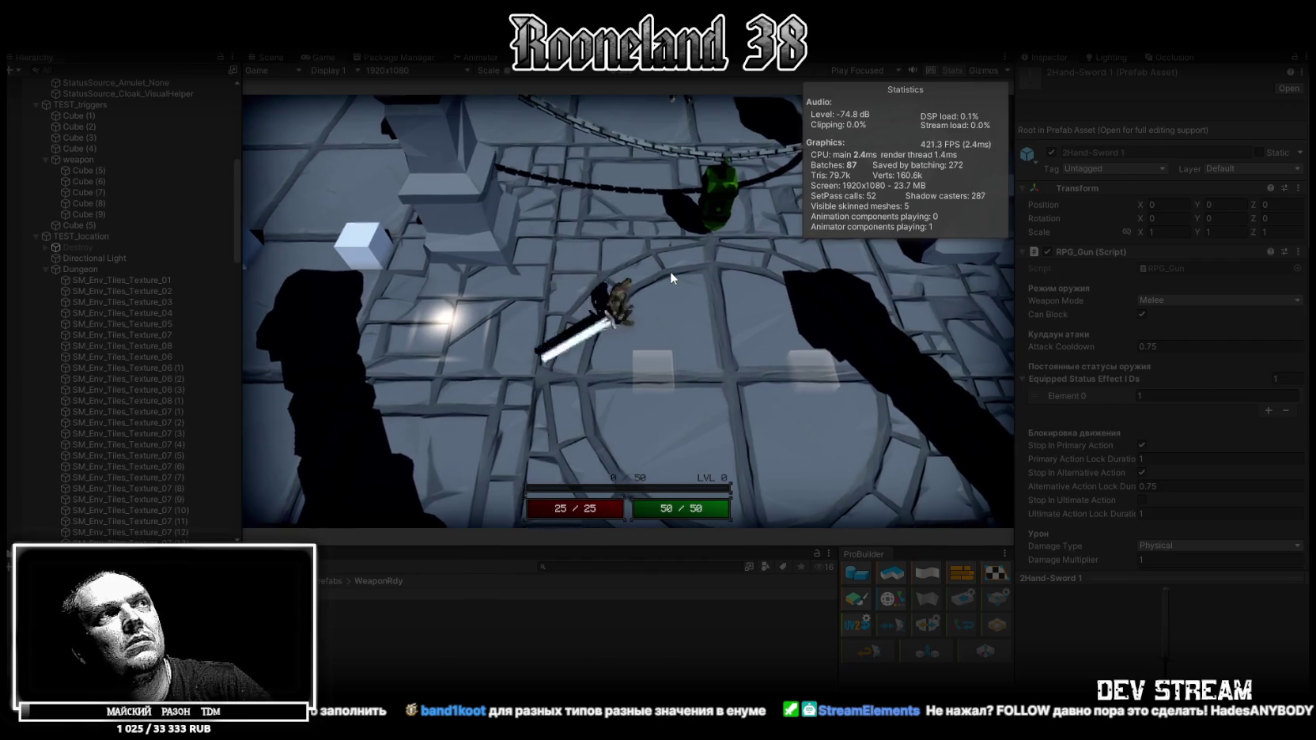
{"action": "key", "text": "w"}
{"action": "key", "text": "d"}
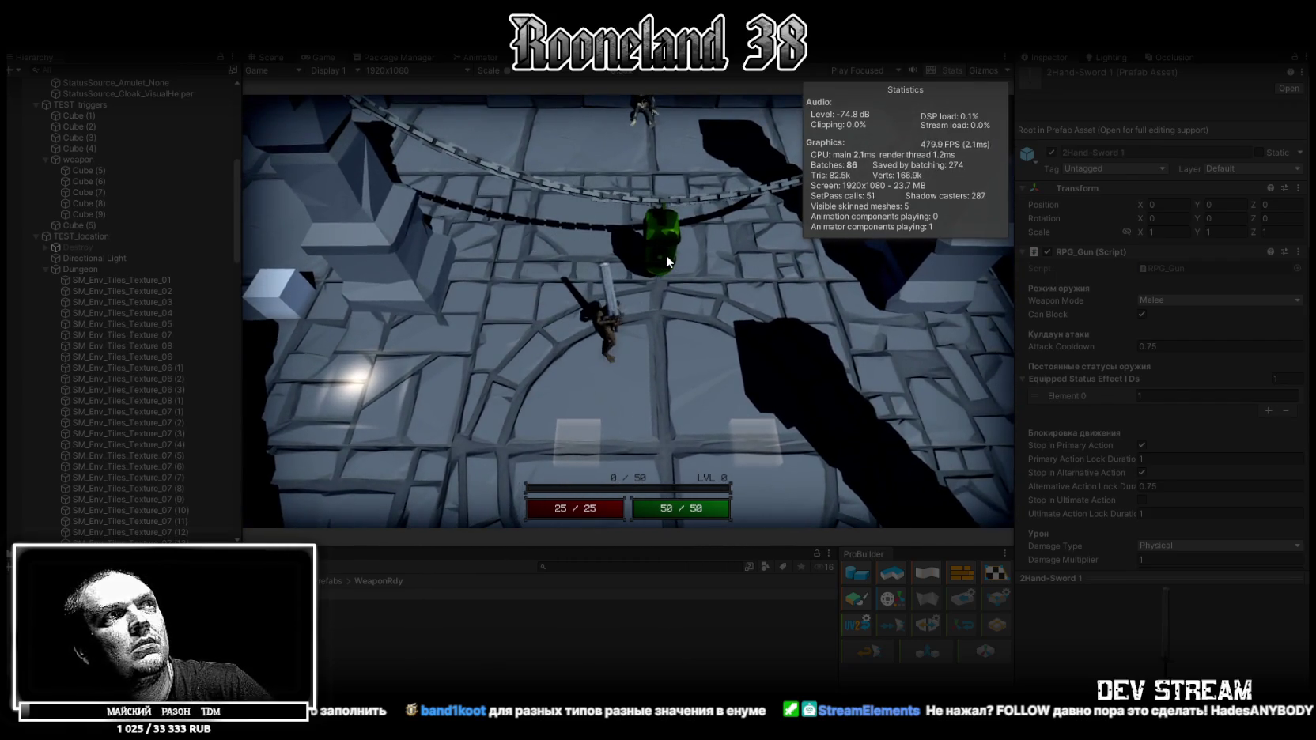
{"action": "left_click", "coordinate": [666, 255]}
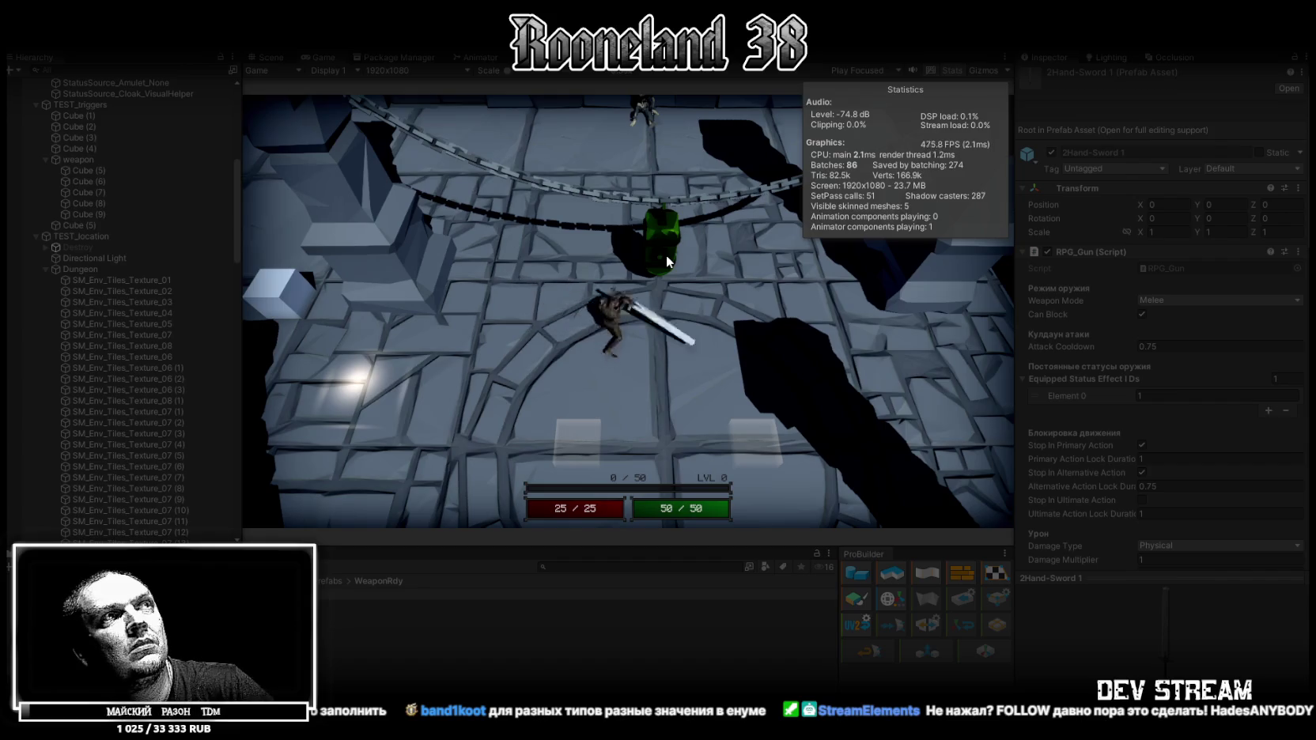
{"action": "key", "text": "w"}
{"action": "key", "text": "a"}
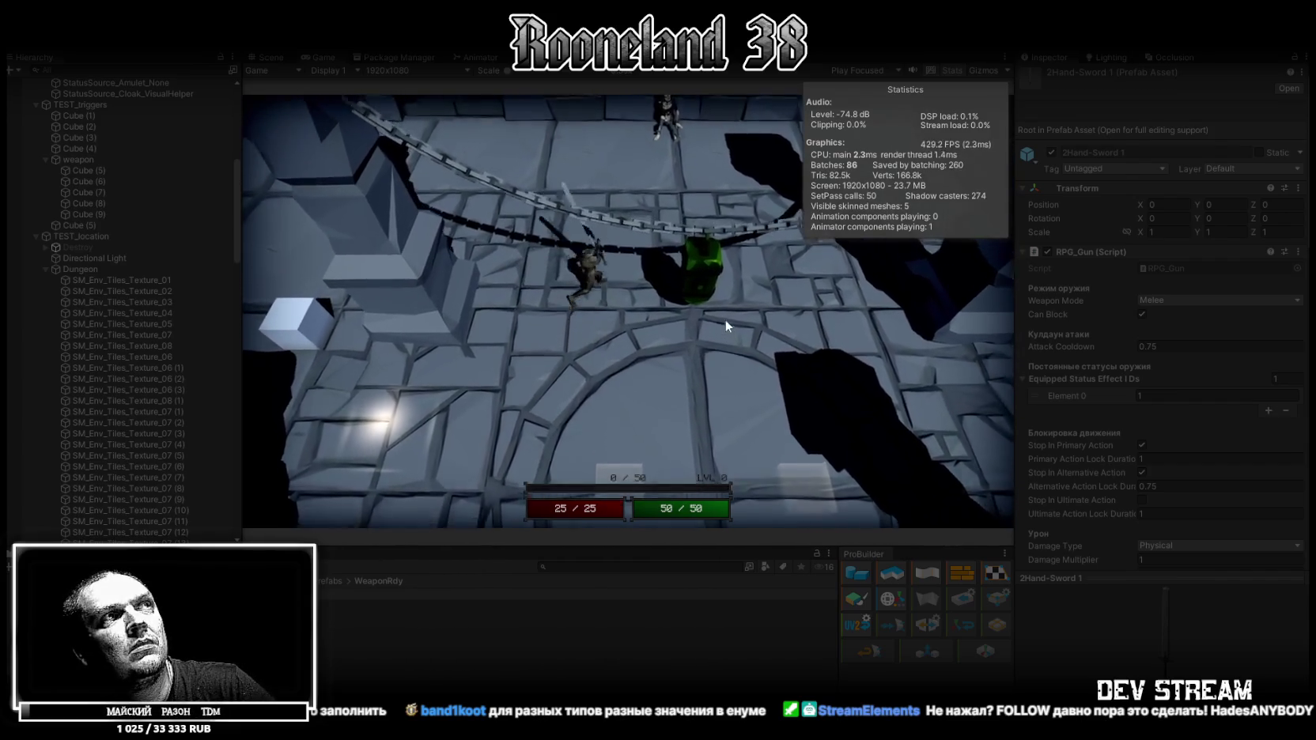
{"action": "type", "text": "1.5"}
Raise Primary Action Lock Duration to 1.1 and walk the character around.
{"action": "scroll", "coordinate": [1163, 395], "scroll_direction": "down", "scroll_amount": 2}
{"action": "left_click", "coordinate": [1172, 424]}
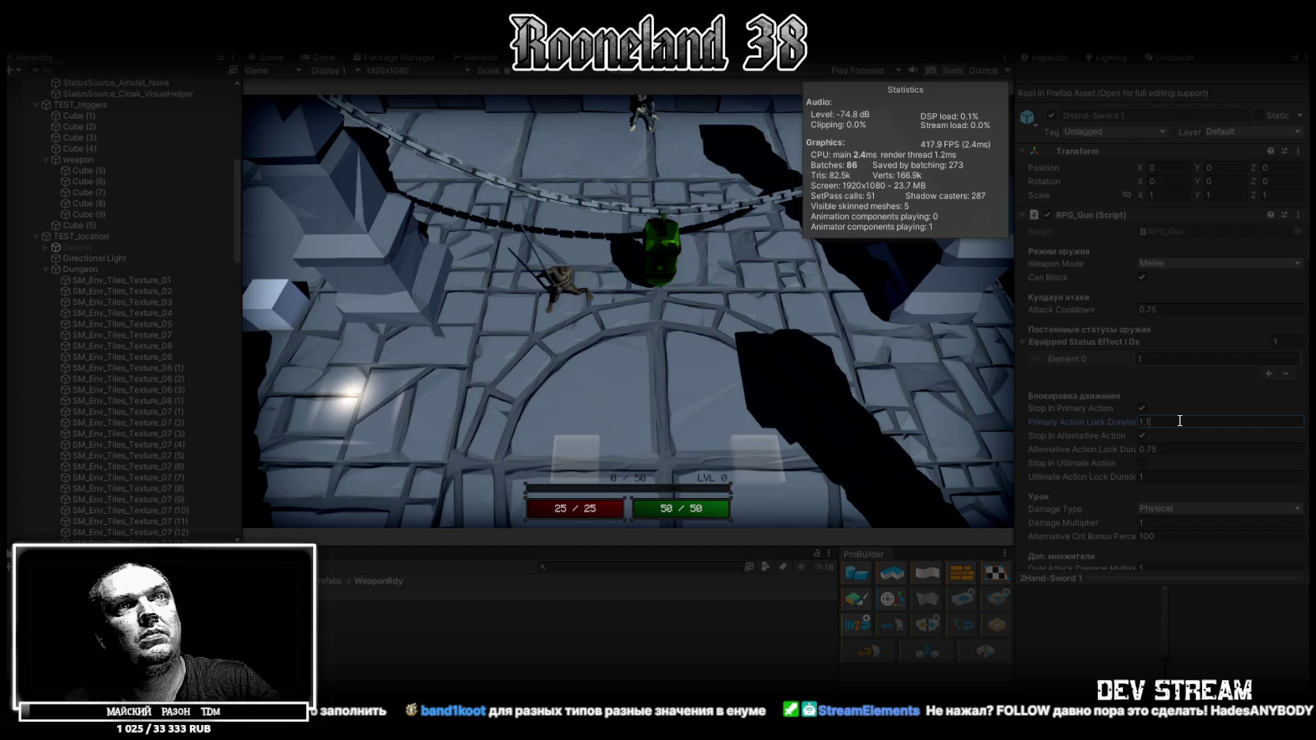
{"action": "left_click", "coordinate": [622, 331]}
{"action": "key", "text": "s"}
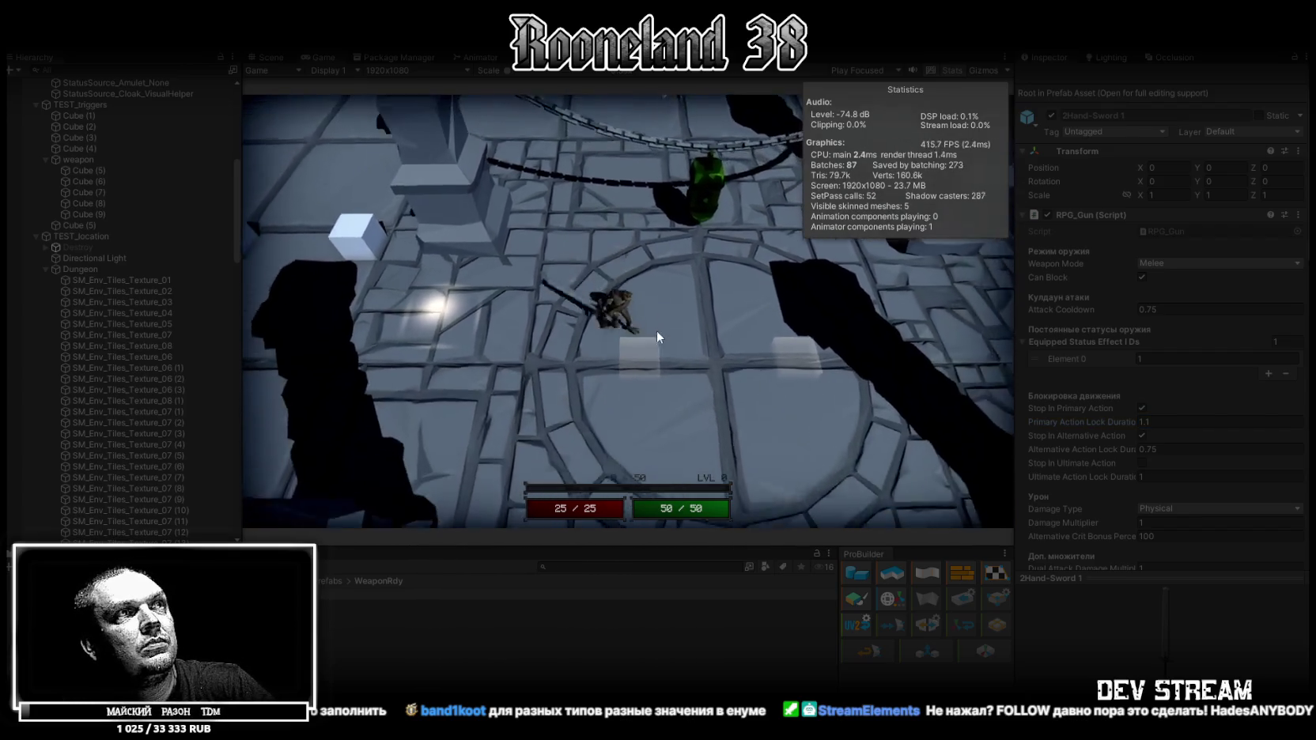
{"action": "key", "text": "w"}
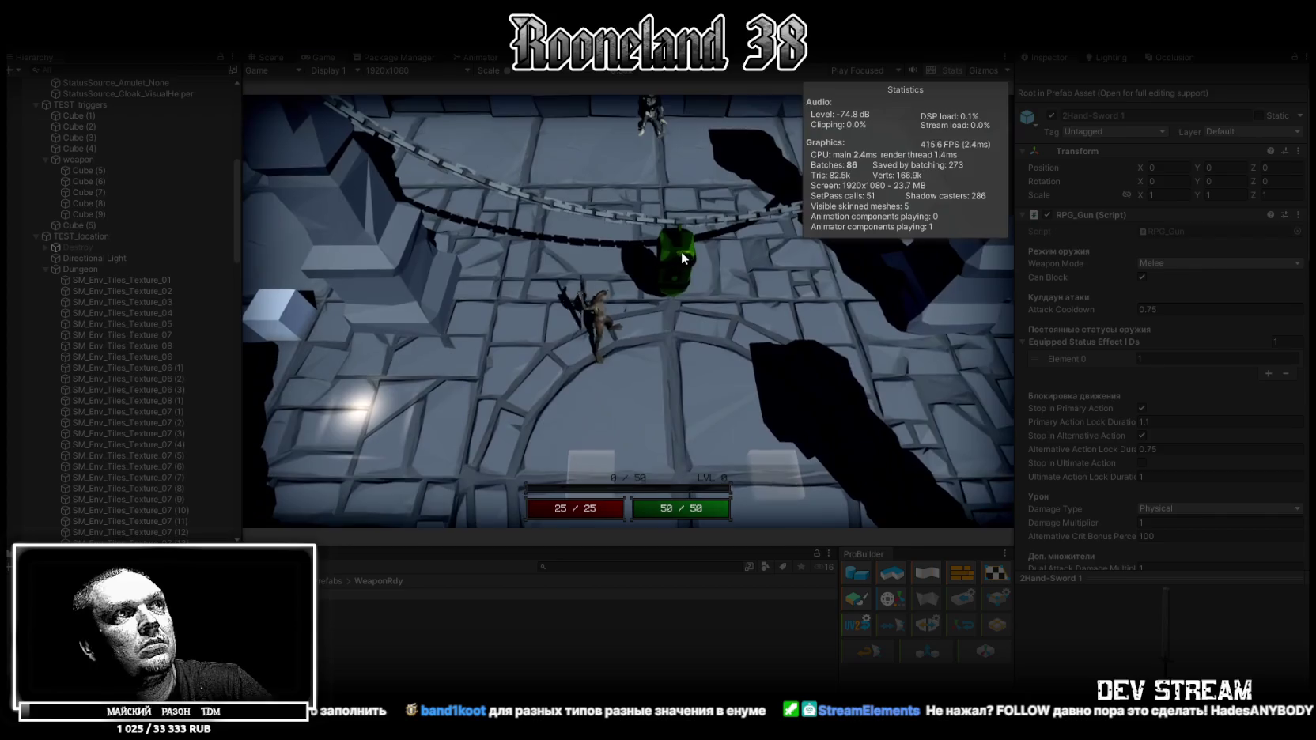
{"action": "key", "text": "w"}
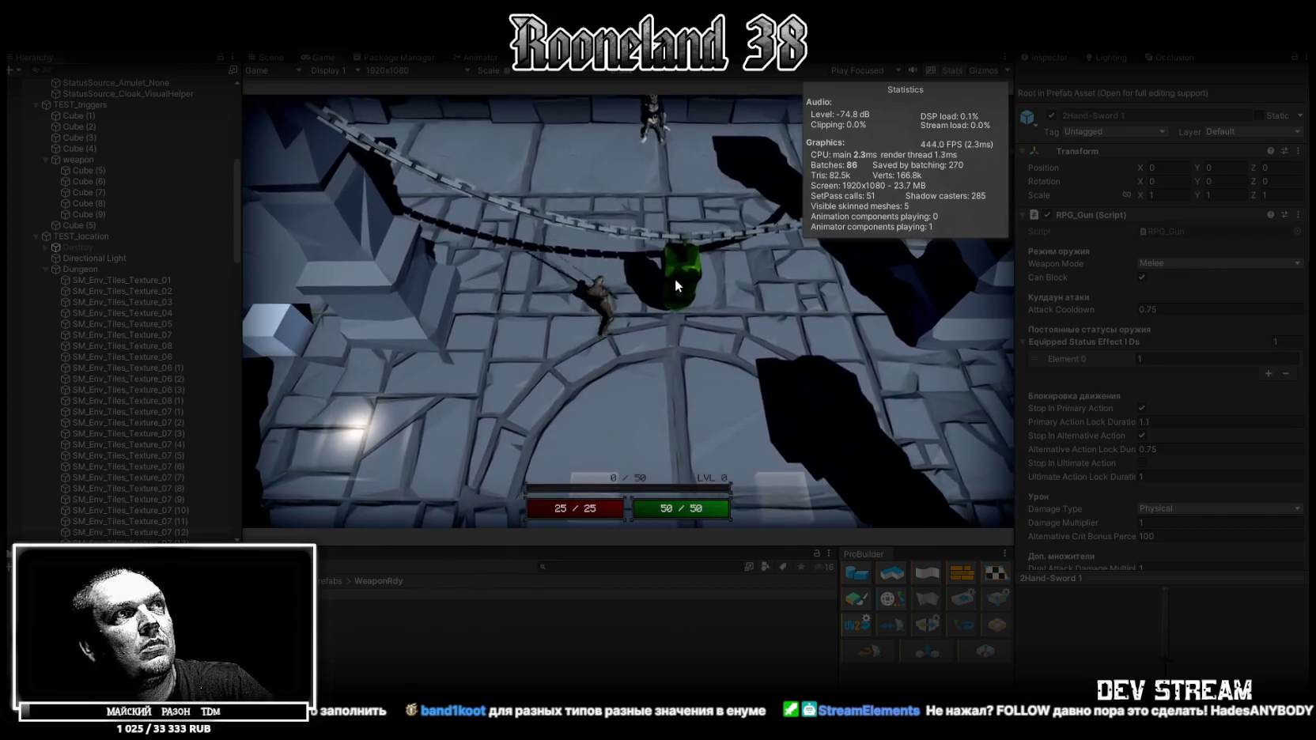
{"action": "key", "text": "w"}
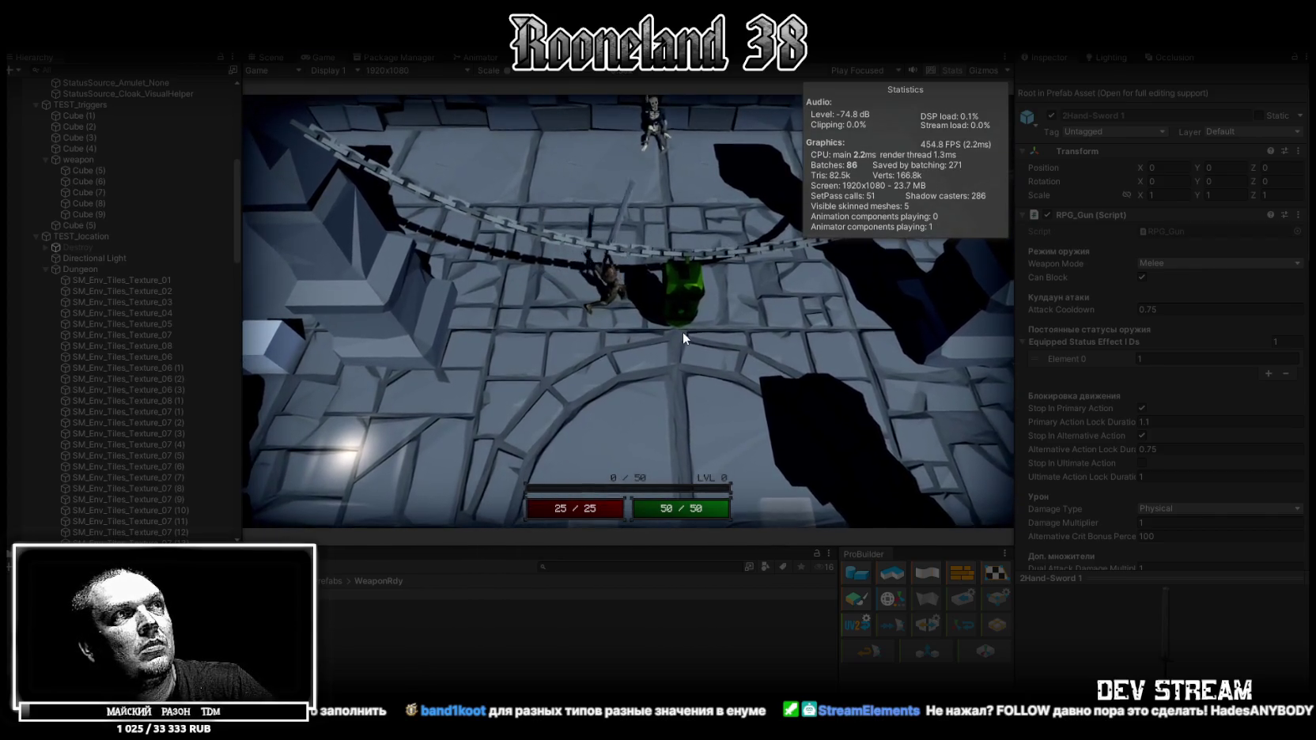
Raise Primary Action Lock Duration to 1.2 and test a few more sword swings.
{"action": "left_click", "coordinate": [1157, 421]}
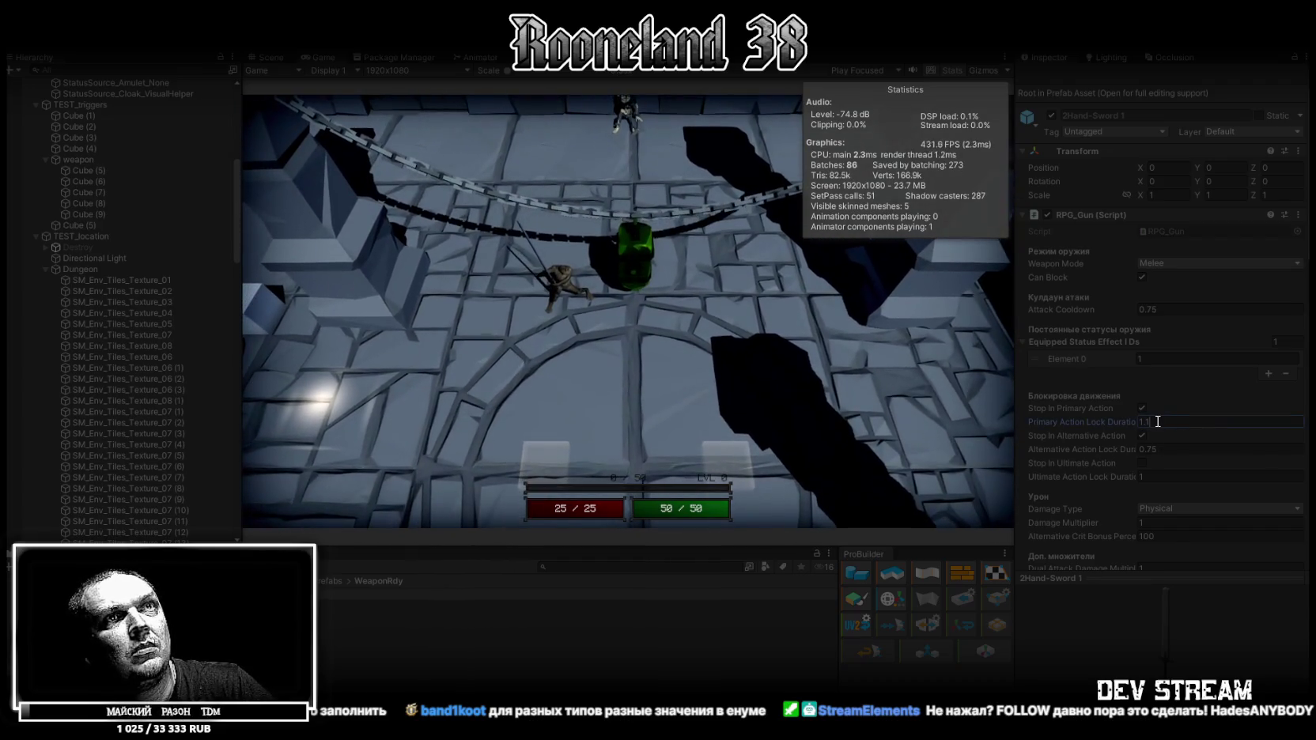
{"action": "type", "text": "1.2"}
{"action": "left_click", "coordinate": [653, 302]}
{"action": "key", "text": "s"}
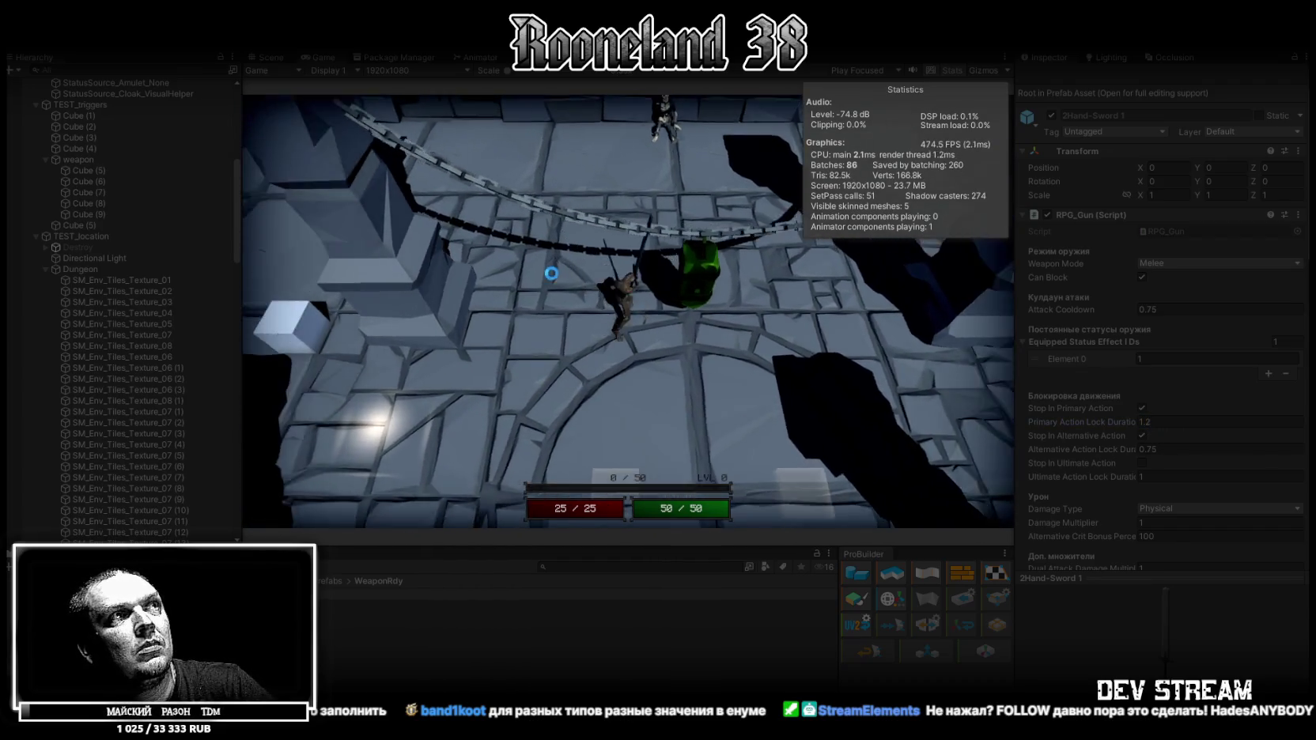
{"action": "key", "text": "w"}
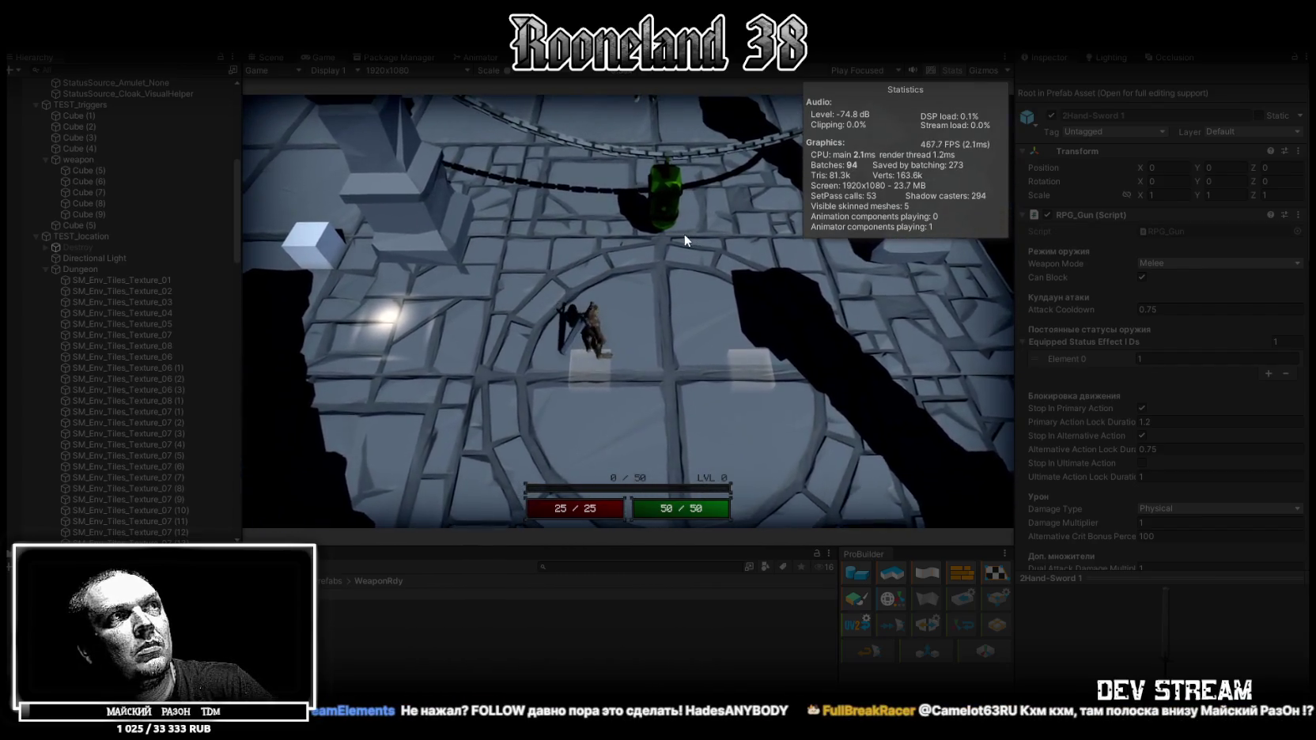
{"action": "left_click", "coordinate": [674, 263]}
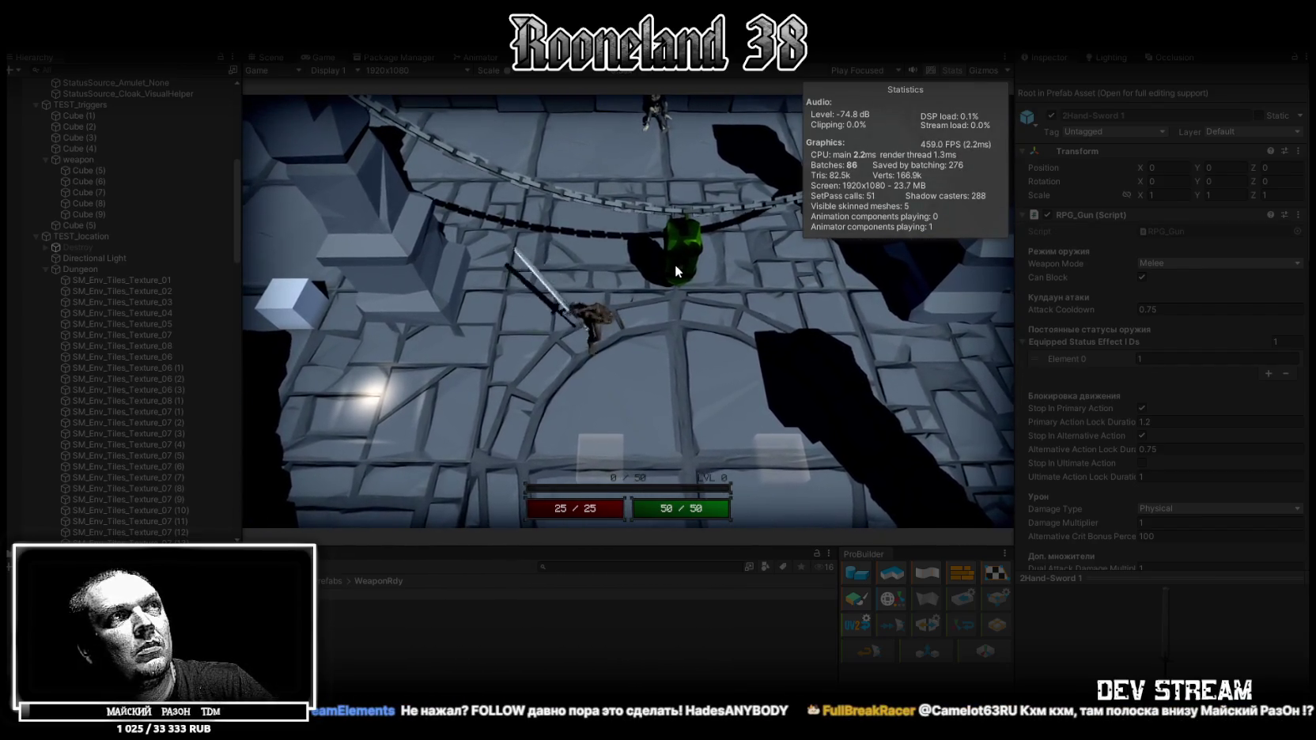
{"action": "key", "text": "w"}
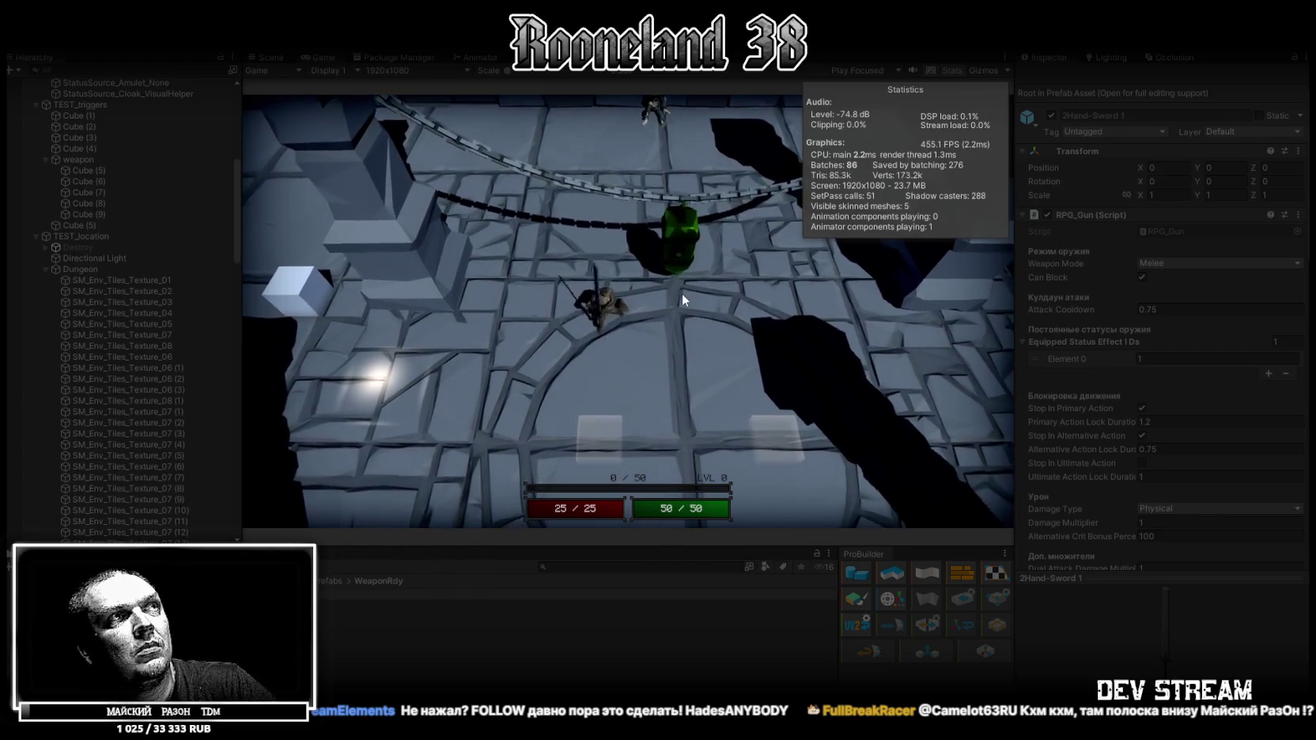
{"action": "key", "text": "s"}
{"action": "left_click", "coordinate": [662, 295]}
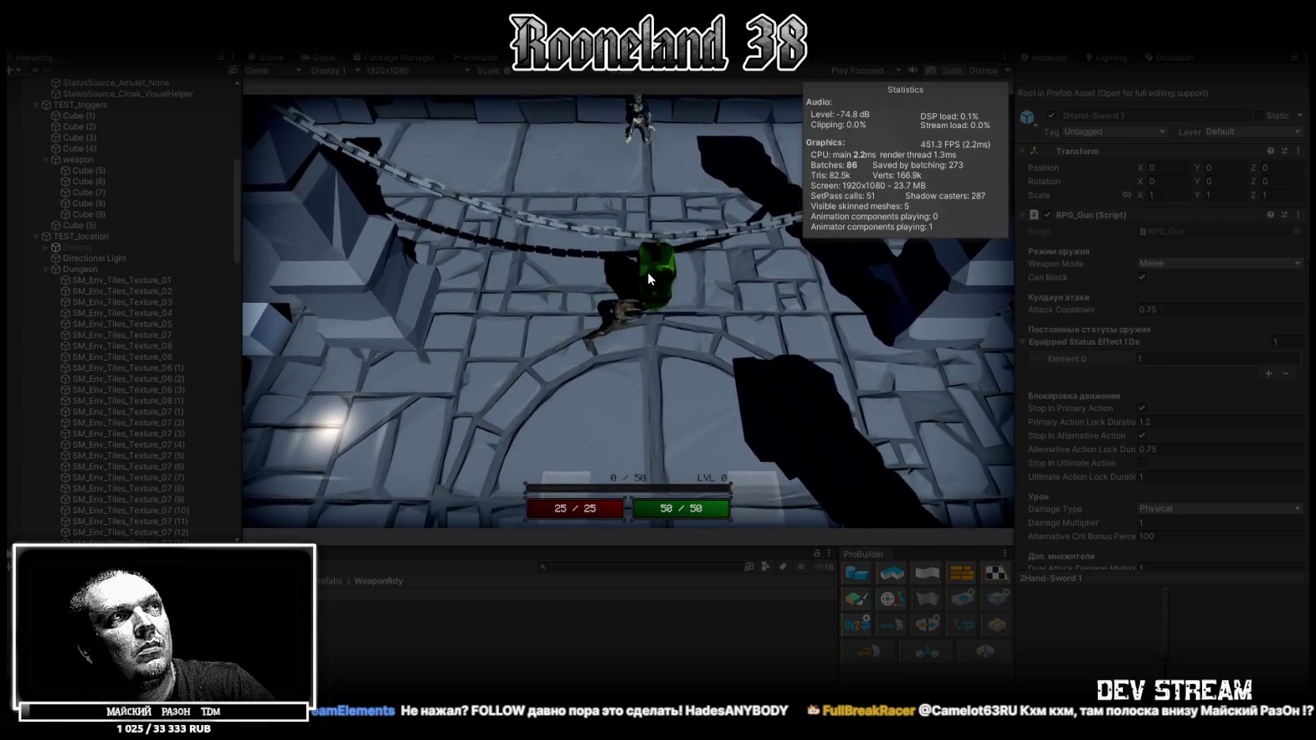
{"action": "key", "text": "a"}
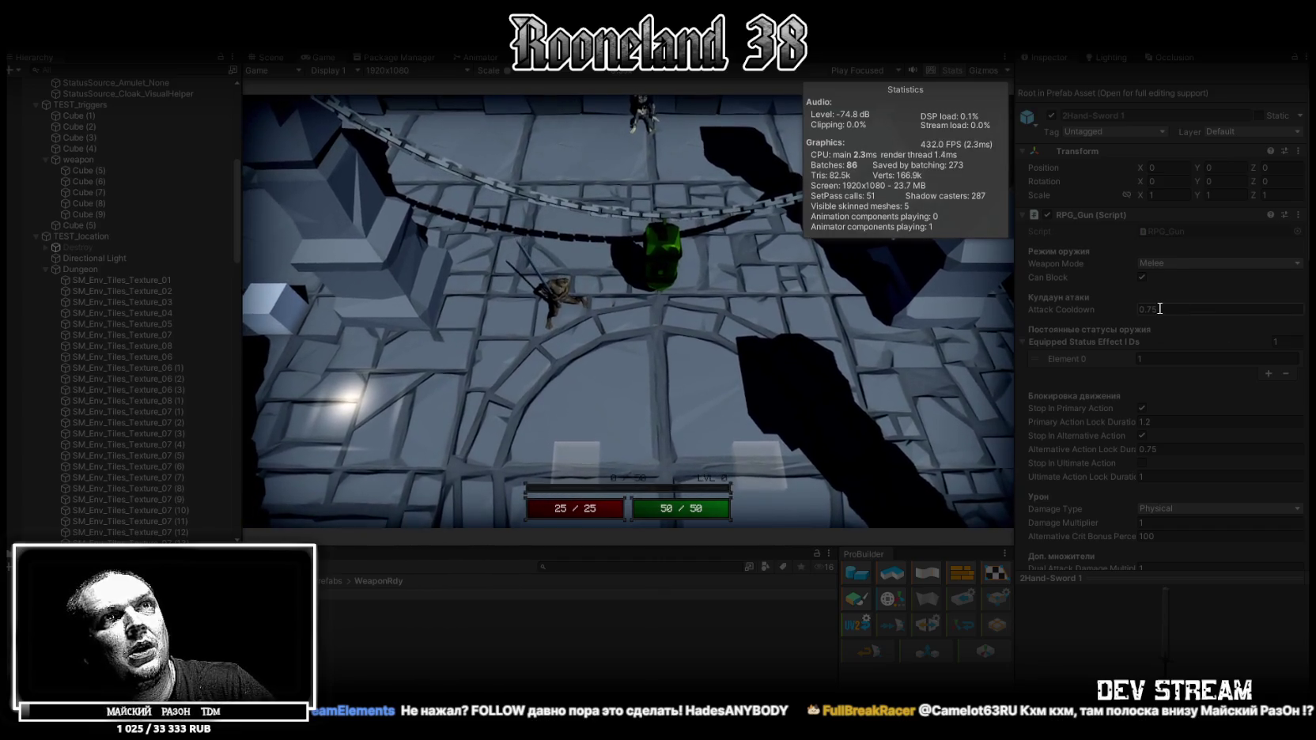
Set Attack Cooldown to 0.8 and test two sword attacks while walking.
{"action": "left_click", "coordinate": [1148, 309]}
{"action": "type", "text": "0.8"}
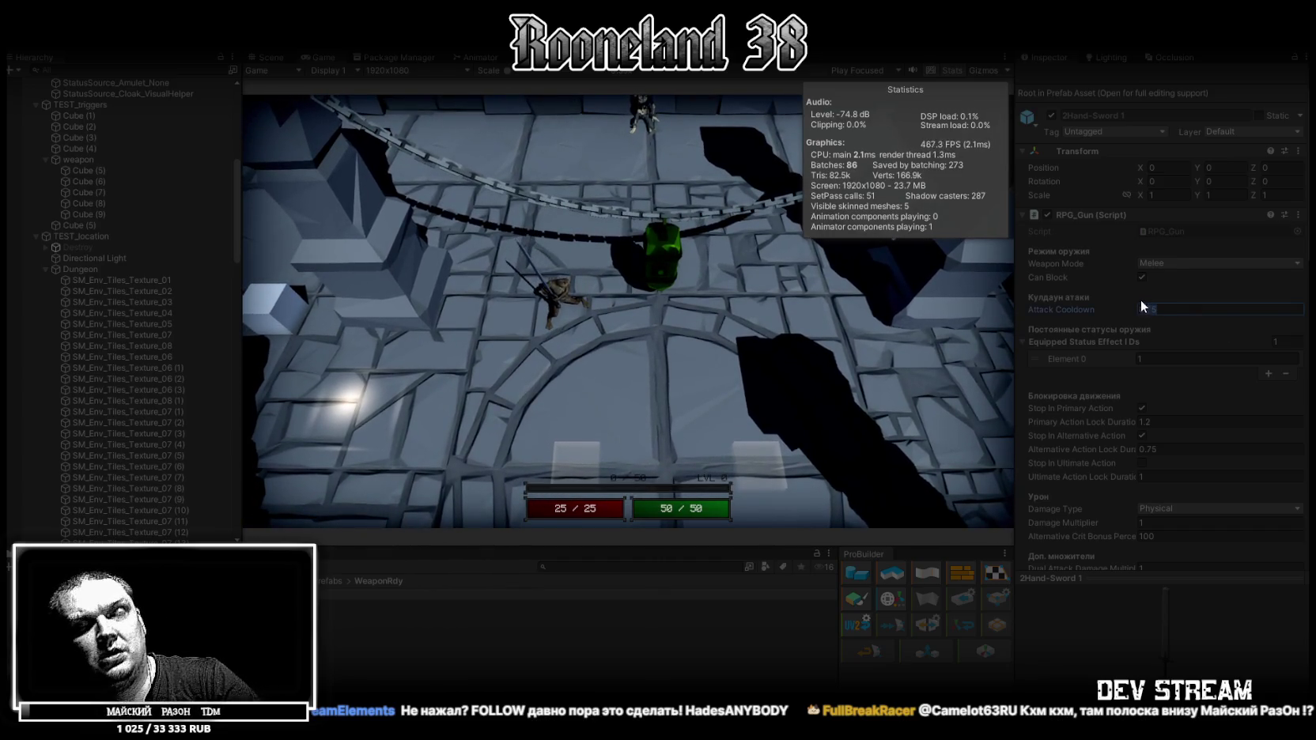
{"action": "left_click", "coordinate": [689, 269]}
{"action": "key", "text": "s"}
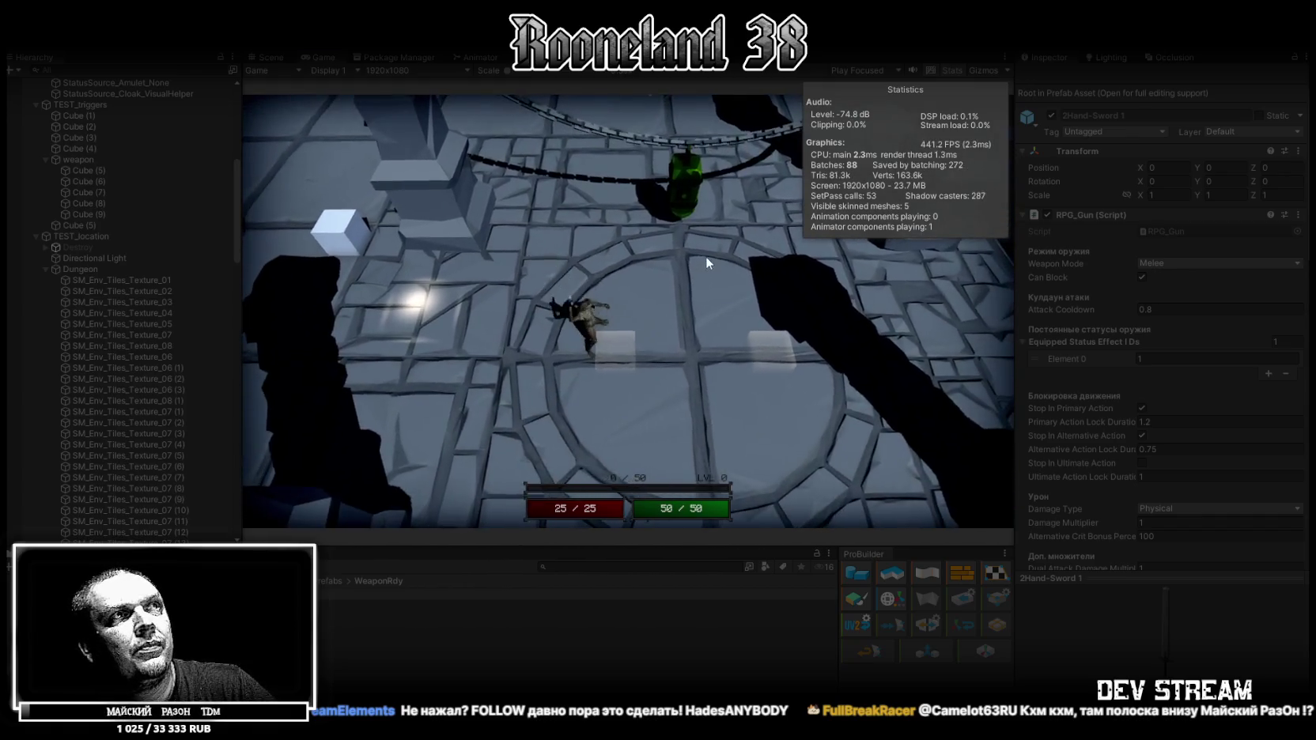
{"action": "key", "text": "w"}
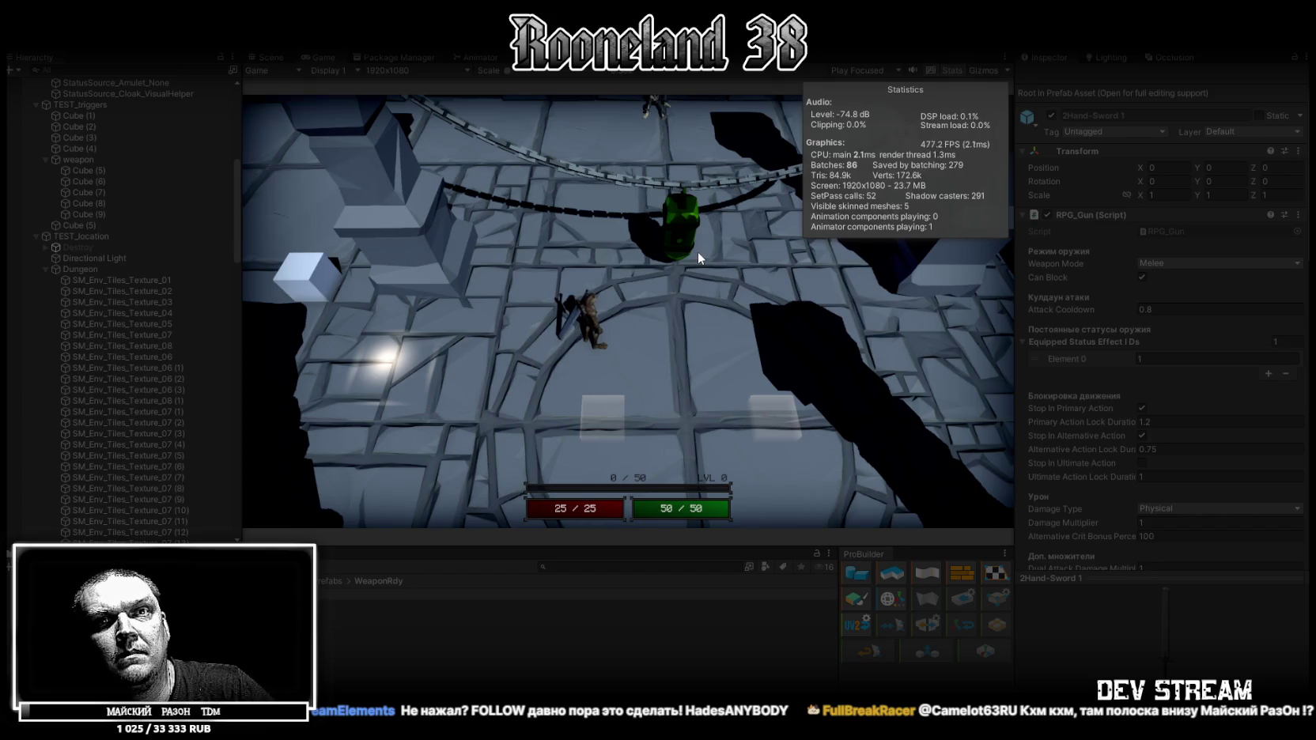
{"action": "left_click", "coordinate": [700, 251]}
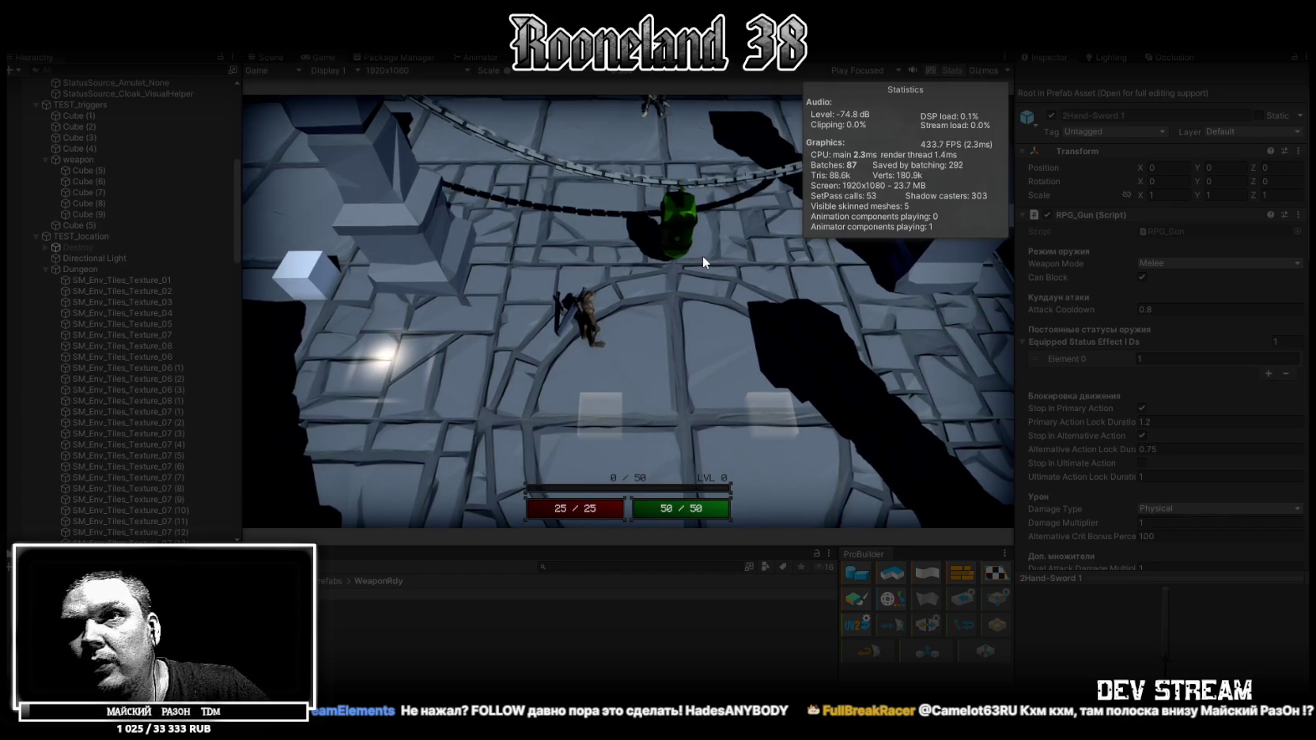
{"action": "left_click", "coordinate": [697, 237]}
{"action": "key", "text": "w"}
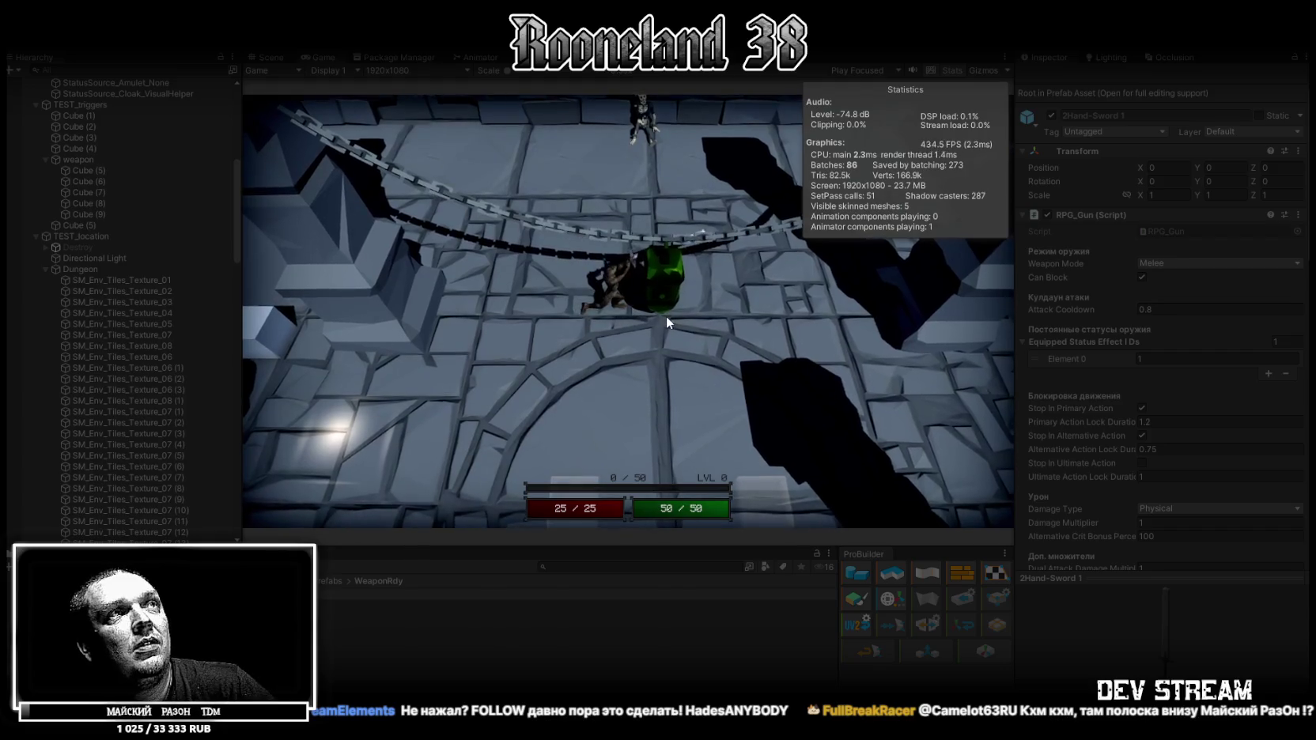
{"action": "key", "text": "s"}
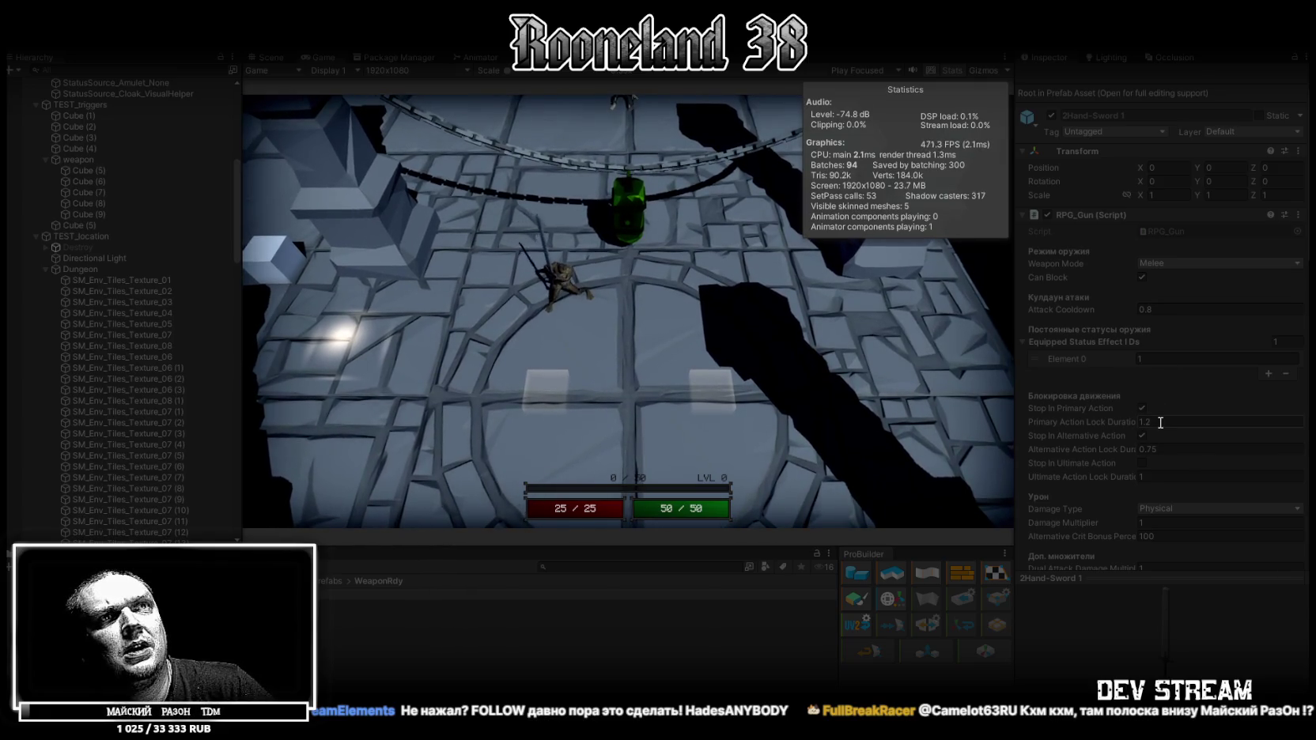
Raise Attack Cooldown to 1 and keep walking the character.
{"action": "left_click", "coordinate": [1106, 308]}
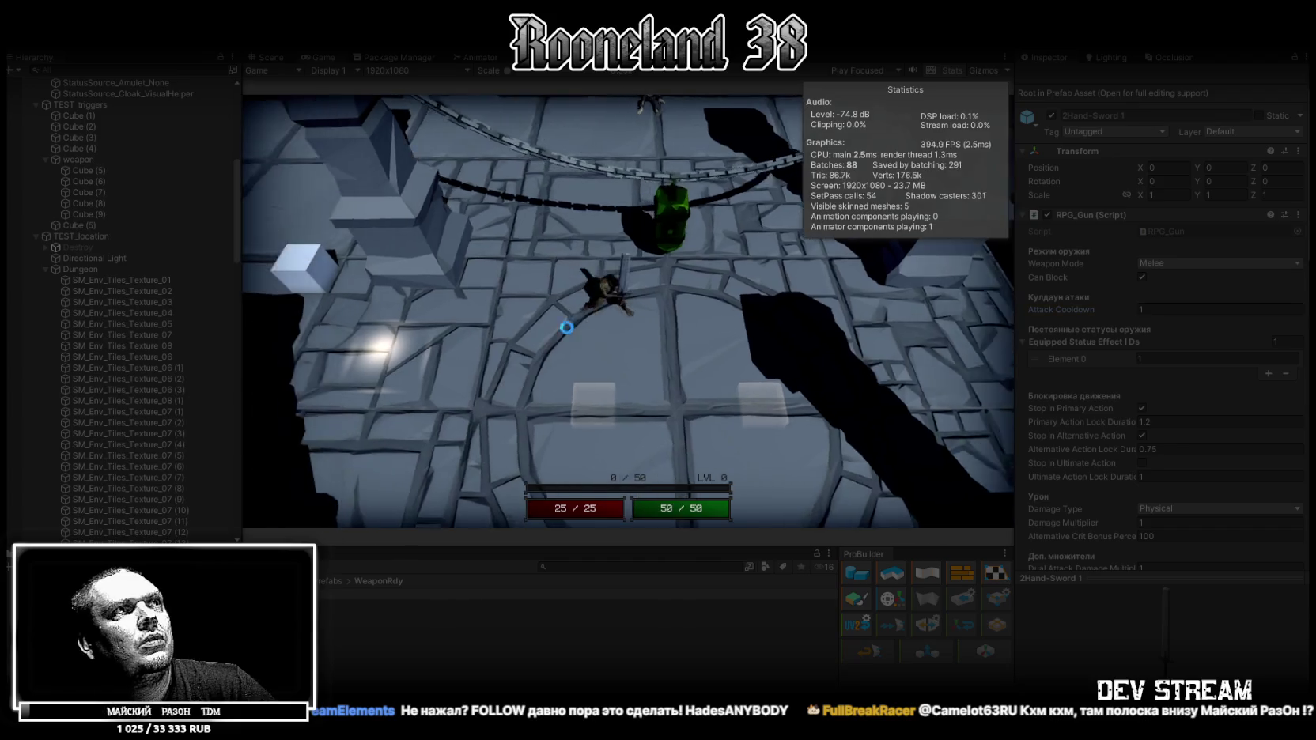
{"action": "left_click", "coordinate": [640, 312]}
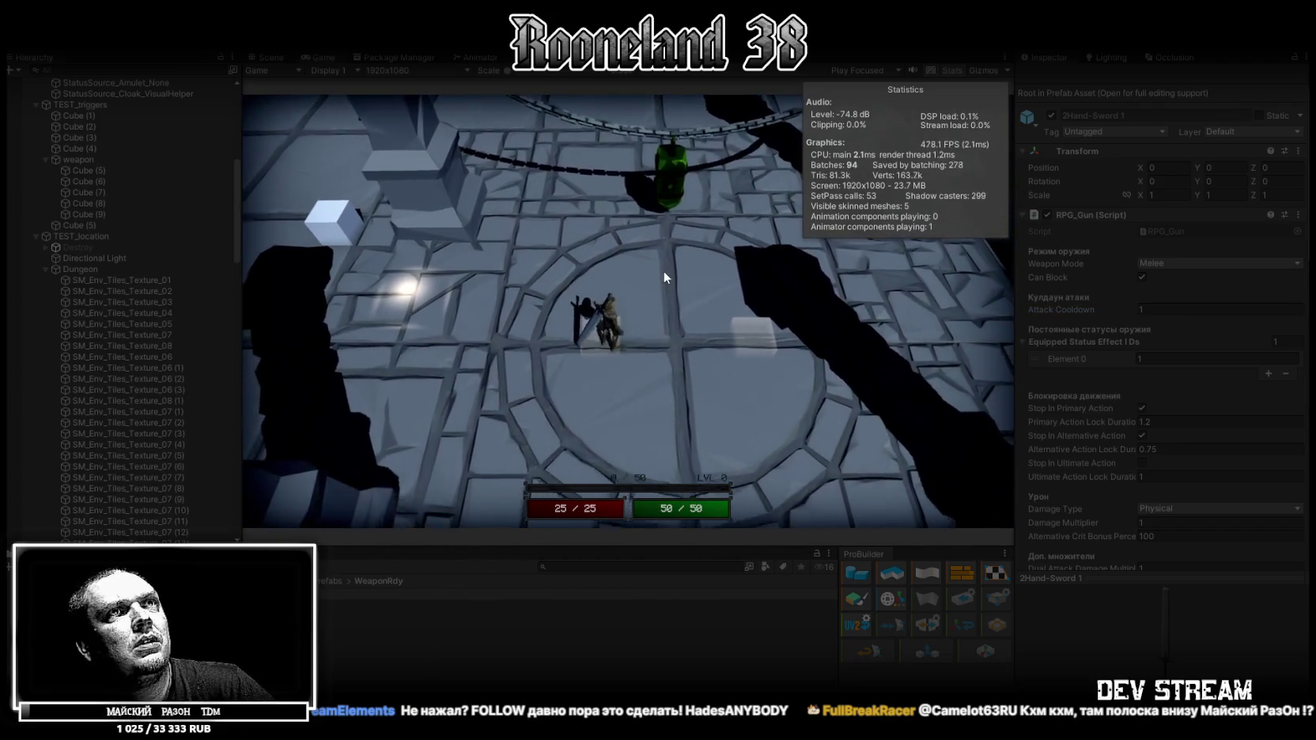
{"action": "key", "text": "w"}
{"action": "key", "text": "w"}
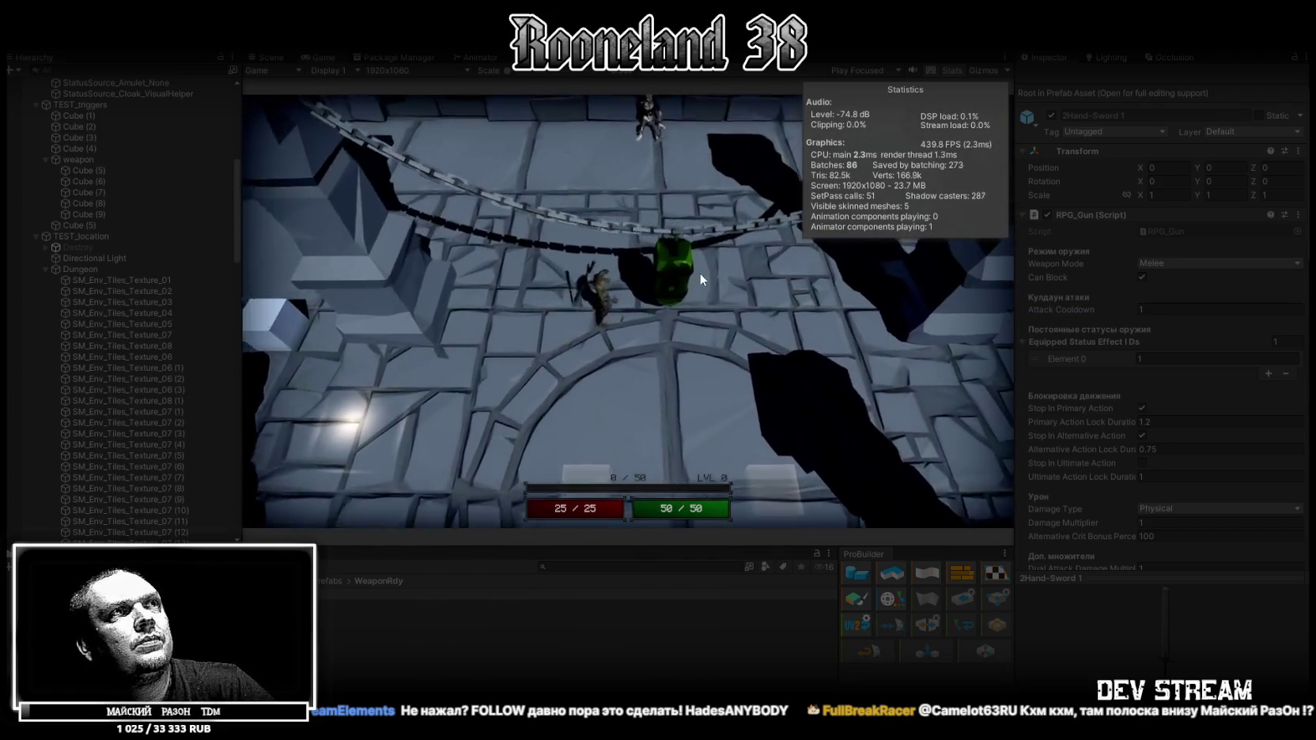
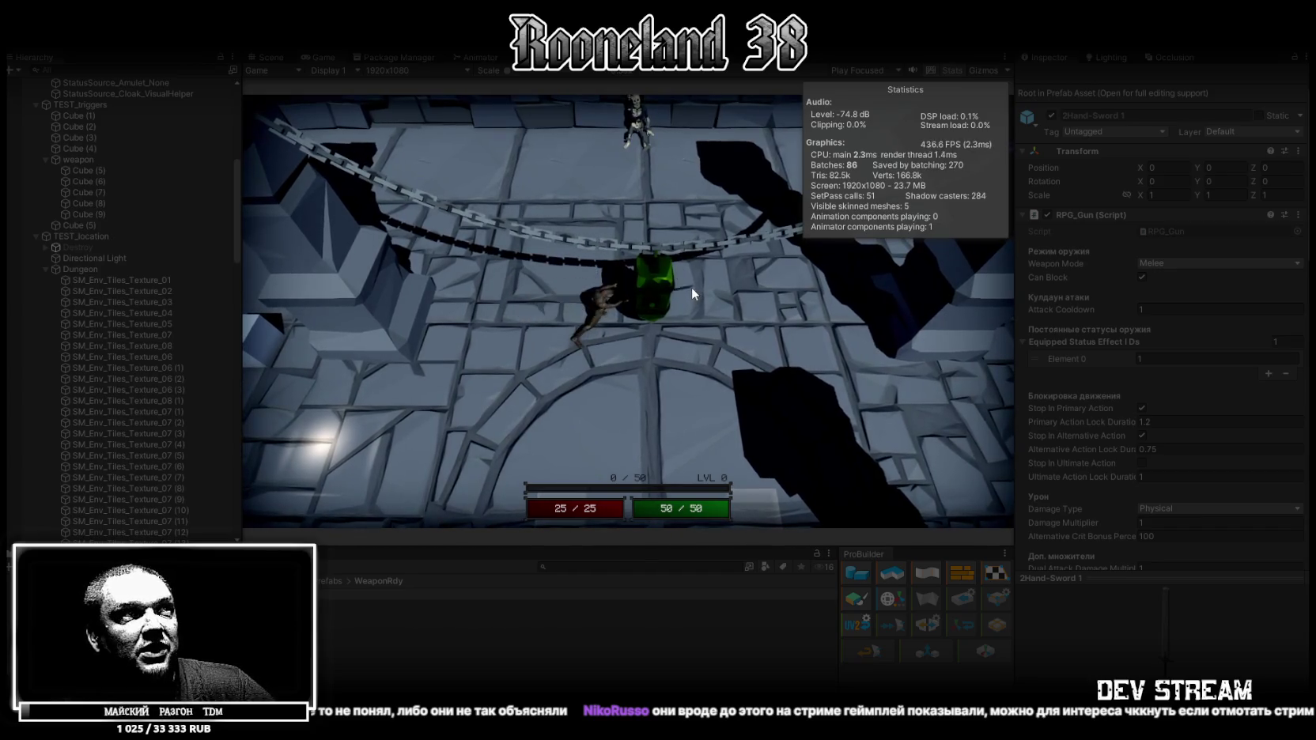
Walk the character up the dungeon floor, swinging the sword along the way.
{"action": "key", "text": "w"}
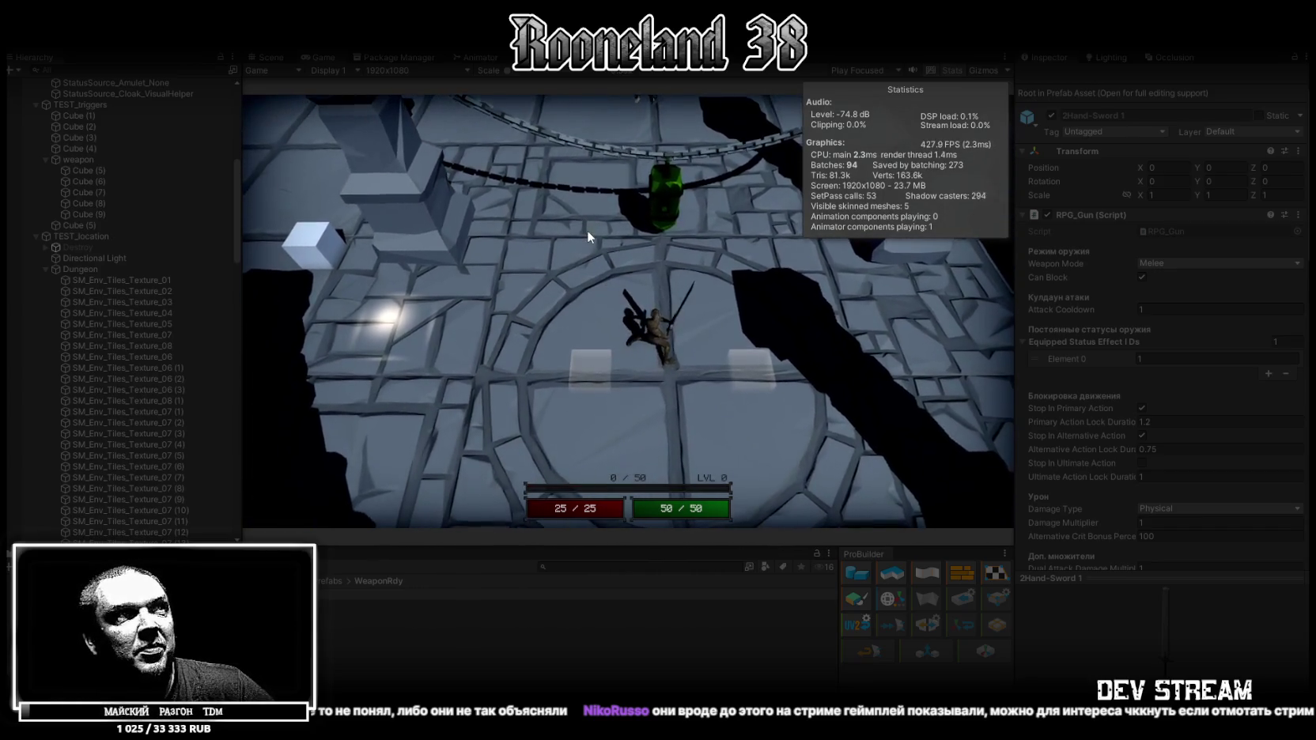
{"action": "key", "text": "w"}
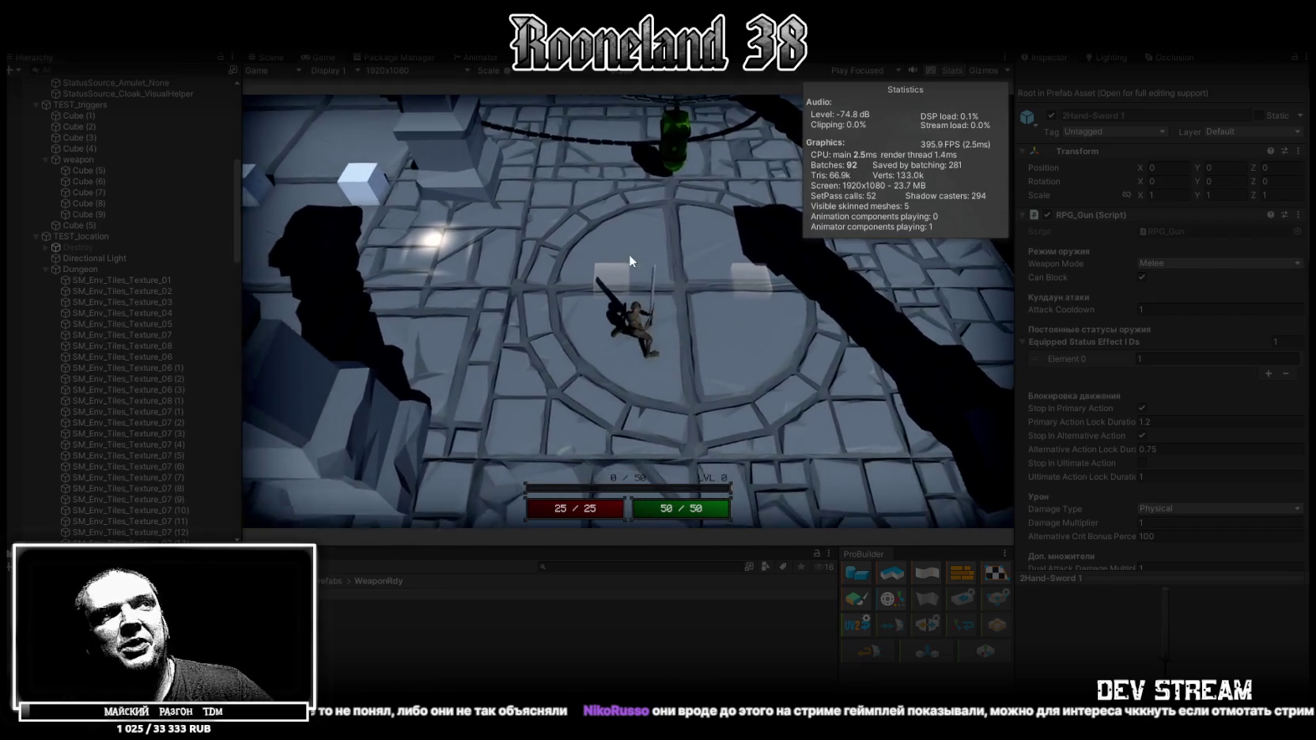
{"action": "left_click", "coordinate": [635, 246]}
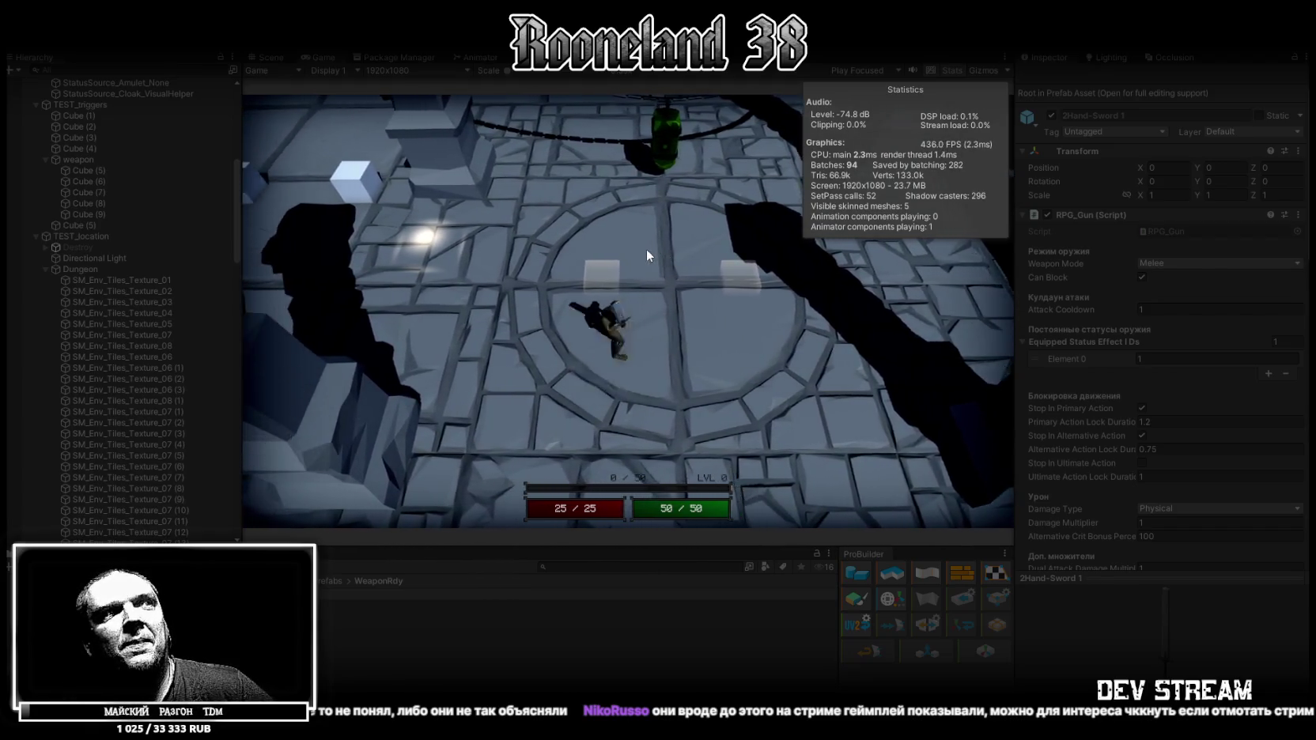
{"action": "left_click", "coordinate": [647, 255]}
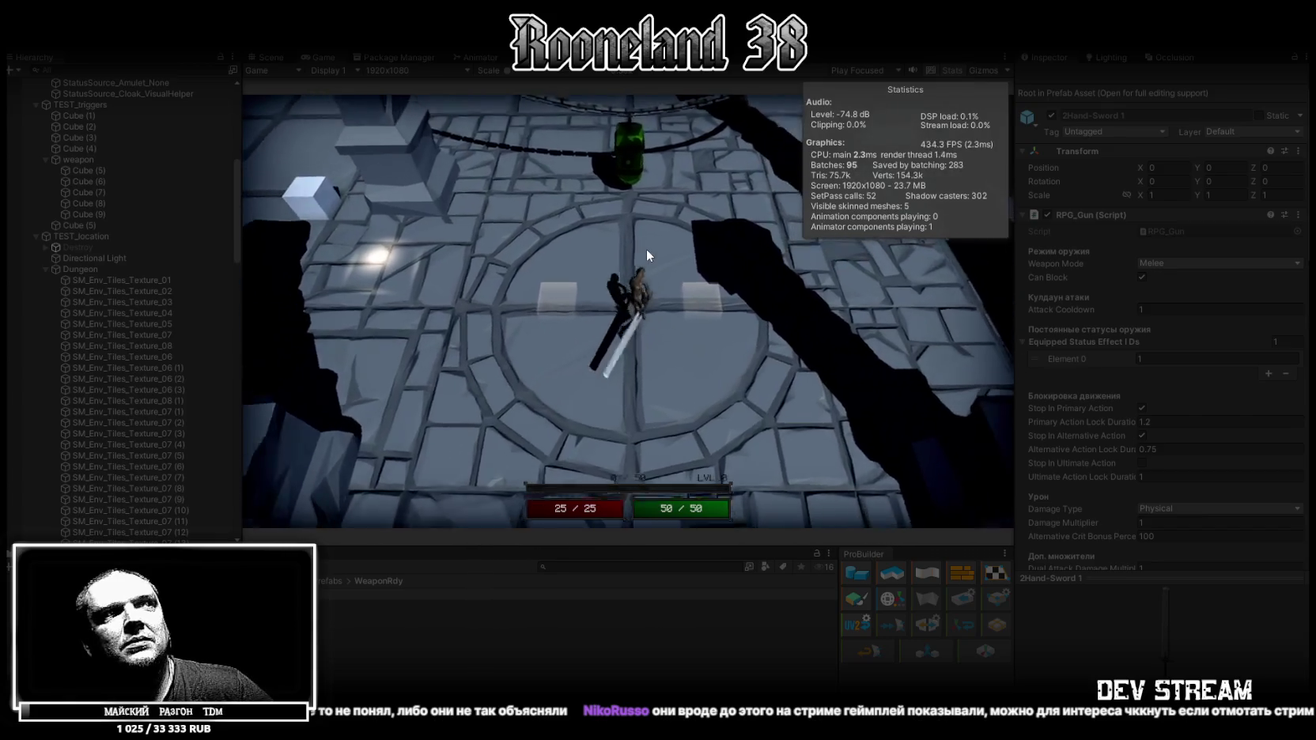
{"action": "key", "text": "w"}
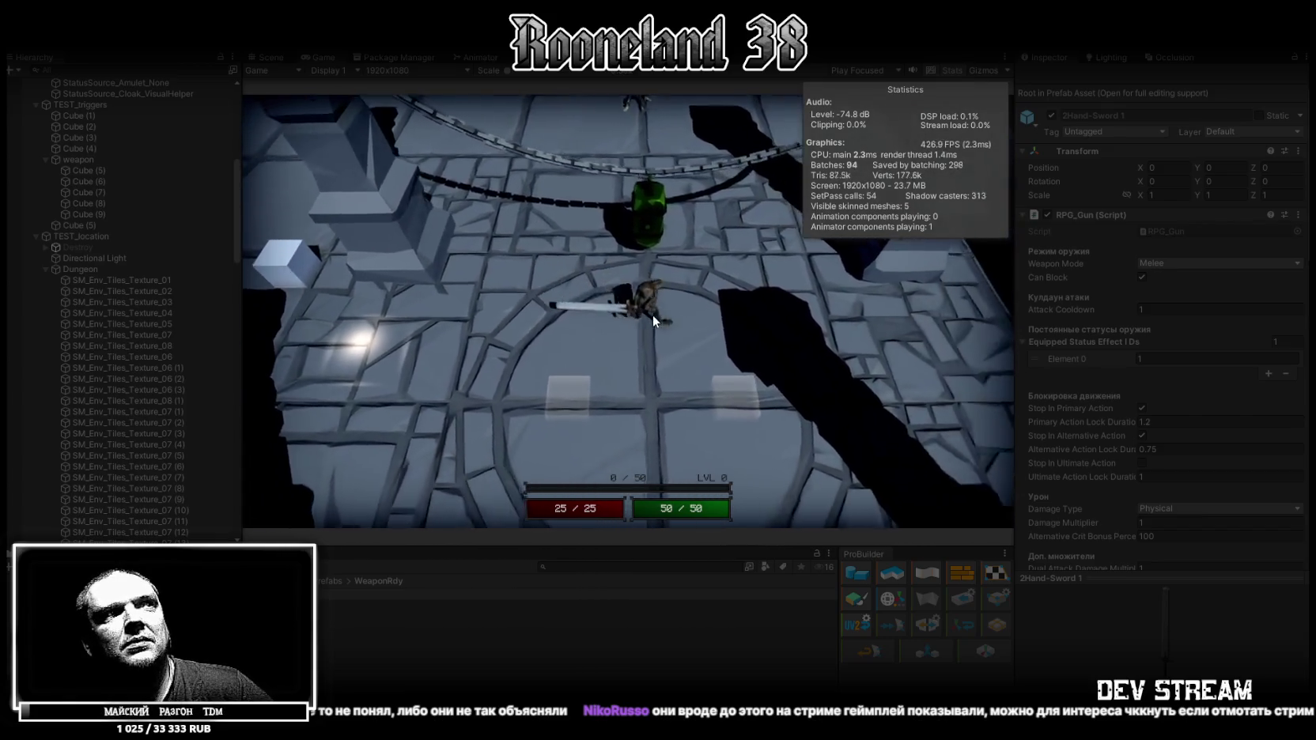
{"action": "key", "text": "w"}
{"action": "left_click", "coordinate": [651, 301]}
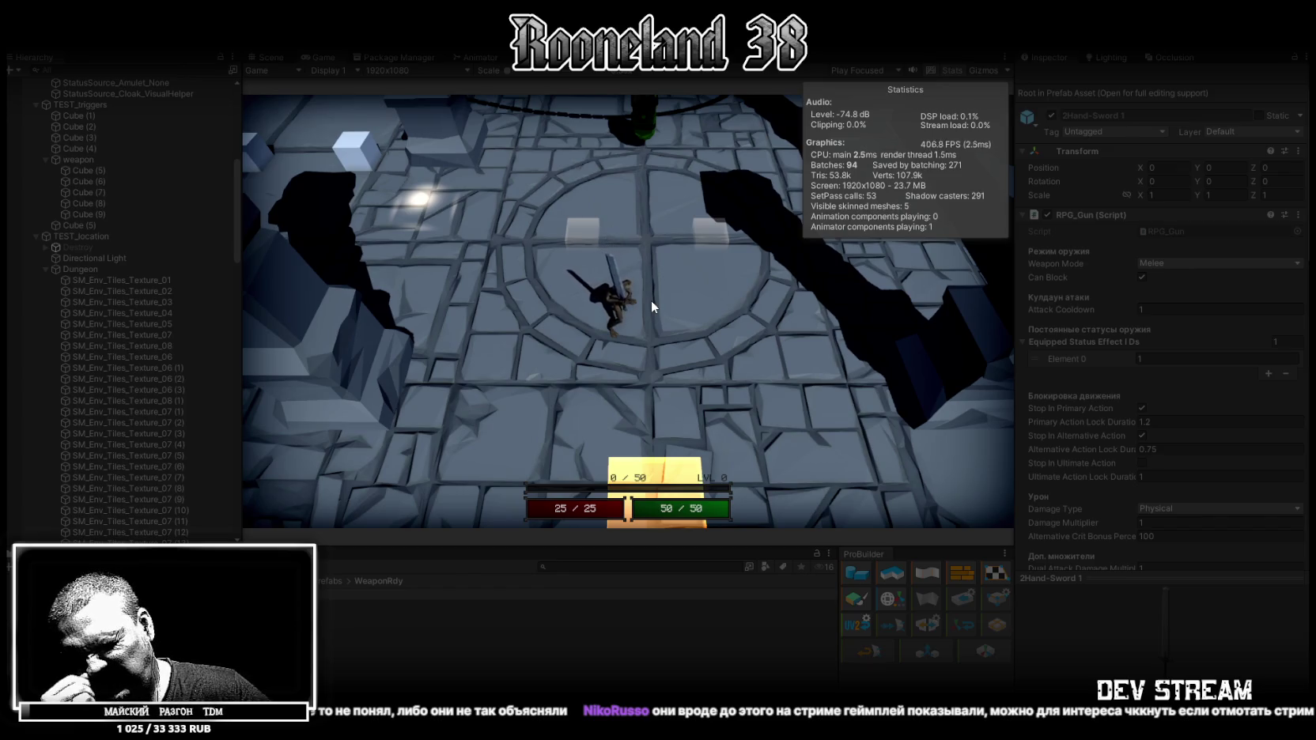
{"action": "left_click", "coordinate": [647, 297]}
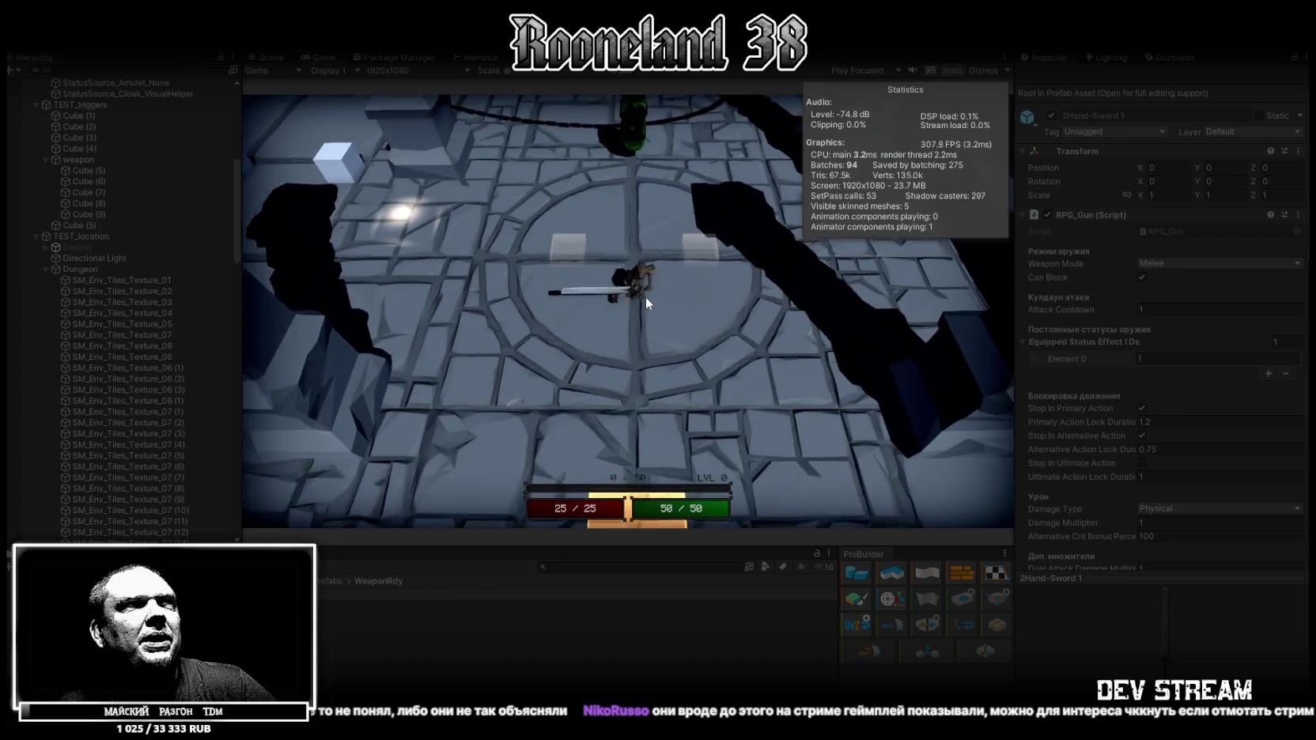
Approach the green enemy and strike it repeatedly until a 37 physical-damage hit is logged.
{"action": "key", "text": "w"}
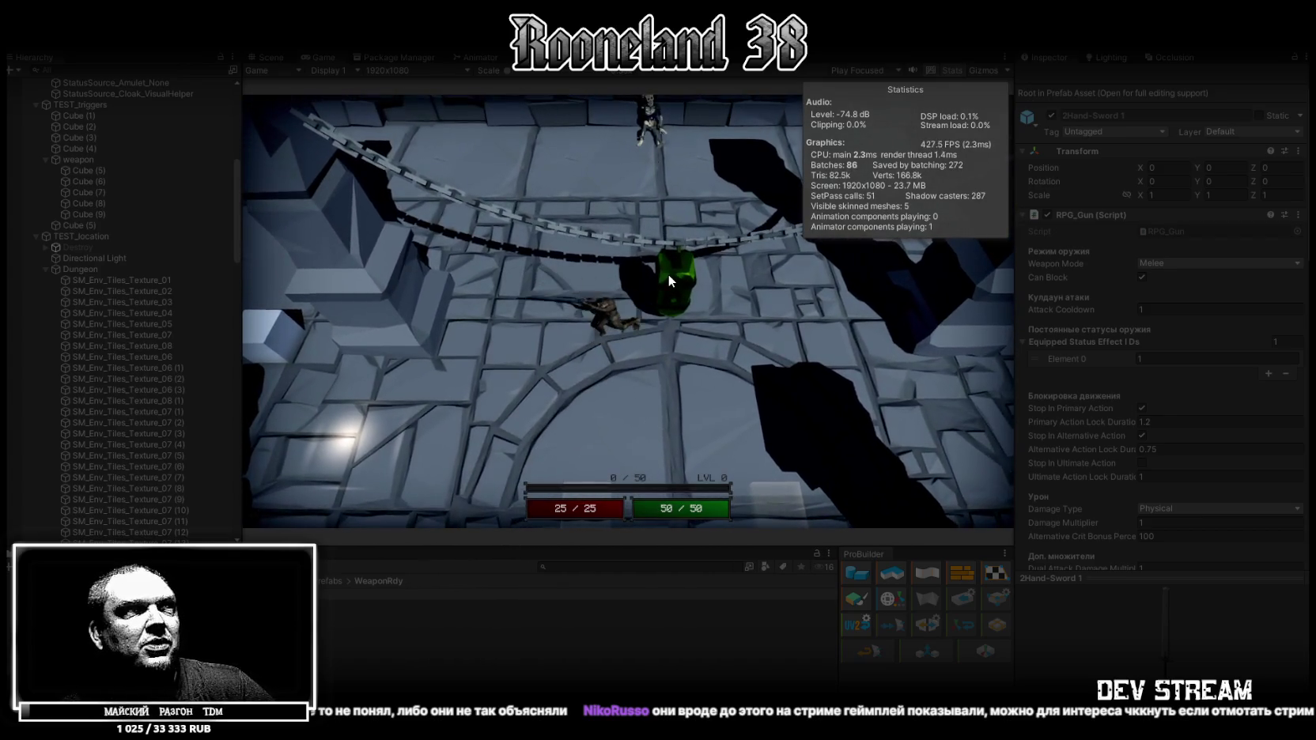
{"action": "left_click", "coordinate": [654, 285]}
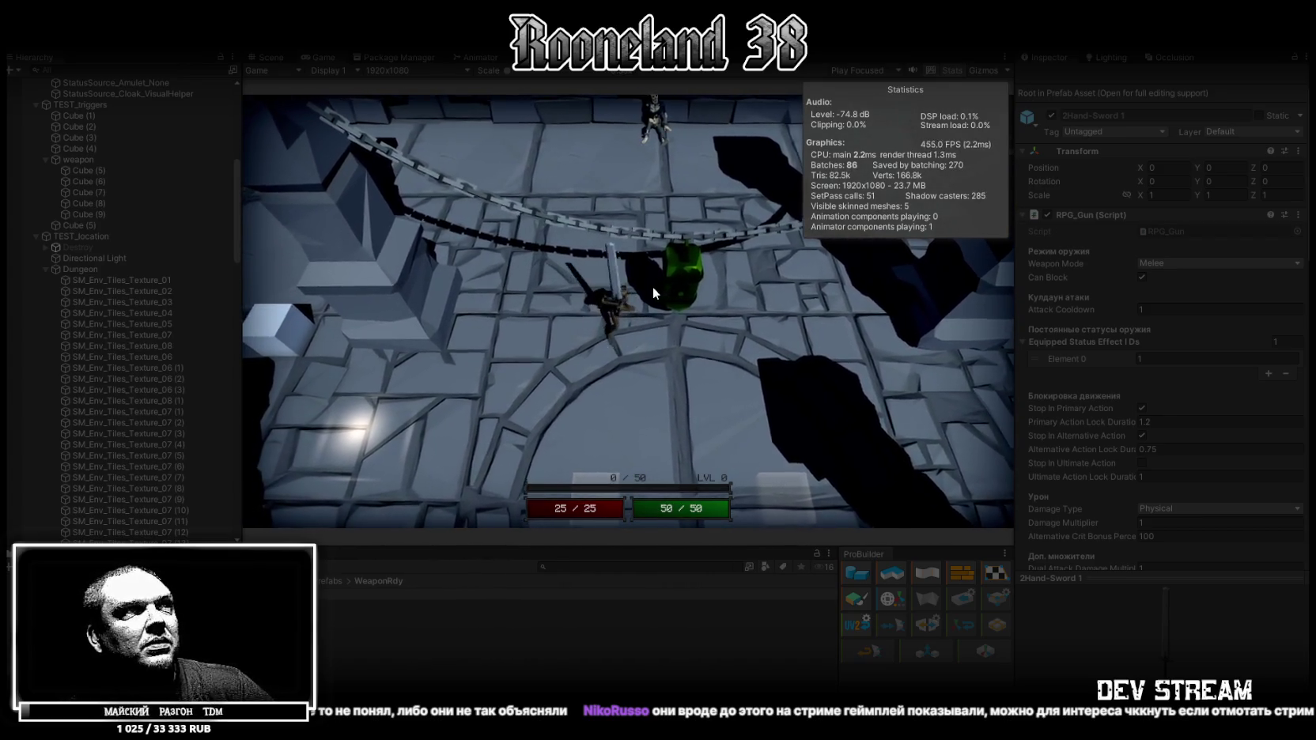
{"action": "key", "text": "s"}
{"action": "key", "text": "w"}
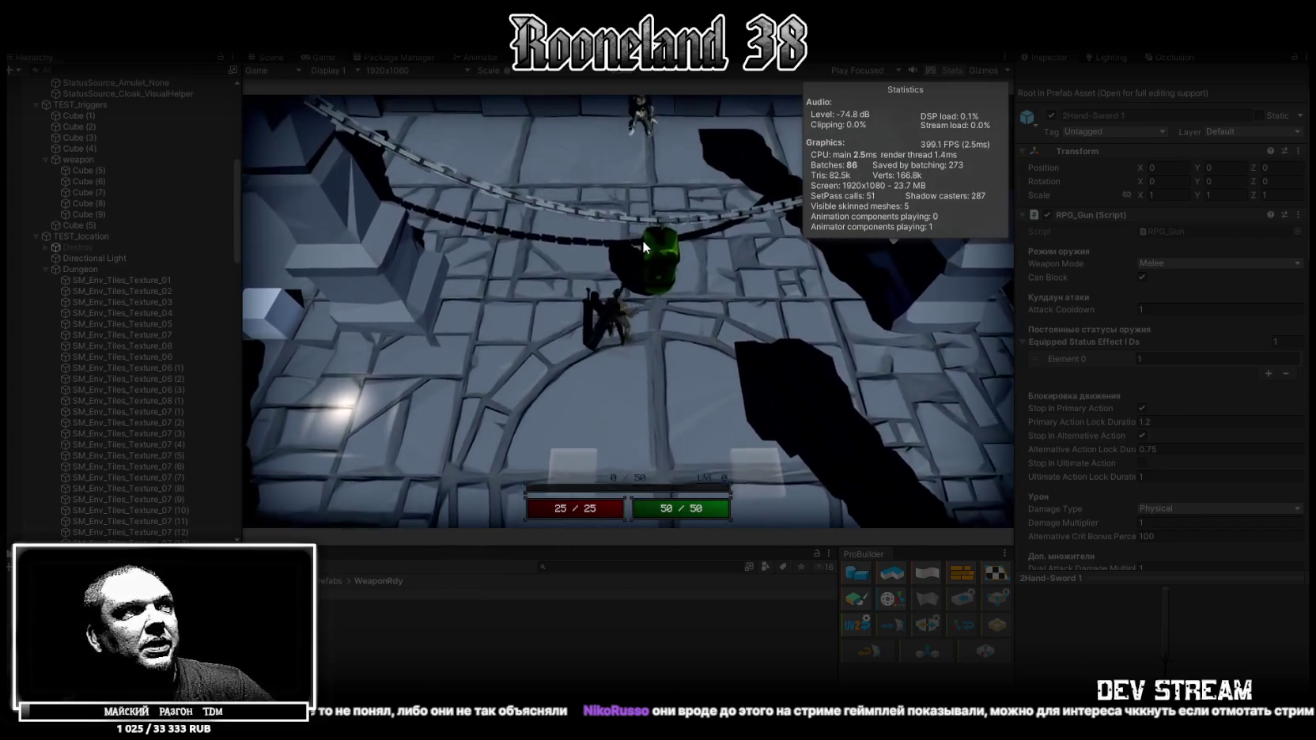
{"action": "left_click", "coordinate": [662, 262]}
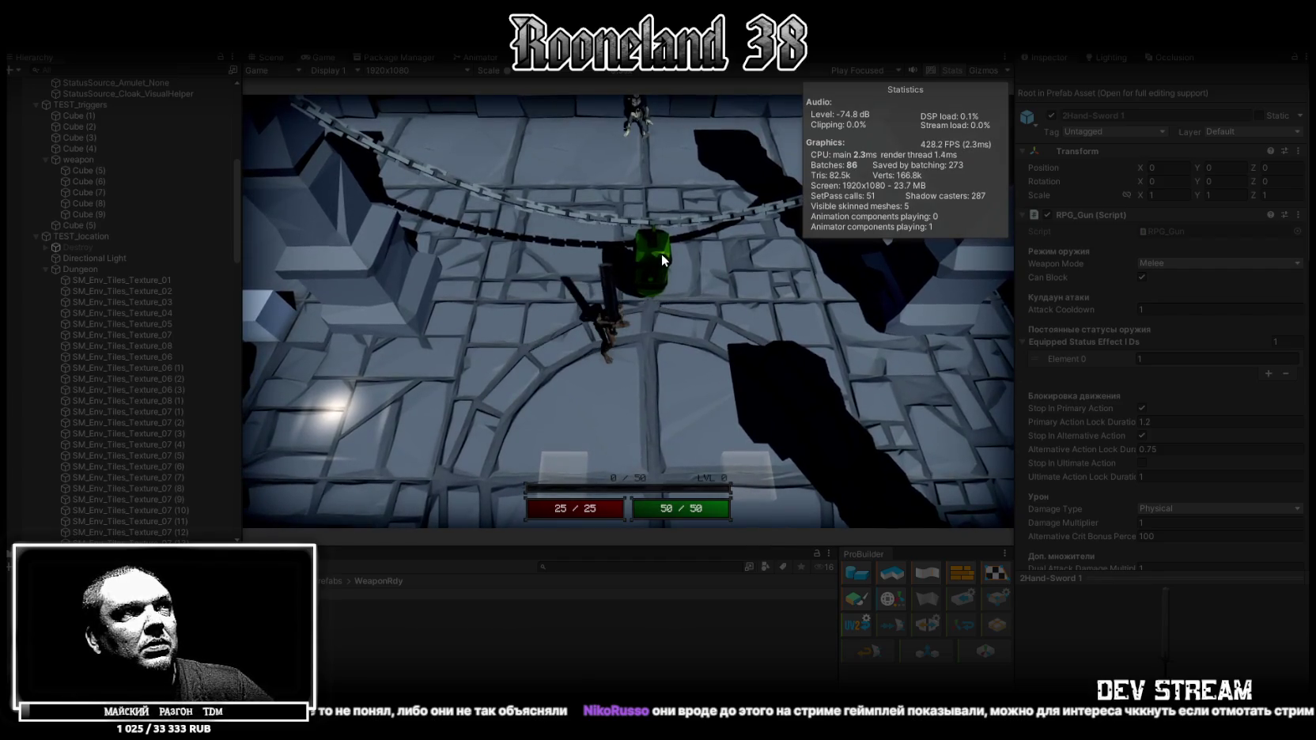
{"action": "left_click", "coordinate": [657, 251]}
{"action": "left_click", "coordinate": [652, 251]}
{"action": "left_click", "coordinate": [654, 250]}
{"action": "left_click", "coordinate": [653, 249]}
{"action": "key", "text": "w"}
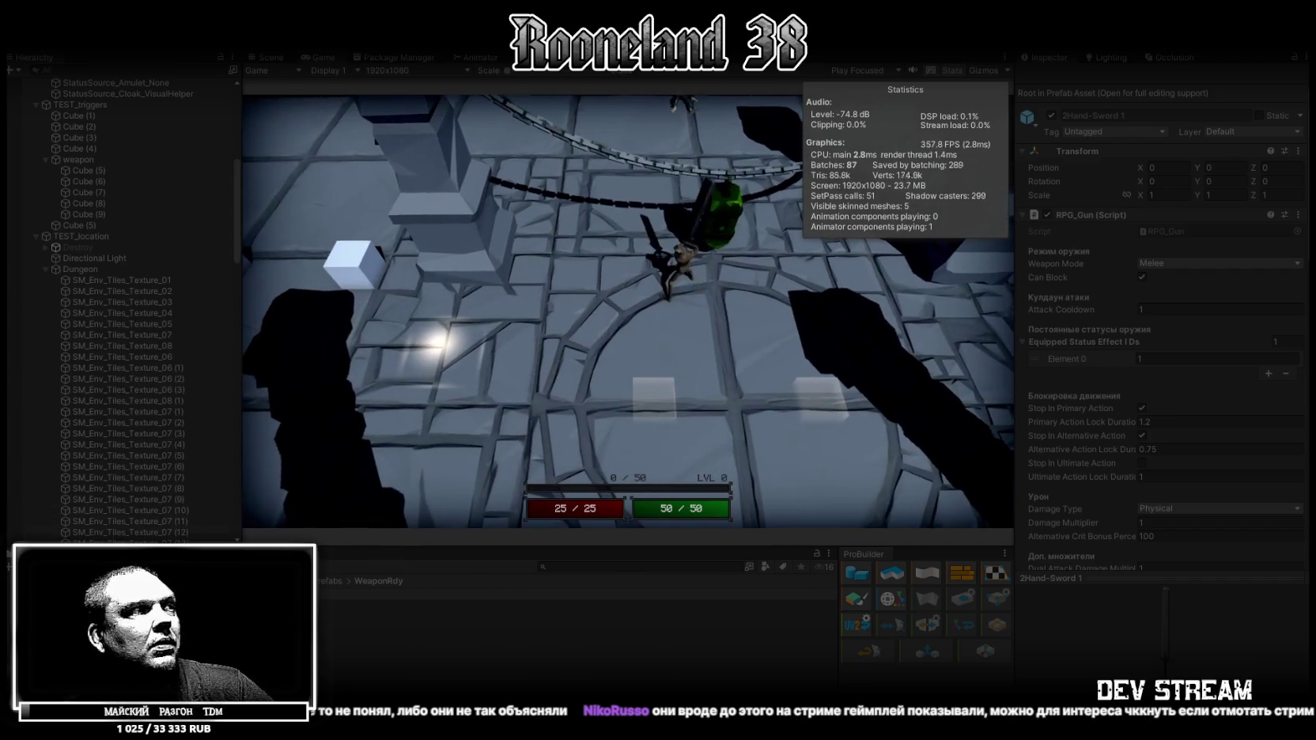
{"action": "key", "text": "w"}
{"action": "key", "text": "w"}
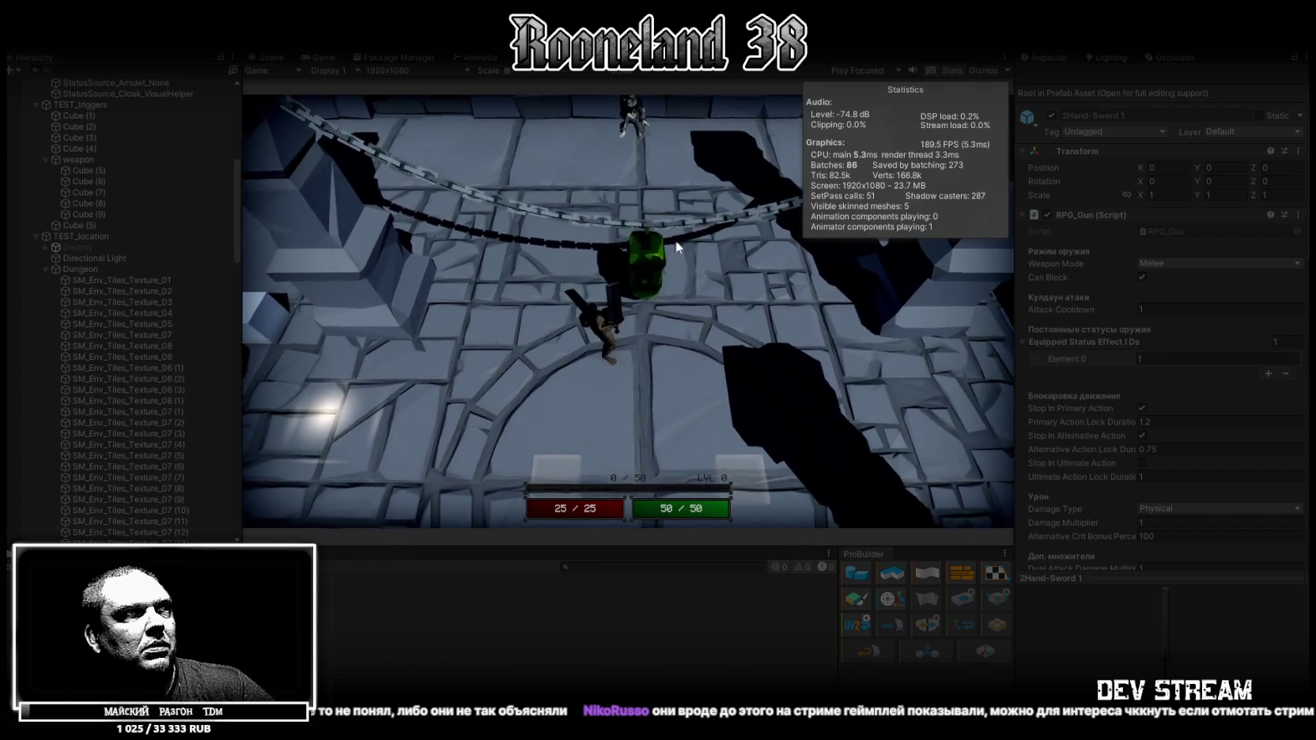
{"action": "left_click", "coordinate": [664, 228]}
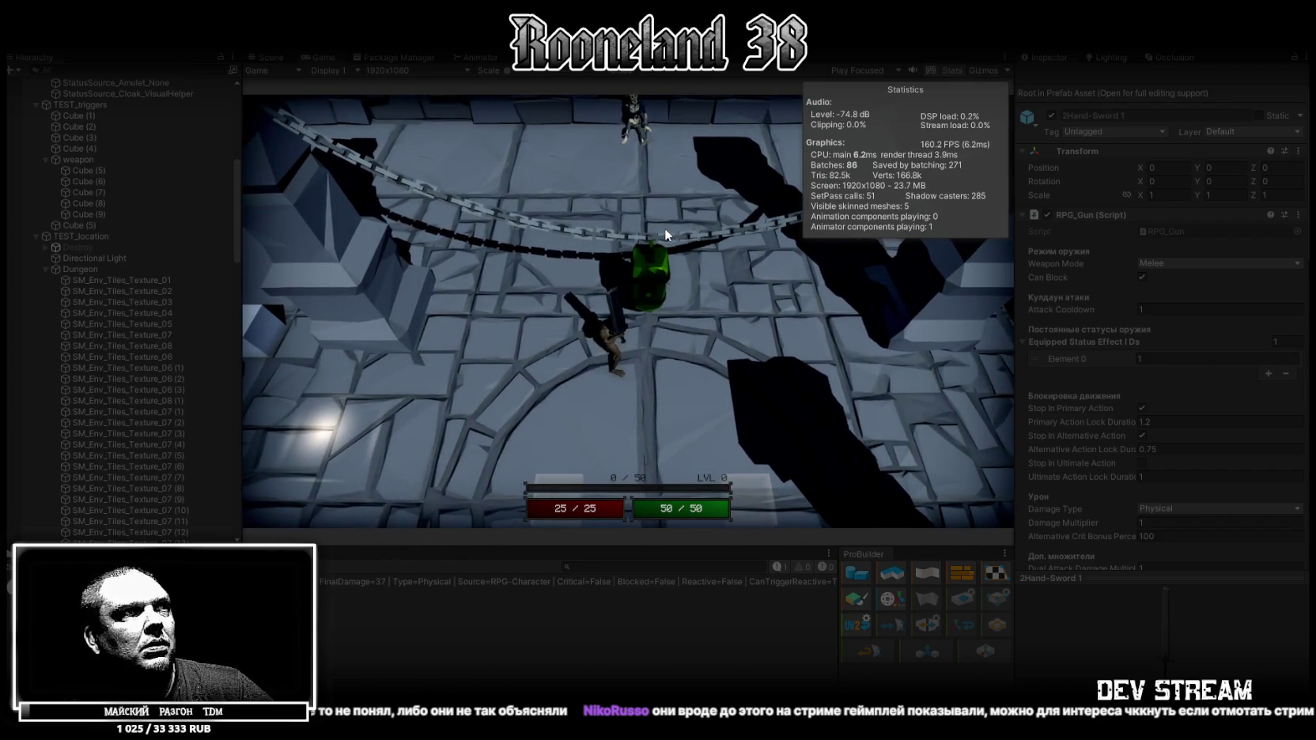
Keep hitting the green enemy, logging repeated FinalDamage=37 hits in the Console.
{"action": "left_click", "coordinate": [665, 229]}
{"action": "left_click", "coordinate": [664, 229]}
{"action": "left_click", "coordinate": [664, 229]}
{"action": "left_click", "coordinate": [665, 228]}
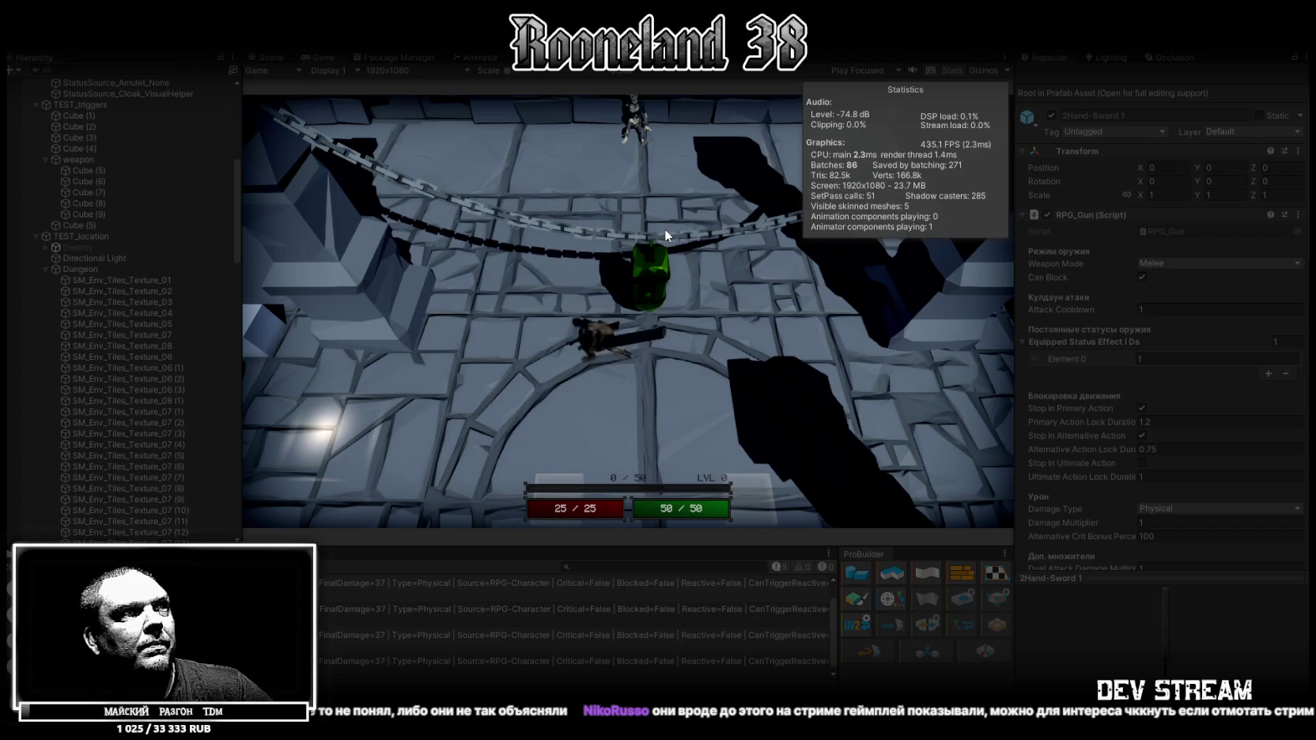
{"action": "left_click", "coordinate": [665, 228]}
{"action": "left_click", "coordinate": [664, 228]}
{"action": "left_click", "coordinate": [665, 229]}
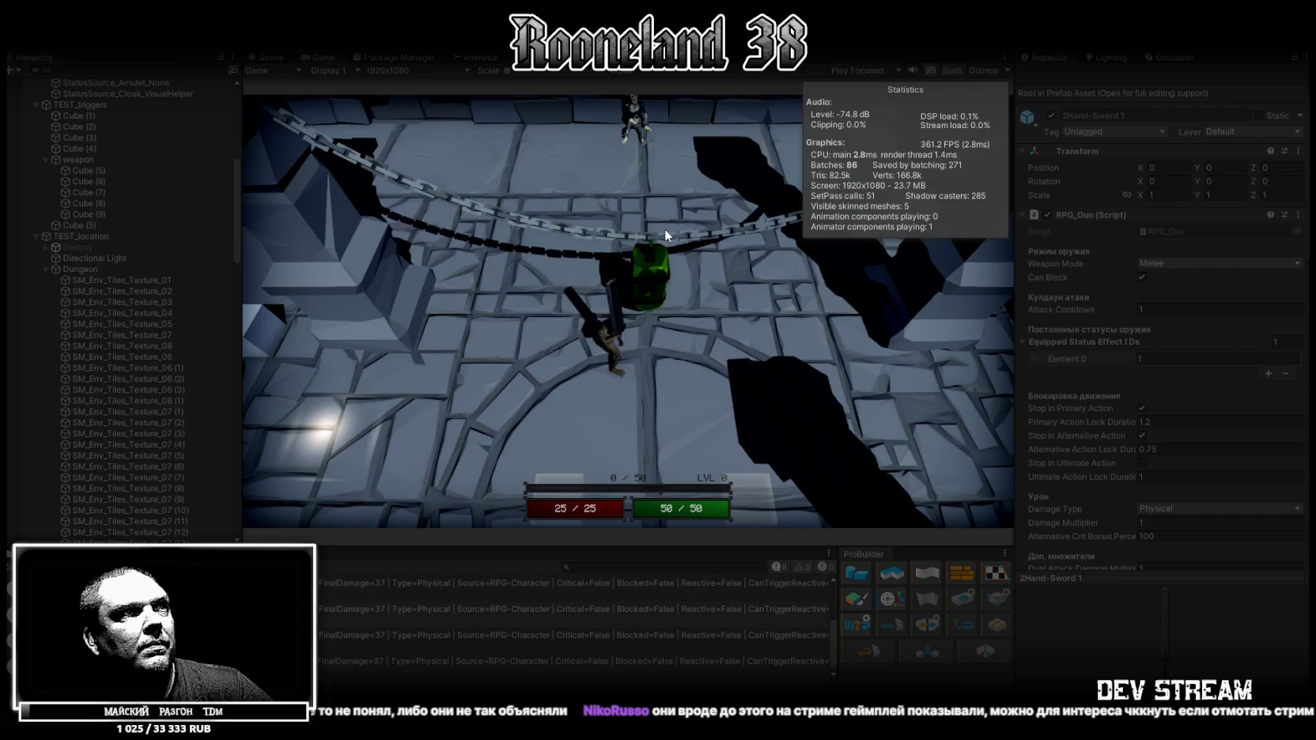
{"action": "left_click", "coordinate": [665, 228]}
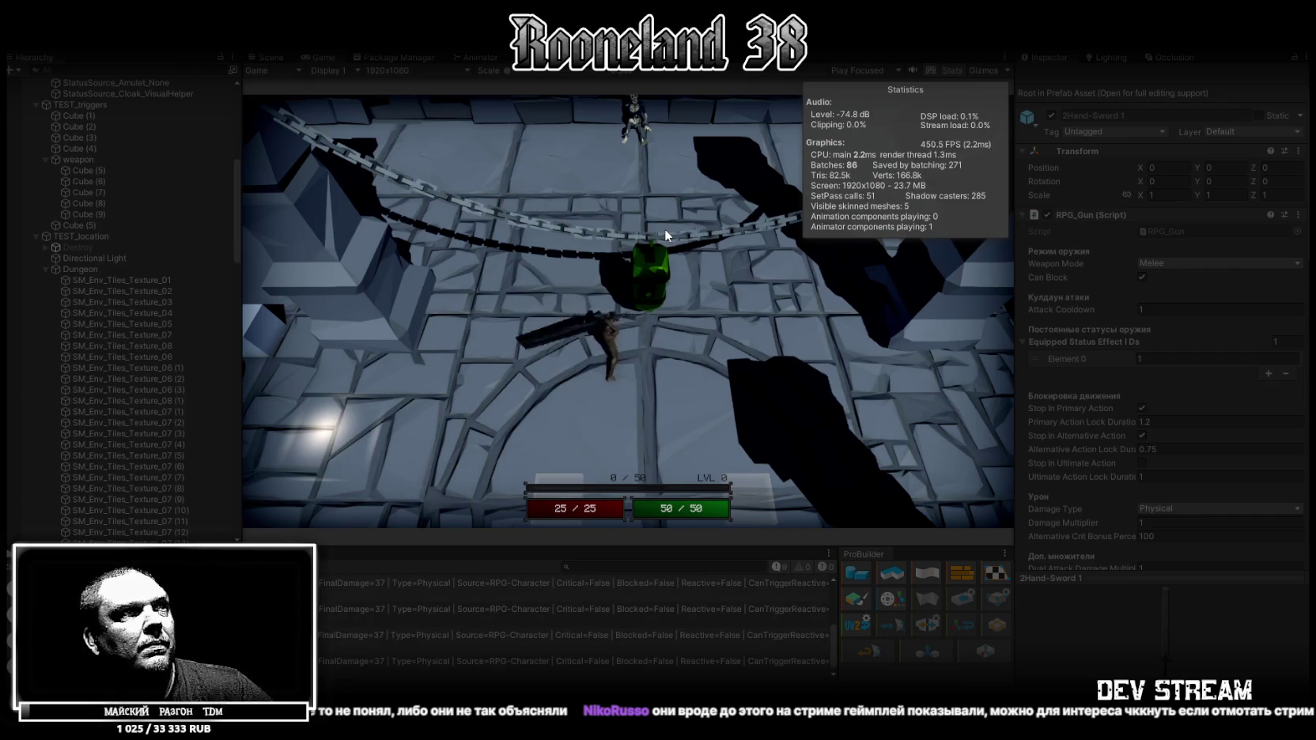
{"action": "left_click", "coordinate": [665, 228]}
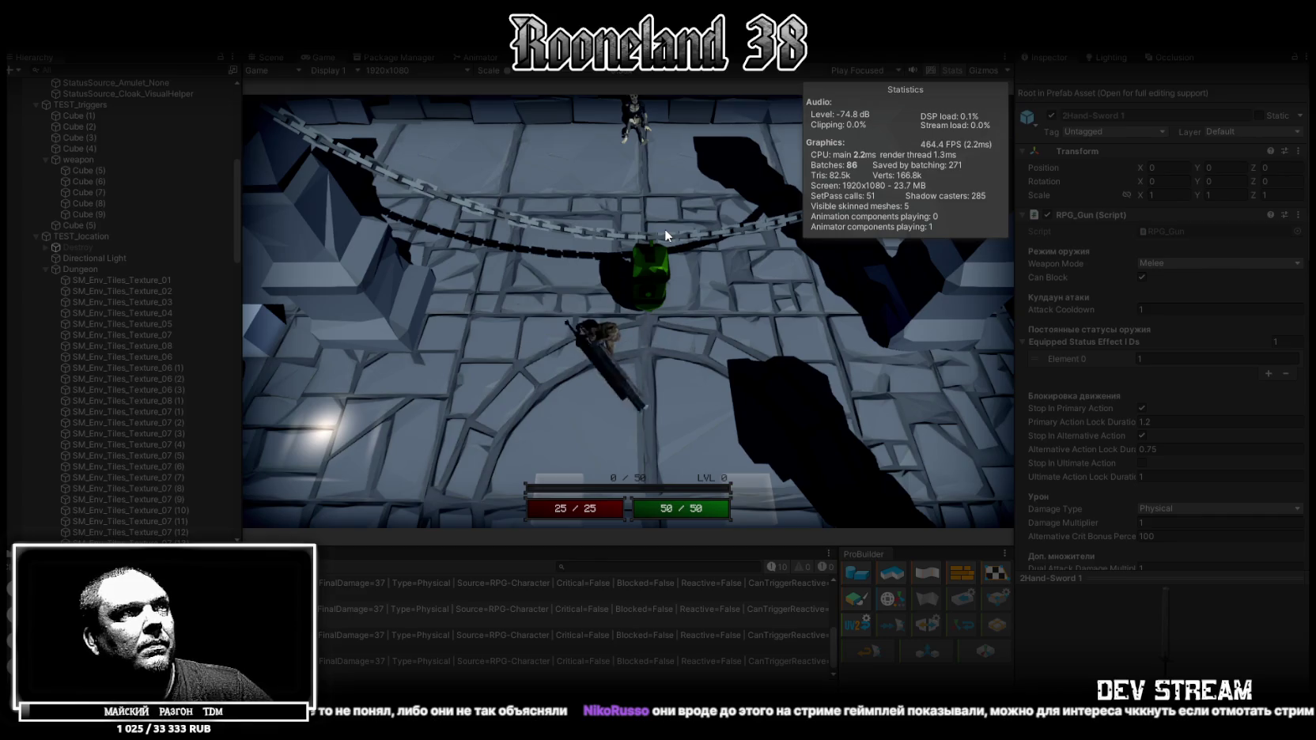
{"action": "left_click", "coordinate": [665, 229]}
{"action": "left_click", "coordinate": [665, 230]}
{"action": "left_click", "coordinate": [665, 229]}
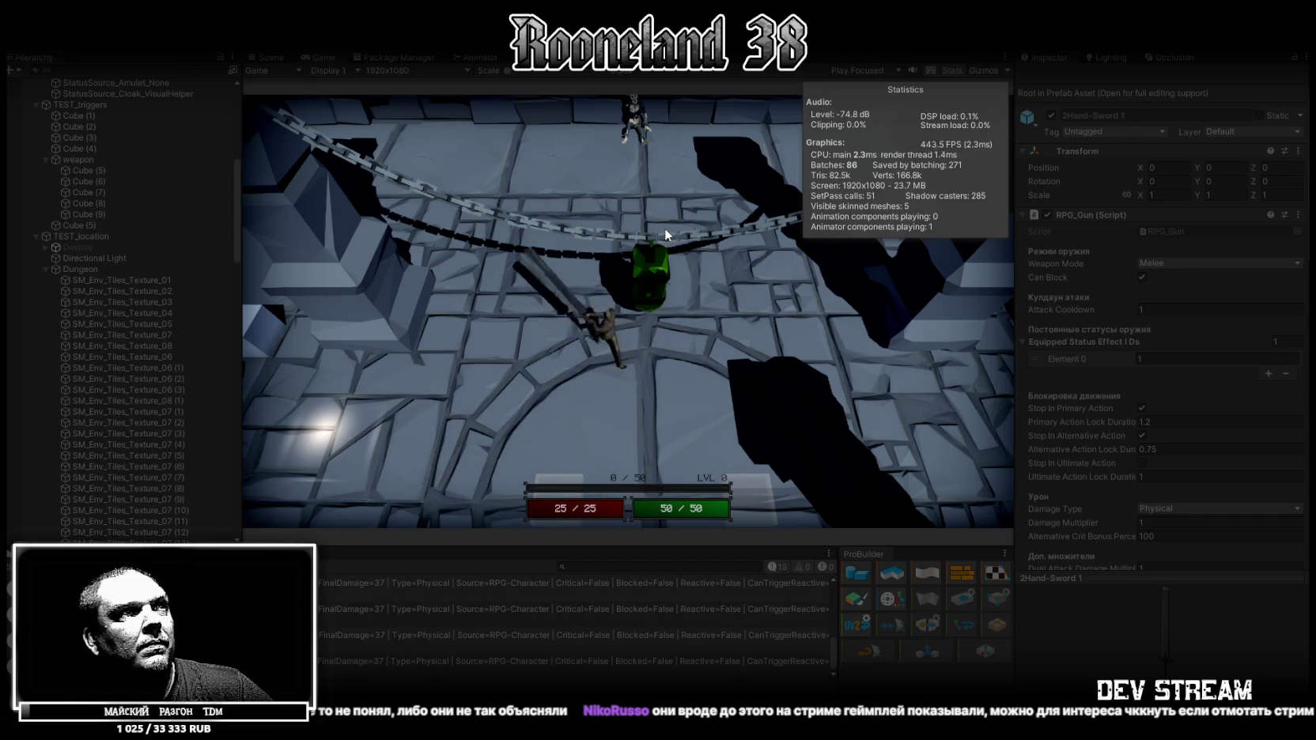
{"action": "left_click", "coordinate": [665, 229]}
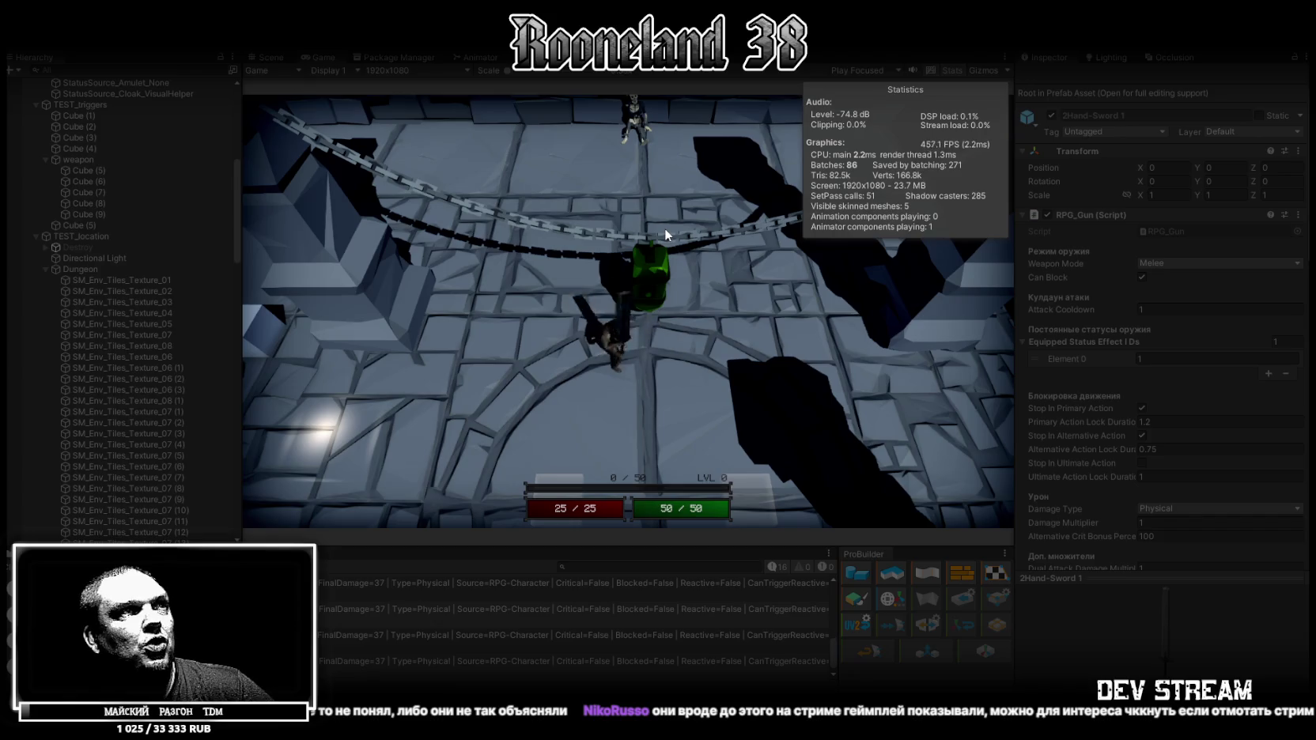
{"action": "left_click", "coordinate": [665, 228]}
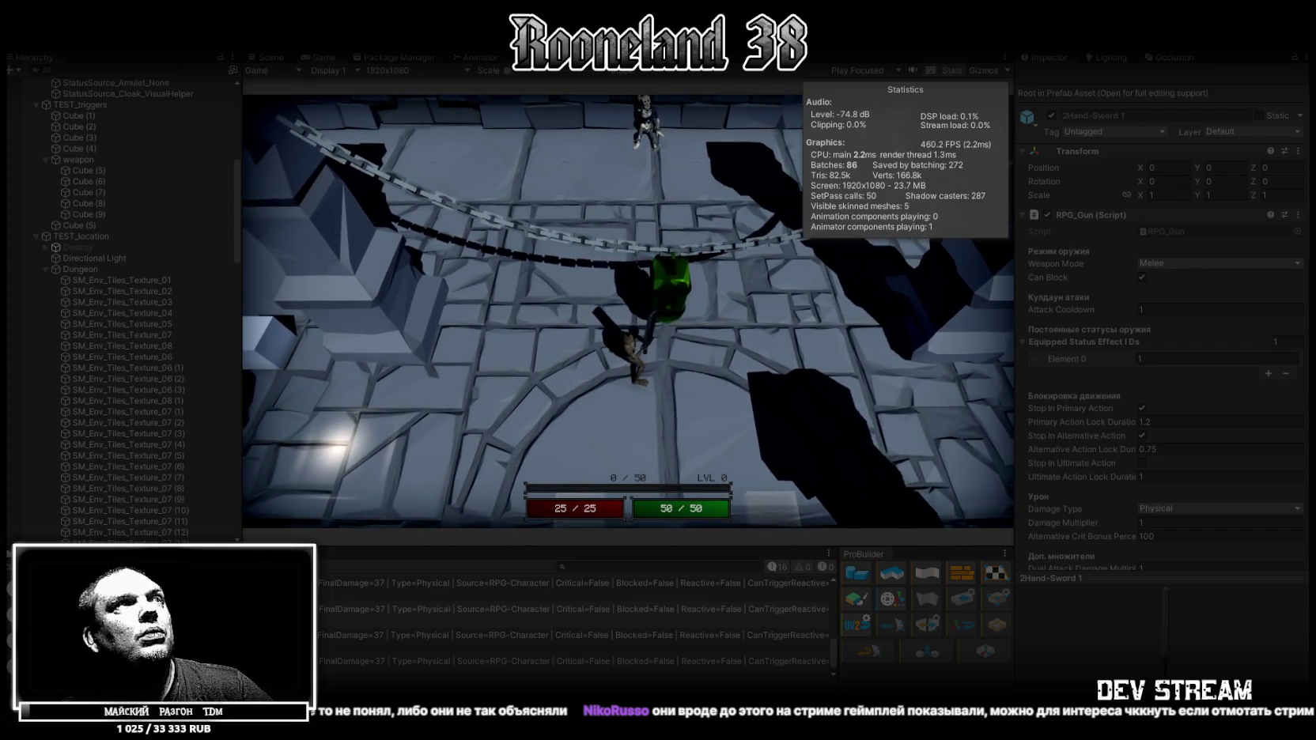
Stop play mode with Ctrl+P and show RPG-Character's 2Hand-Sword state machine in the Animator.
{"action": "key", "text": "ctrl+p"}
{"action": "scroll", "coordinate": [110, 265], "scroll_direction": "up", "scroll_amount": 10}
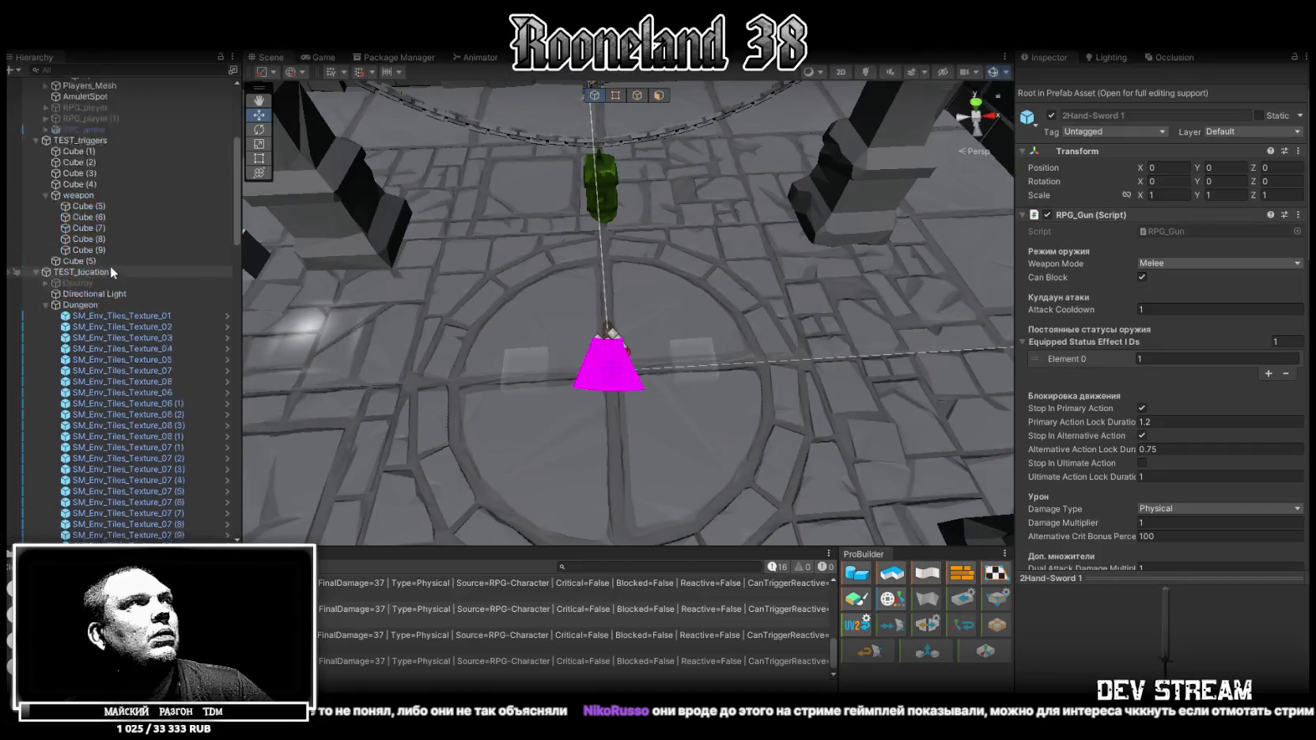
{"action": "left_click", "coordinate": [83, 116]}
{"action": "left_click", "coordinate": [477, 57]}
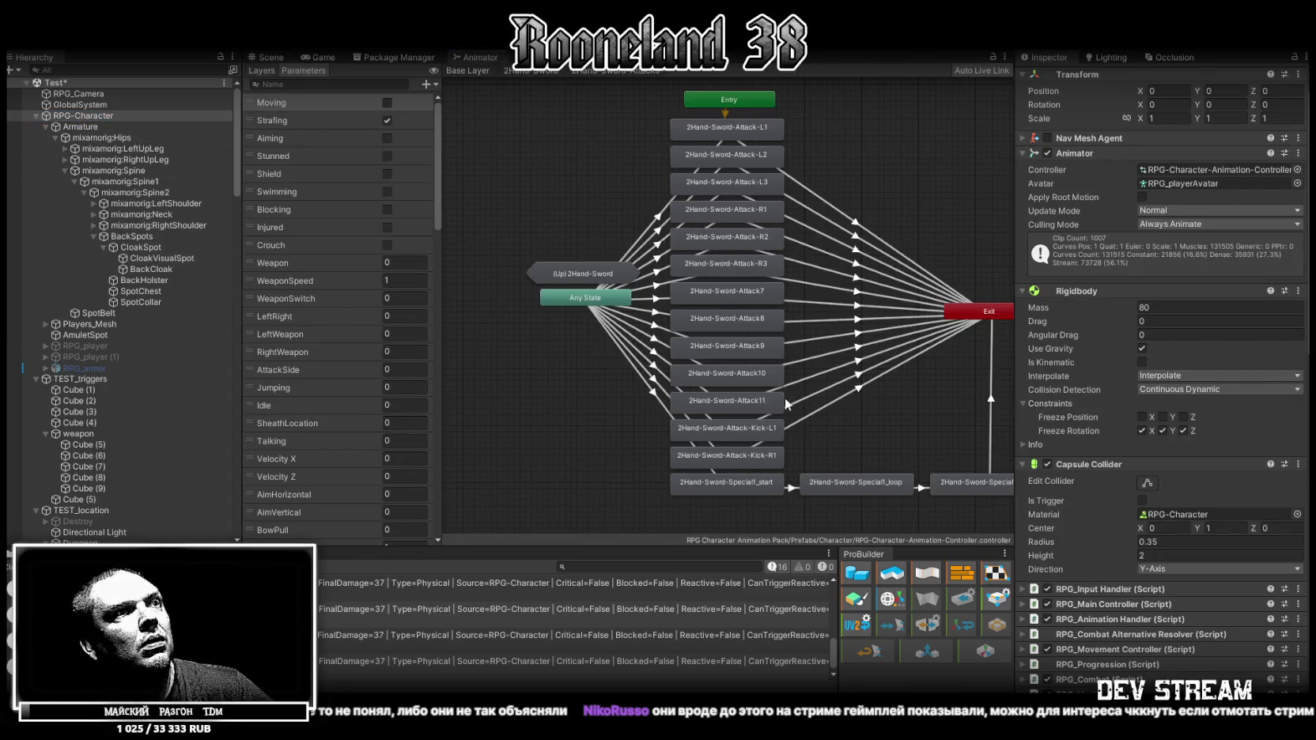
Preview the transitions into 2Hand-Sword-Attack-Kick-R1 and Attack-Kick-L1.
{"action": "left_click", "coordinate": [660, 384]}
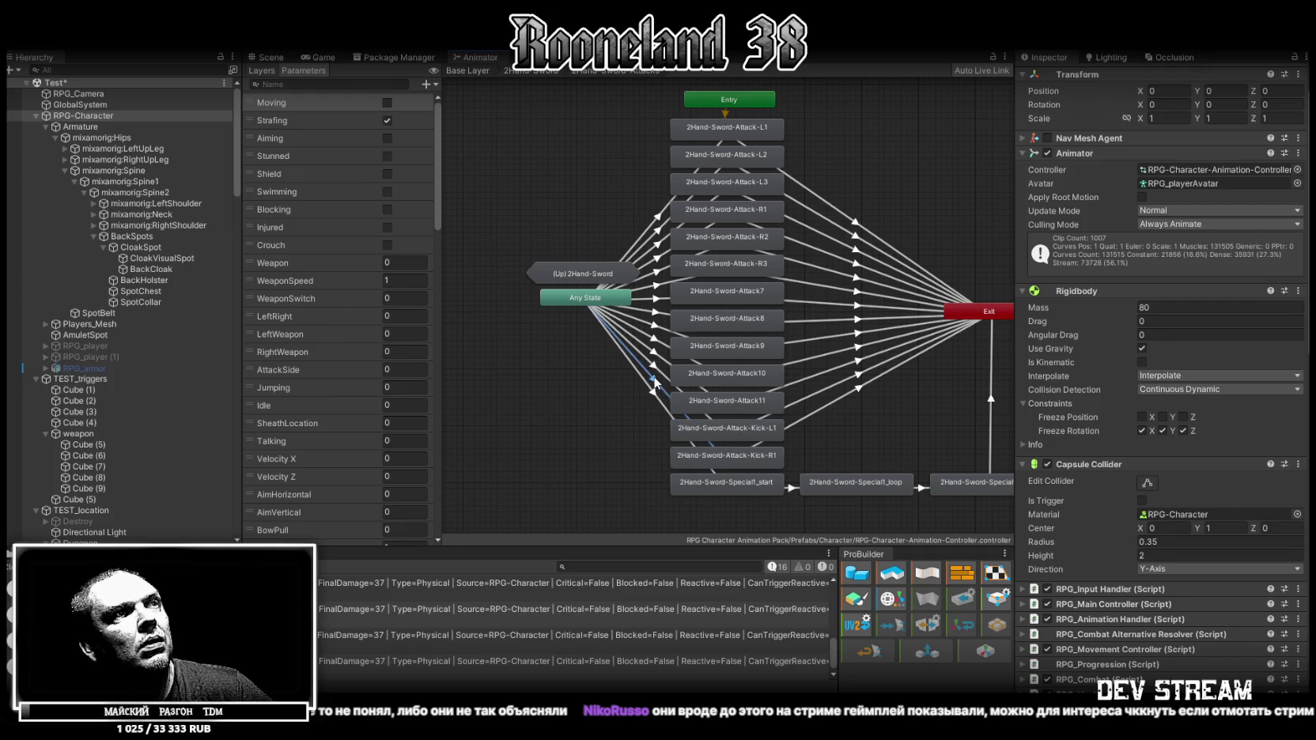
{"action": "left_click", "coordinate": [1026, 592]}
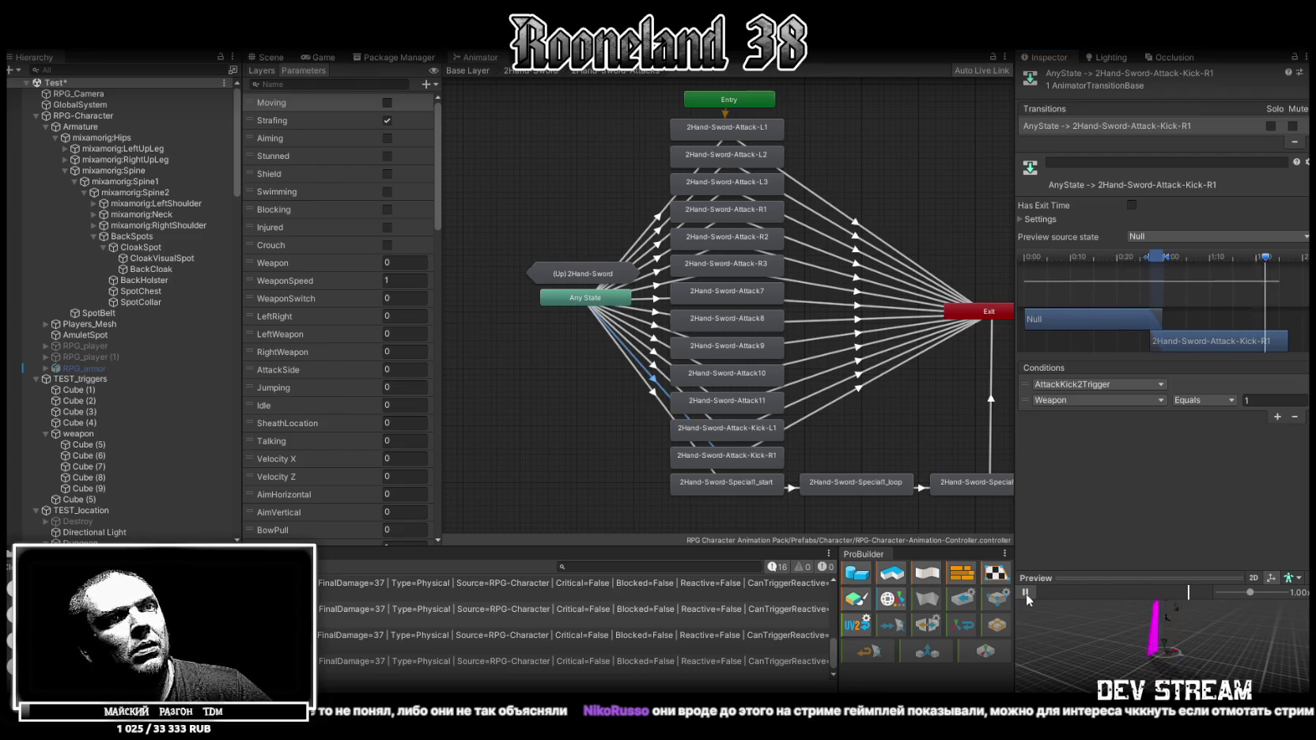
{"action": "left_click", "coordinate": [658, 370]}
{"action": "left_click", "coordinate": [1026, 592]}
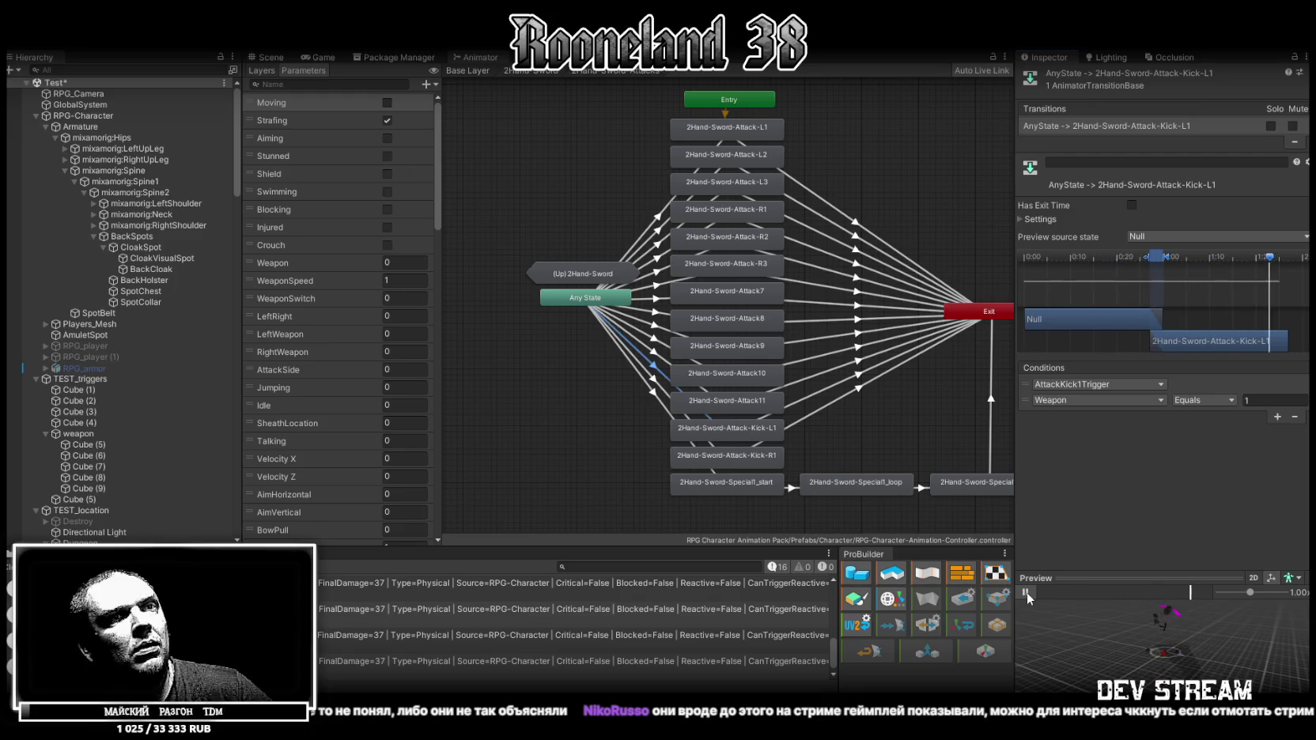
{"action": "left_click", "coordinate": [1026, 593]}
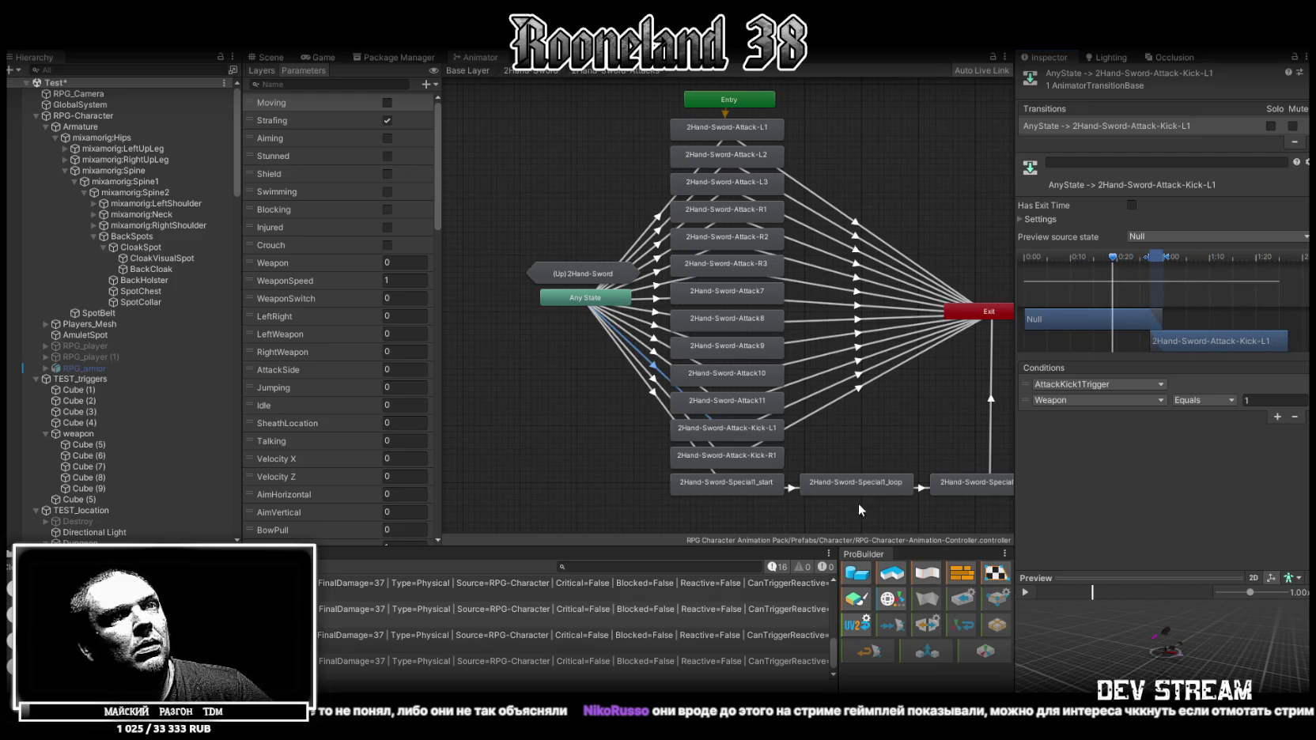
{"action": "left_click", "coordinate": [1026, 593]}
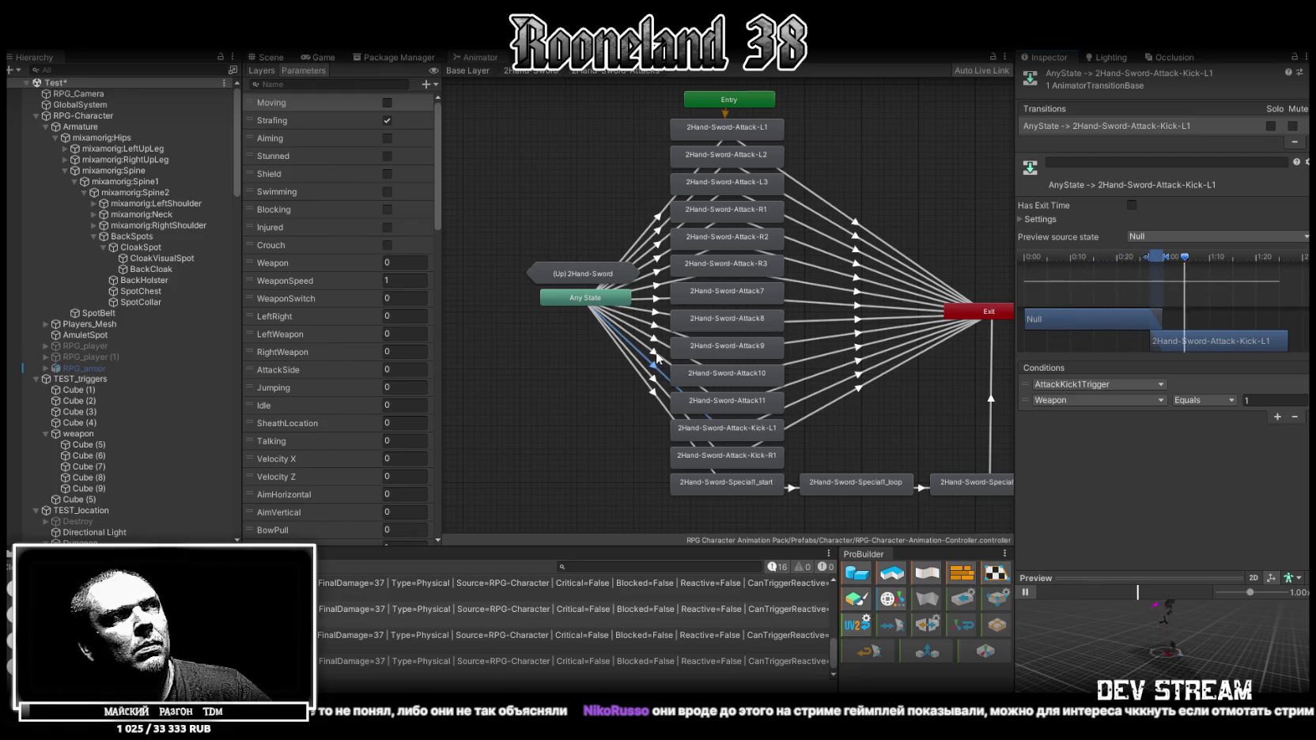
Preview the Attack11 and Special1_start transitions, pause playback, and return to the Scene view.
{"action": "left_click", "coordinate": [654, 353]}
{"action": "left_click", "coordinate": [1027, 593]}
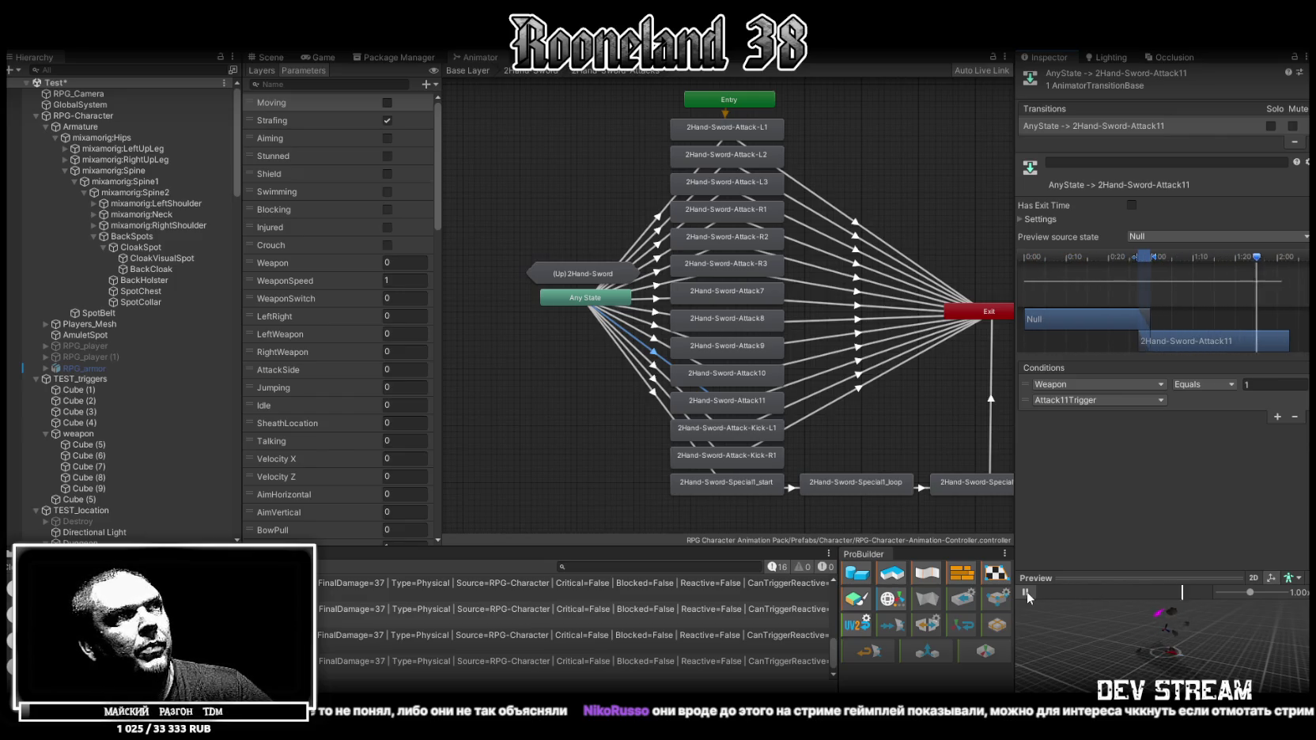
{"action": "left_click", "coordinate": [1026, 591]}
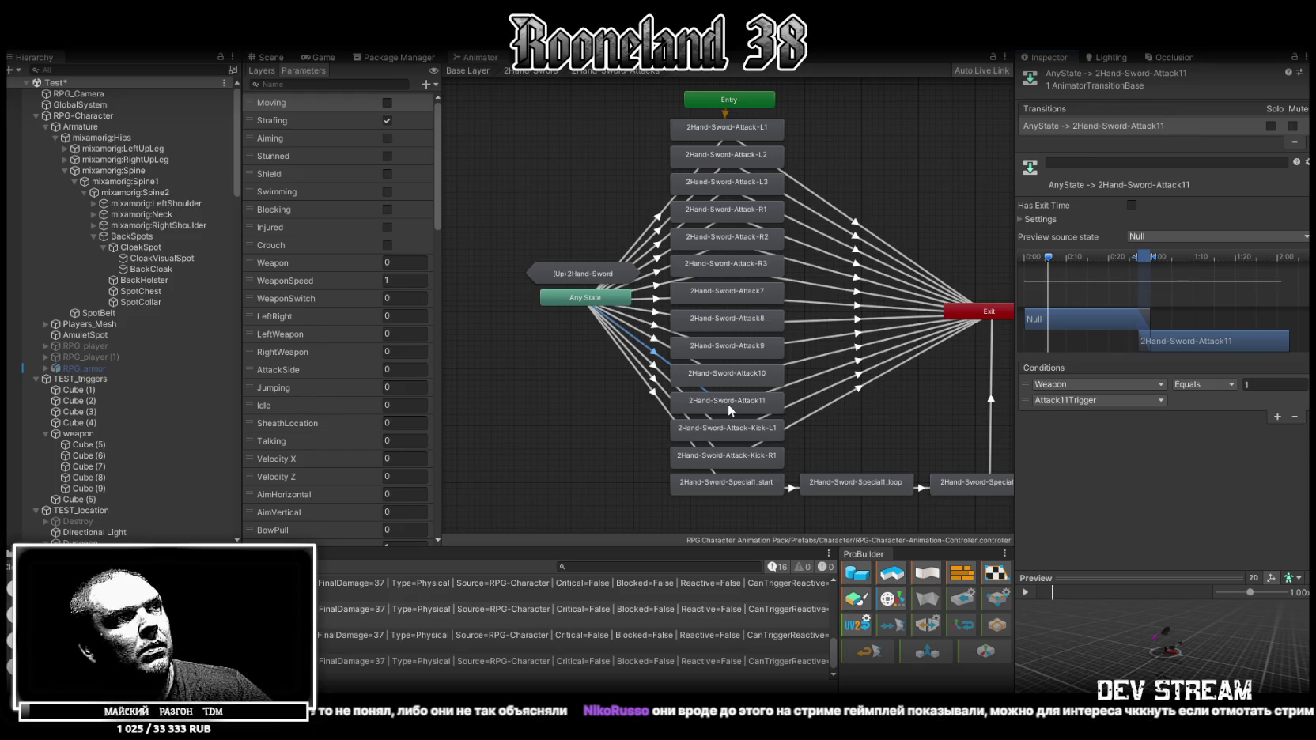
{"action": "left_click", "coordinate": [653, 395]}
{"action": "left_click", "coordinate": [1027, 592]}
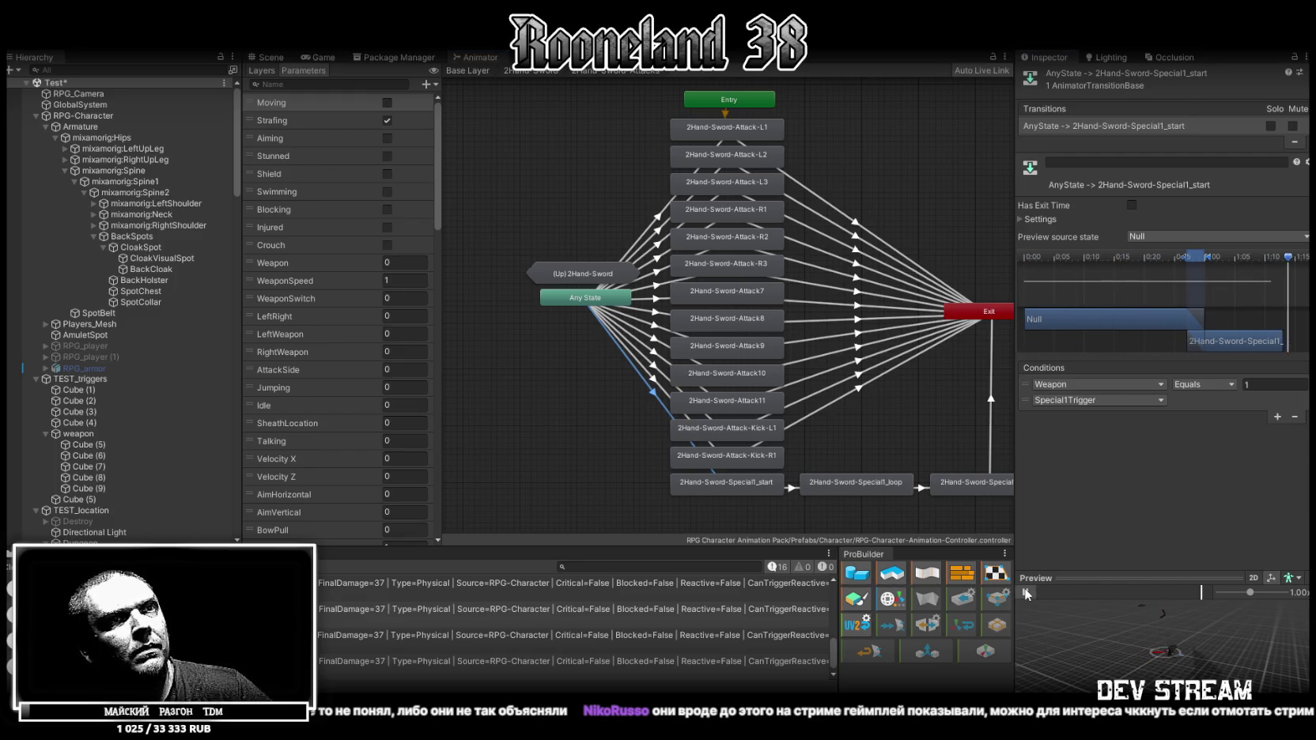
{"action": "left_click", "coordinate": [1026, 593]}
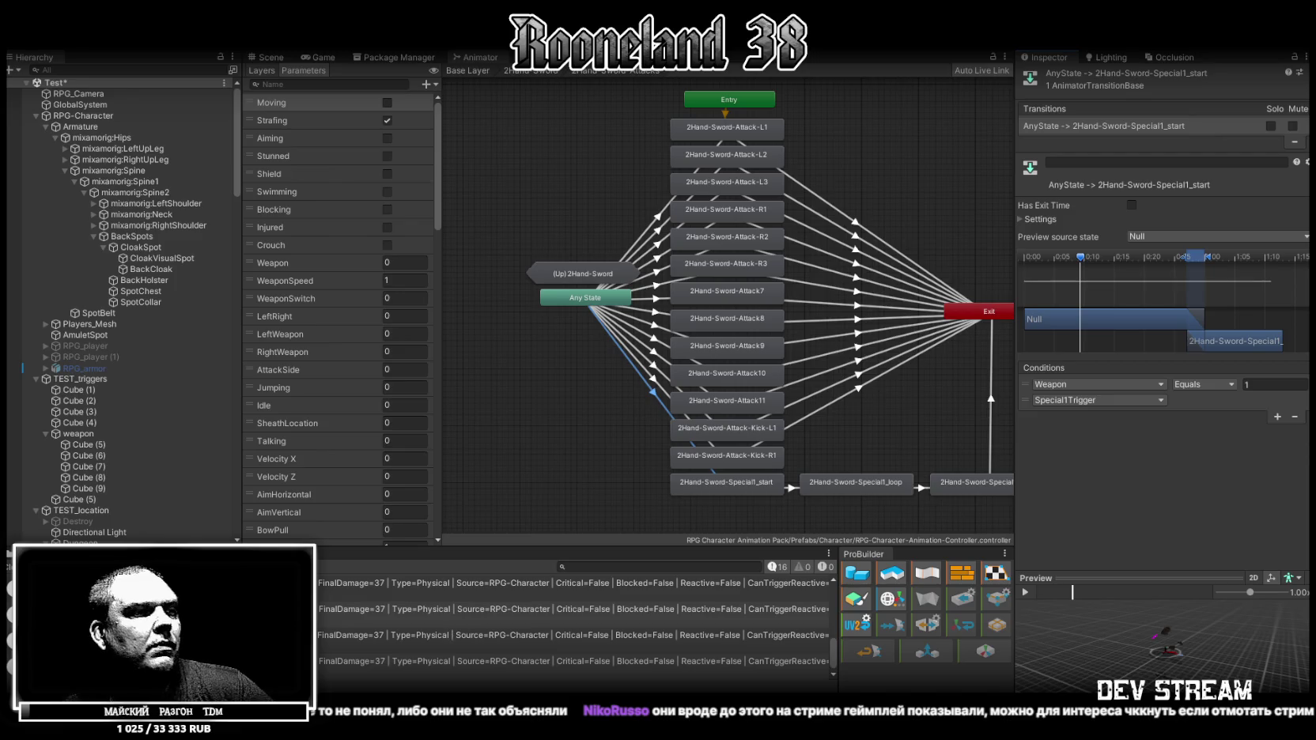
{"action": "left_click", "coordinate": [266, 57]}
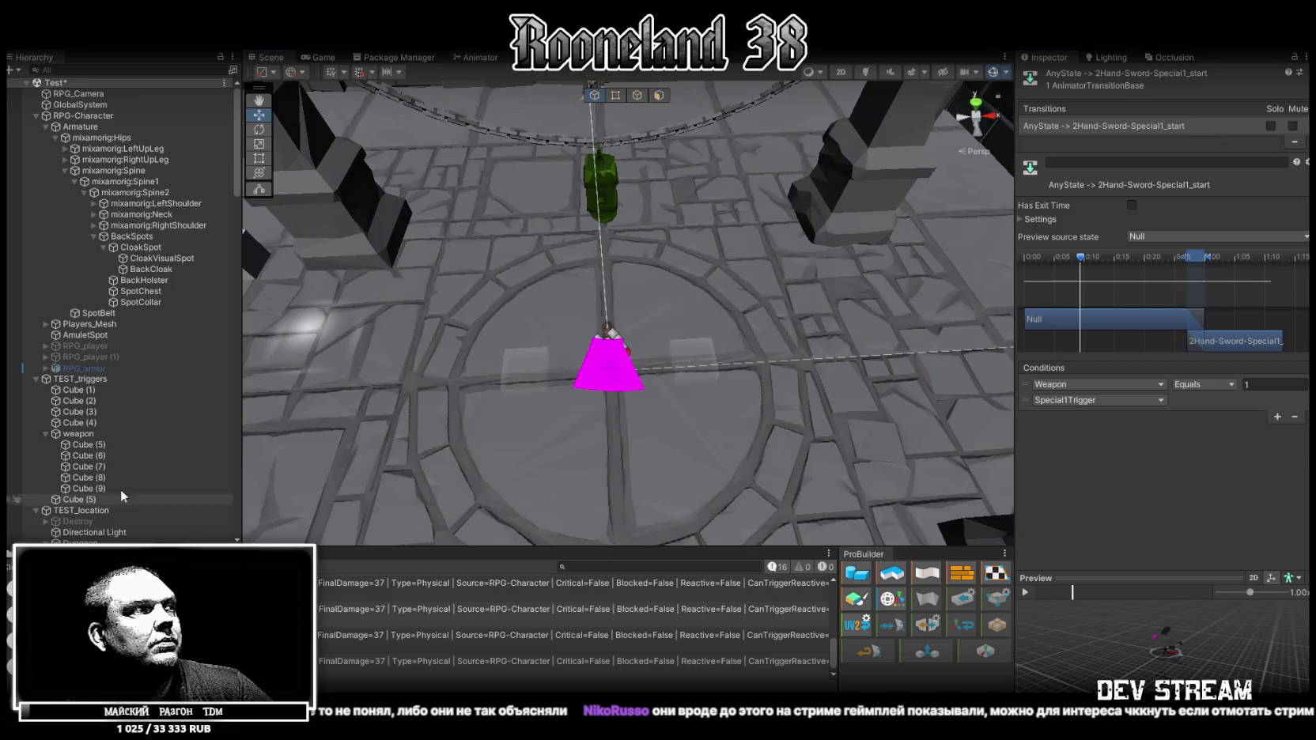
In GameDataBase's Weapon Database, remove trigger 11, leaving Primary Attack Trigger Numbers 1–6 and 8.
{"action": "left_click", "coordinate": [32, 554]}
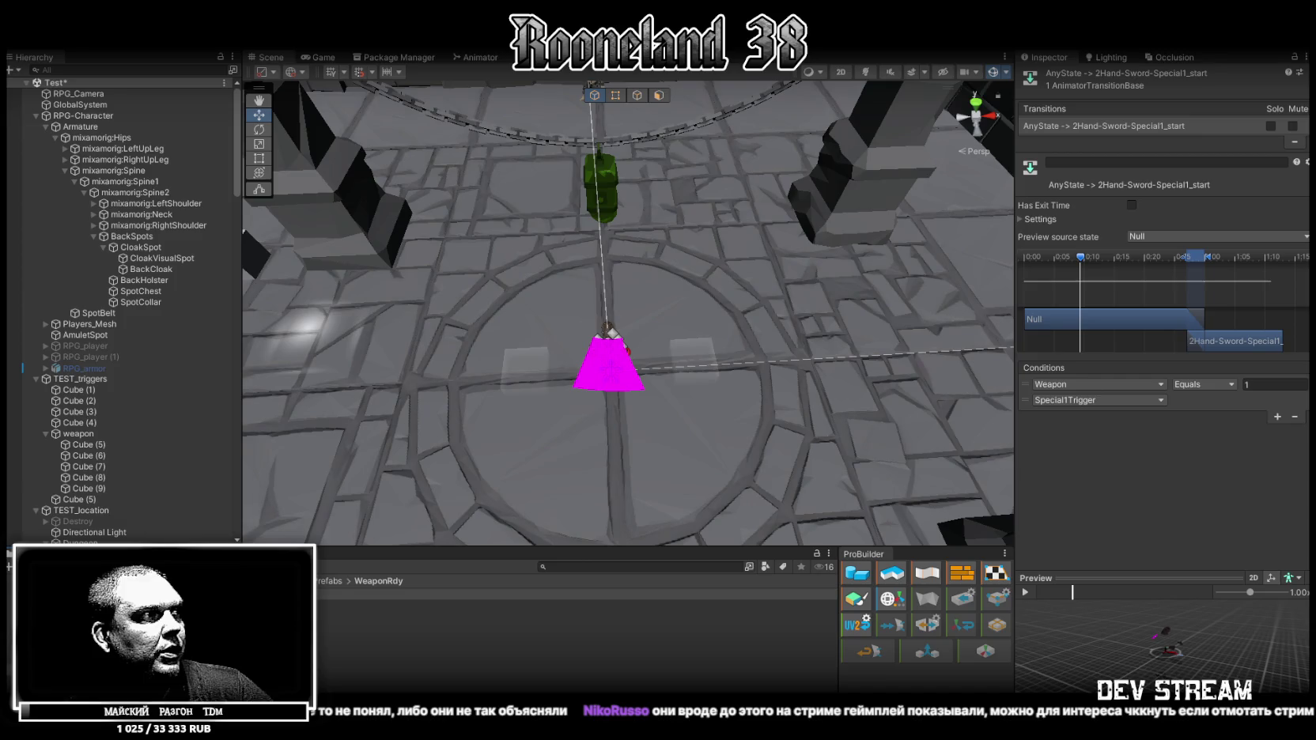
{"action": "left_click", "coordinate": [63, 603]}
{"action": "left_click", "coordinate": [63, 625]}
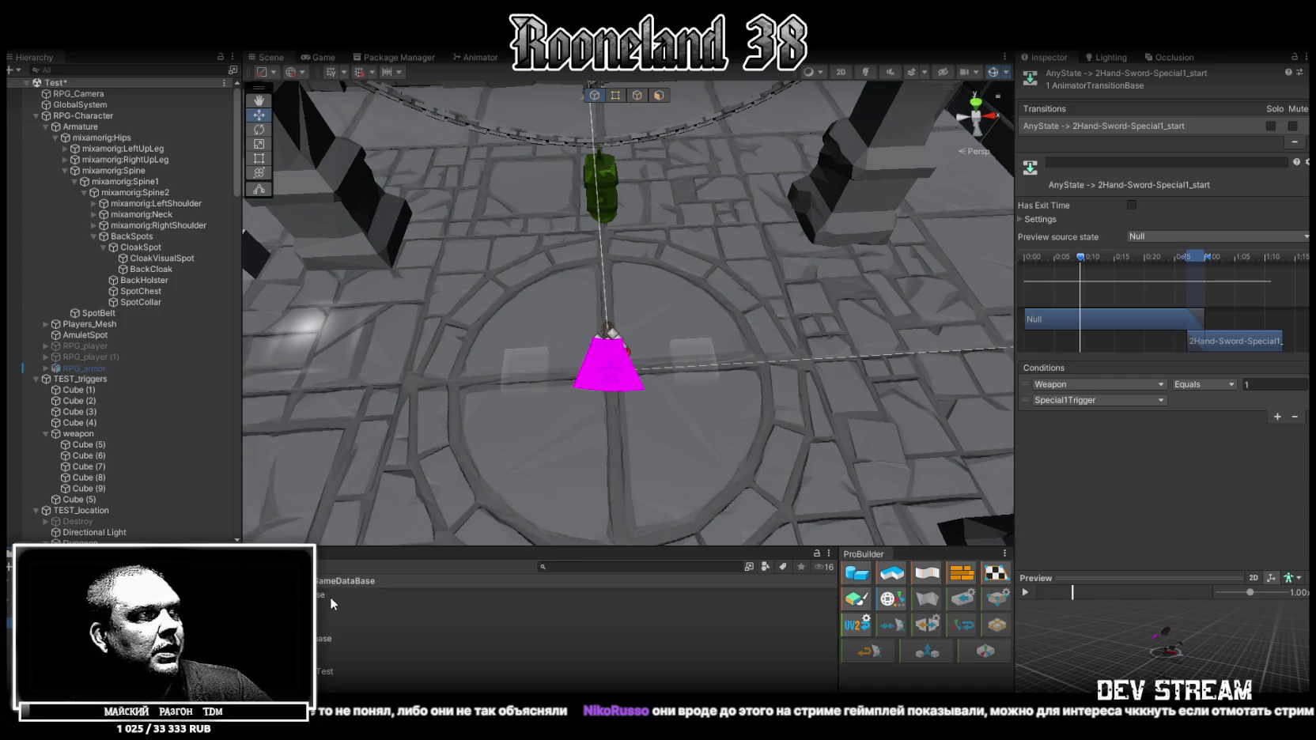
{"action": "left_click", "coordinate": [301, 660]}
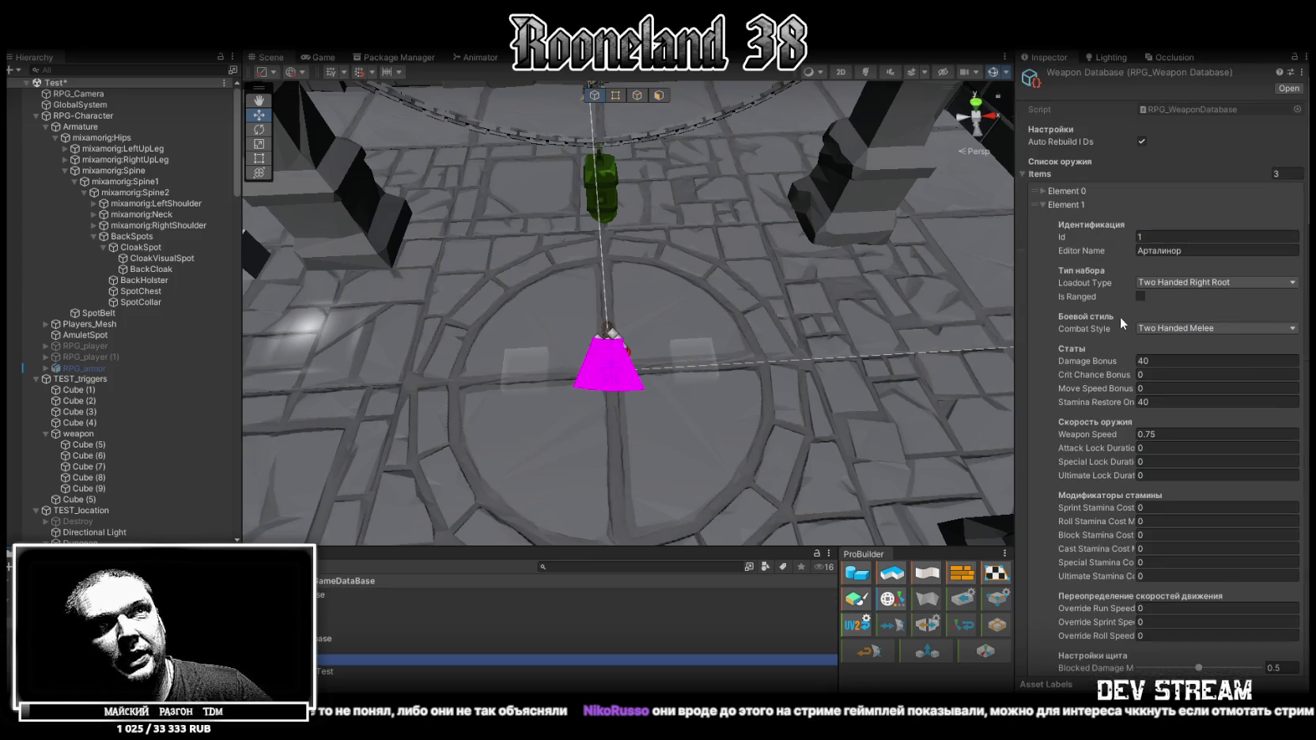
{"action": "scroll", "coordinate": [1116, 345], "scroll_direction": "down", "scroll_amount": 15}
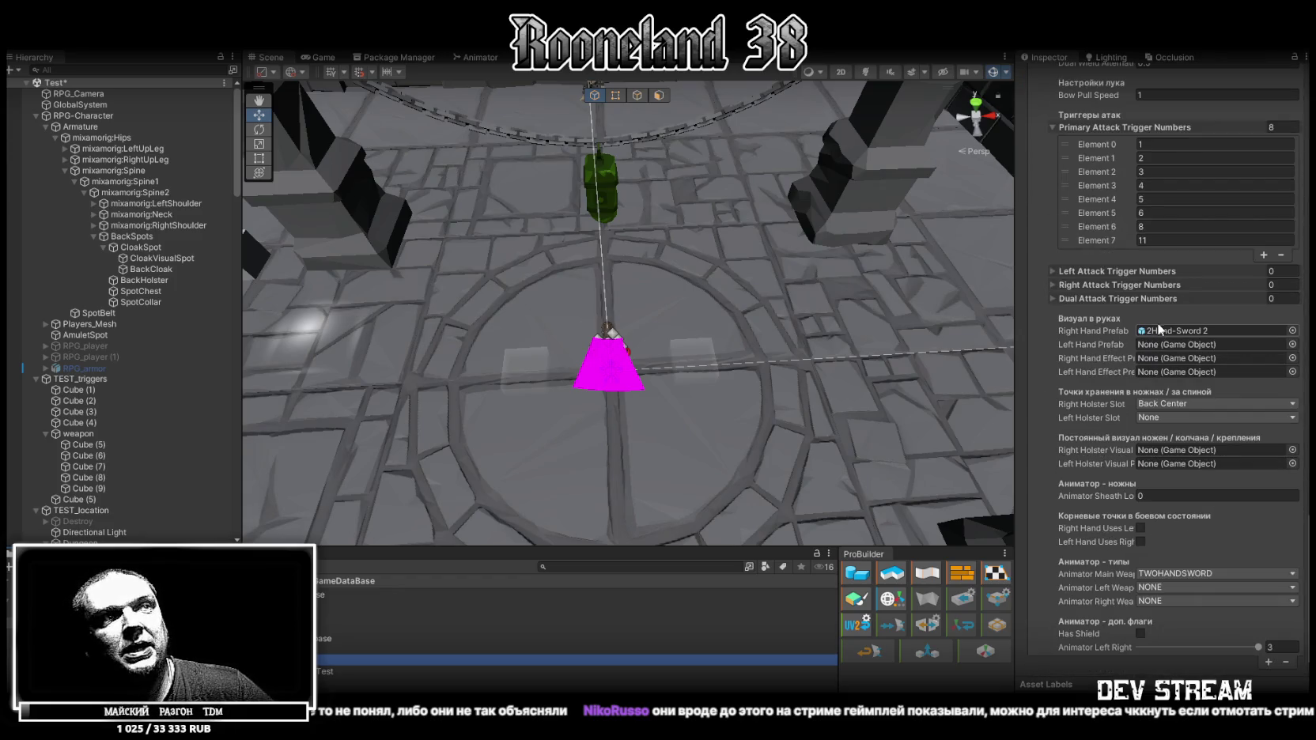
{"action": "scroll", "coordinate": [1115, 391], "scroll_direction": "up", "scroll_amount": 4}
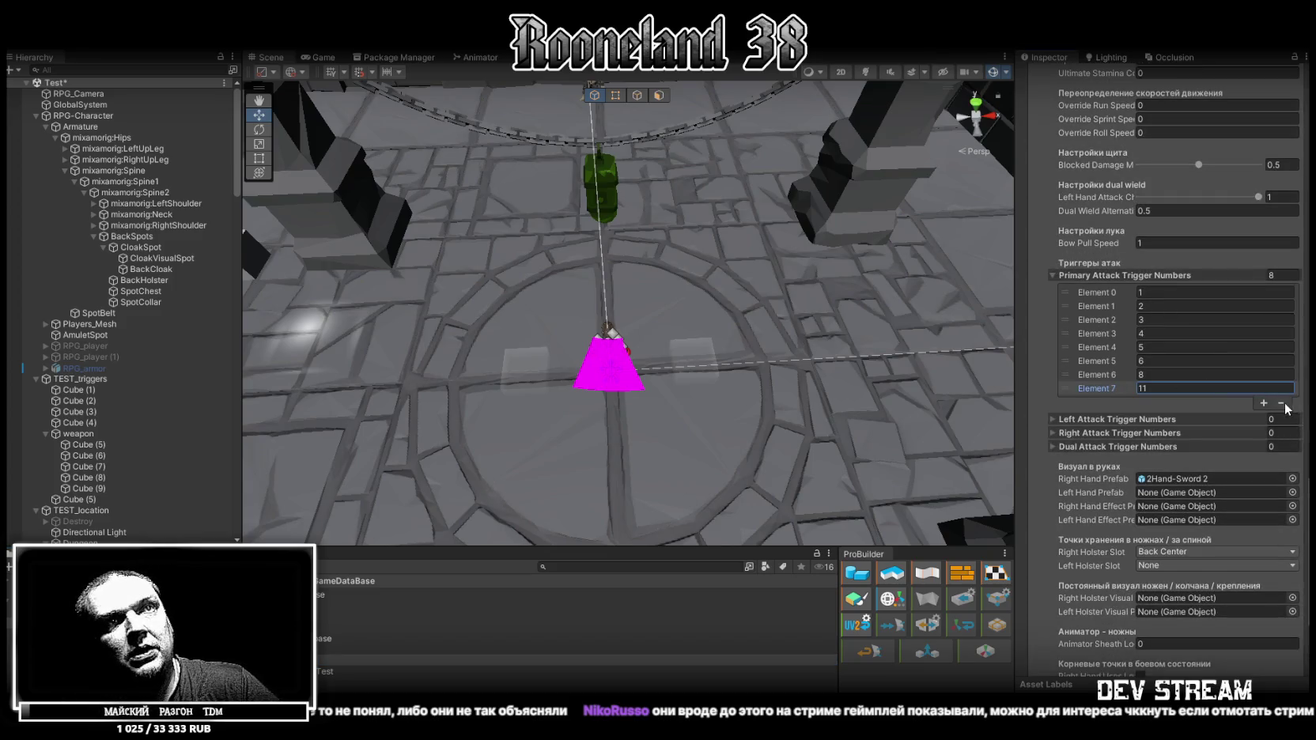
{"action": "left_click", "coordinate": [1282, 402]}
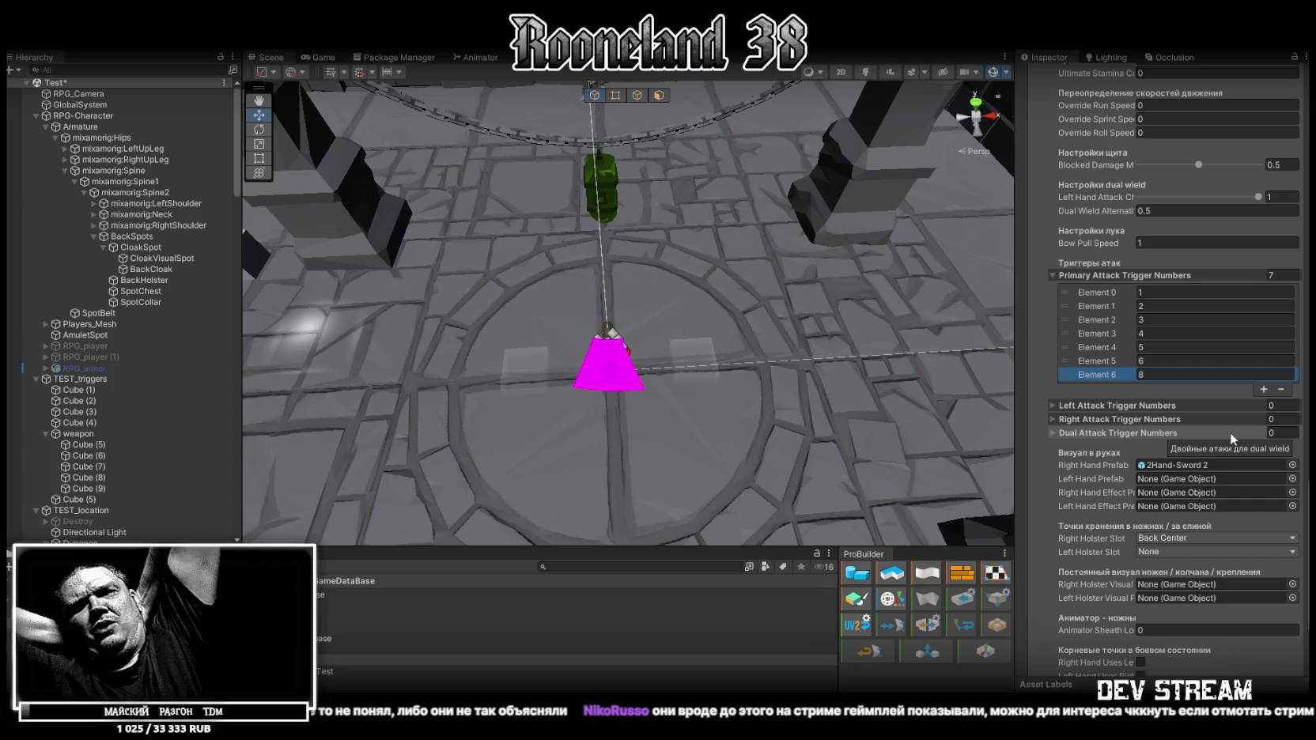
{"action": "mouse_move", "coordinate": [841, 283]}
{"action": "left_mouse_down"}
{"action": "mouse_move", "coordinate": [826, 262]}
{"action": "mouse_move", "coordinate": [850, 229]}
{"action": "left_mouse_up"}
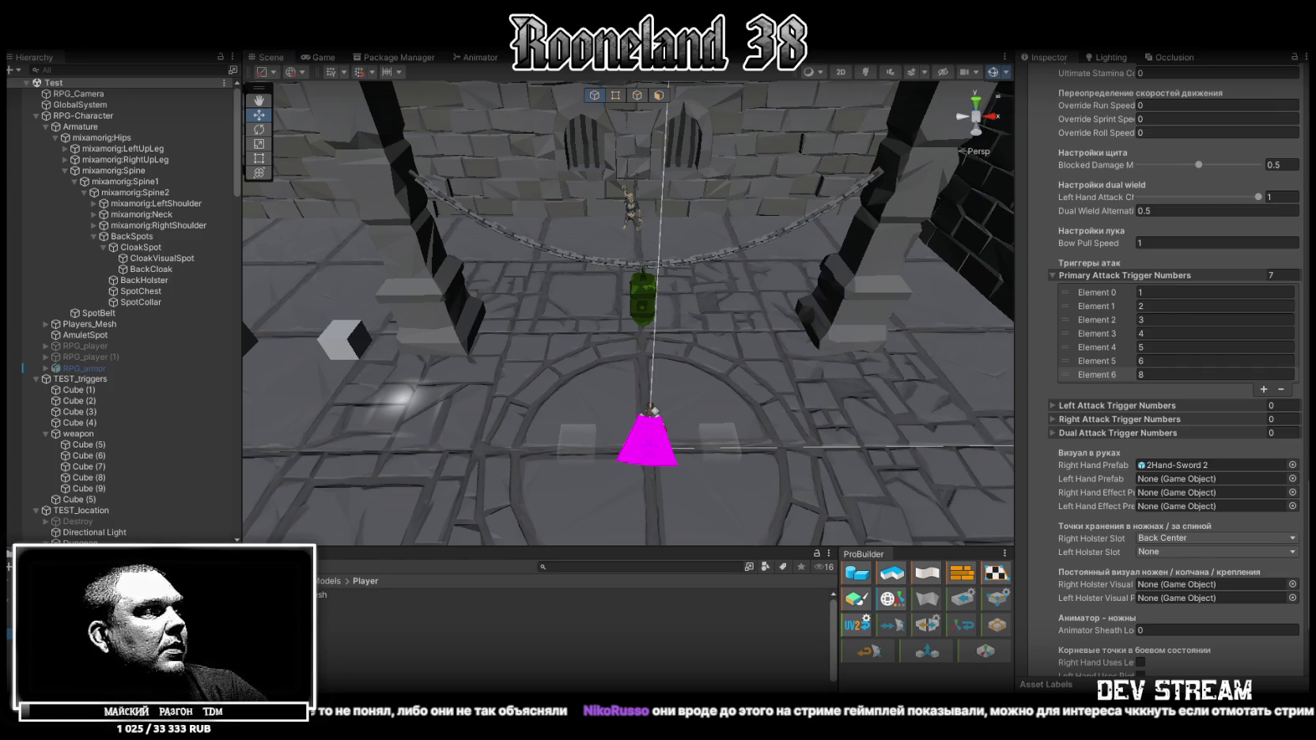
{"action": "right_click", "coordinate": [63, 609]}
Create a new folder named Map inside the Models assets.
{"action": "mouse_move", "coordinate": [133, 278]}
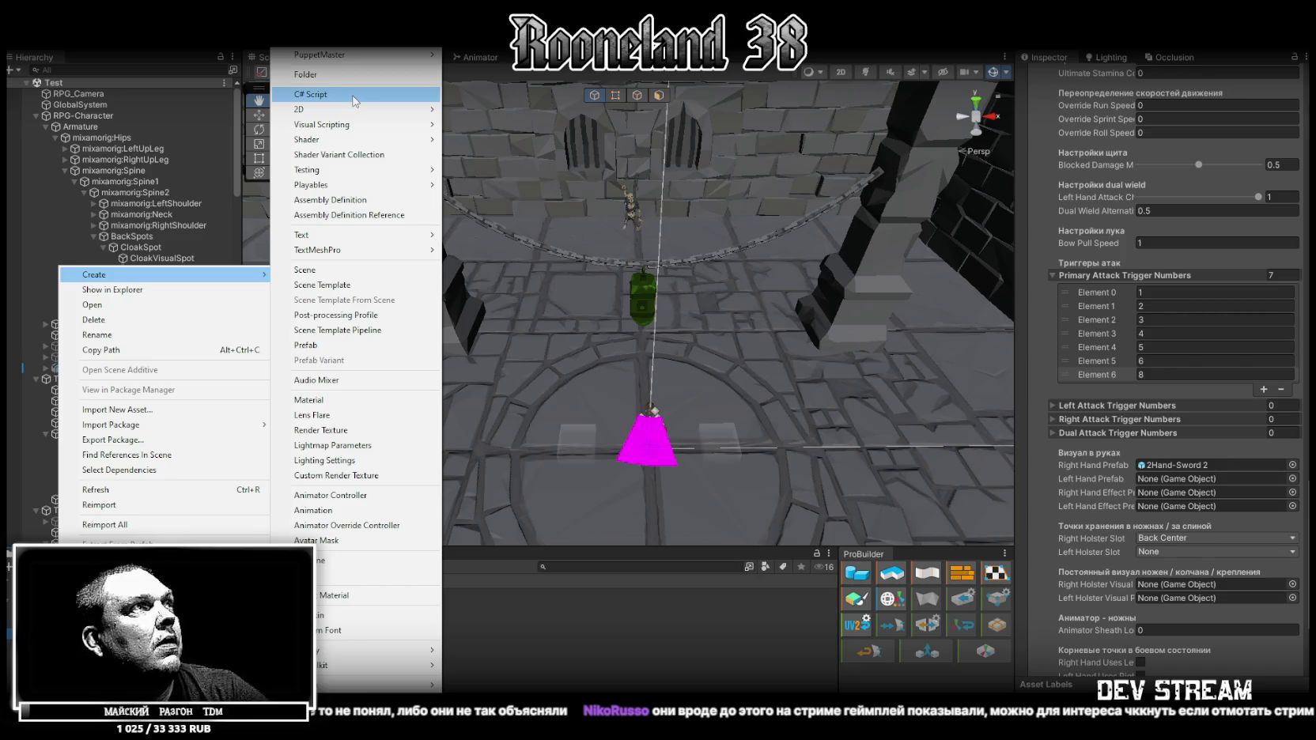
{"action": "left_click", "coordinate": [354, 95]}
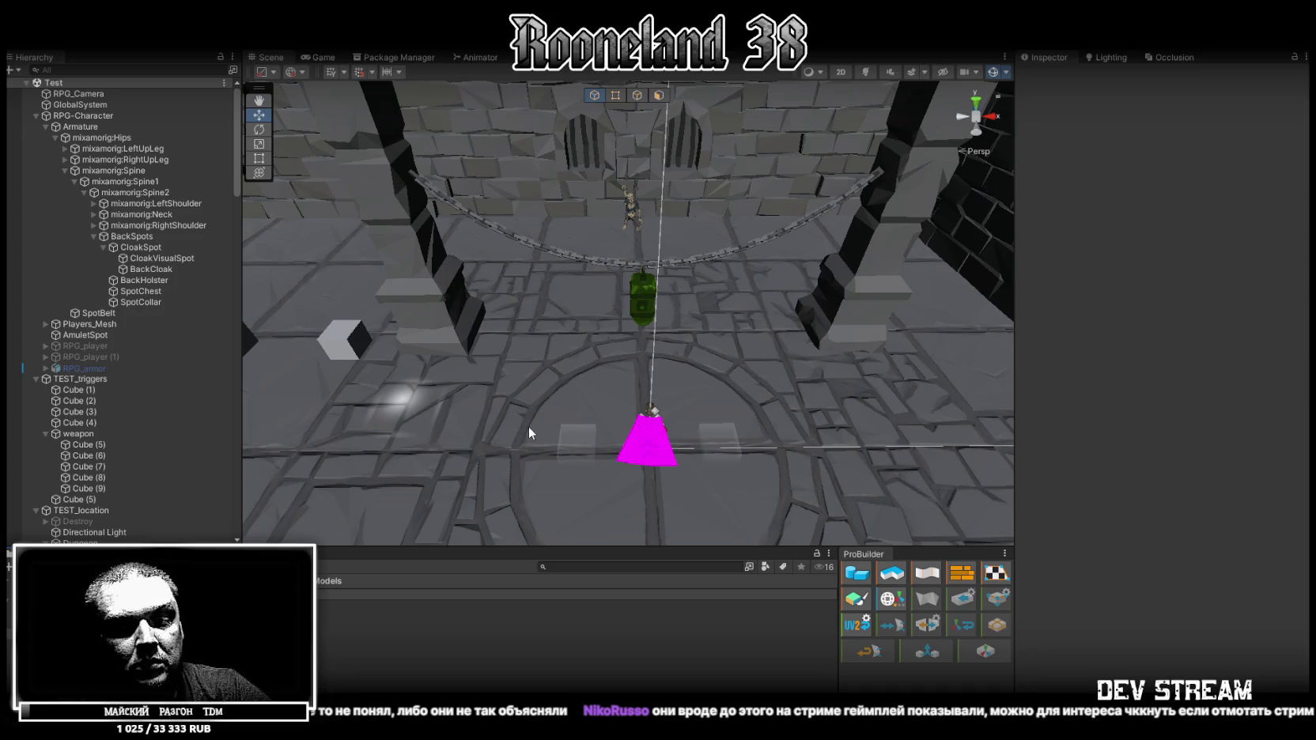
{"action": "key", "text": "Return"}
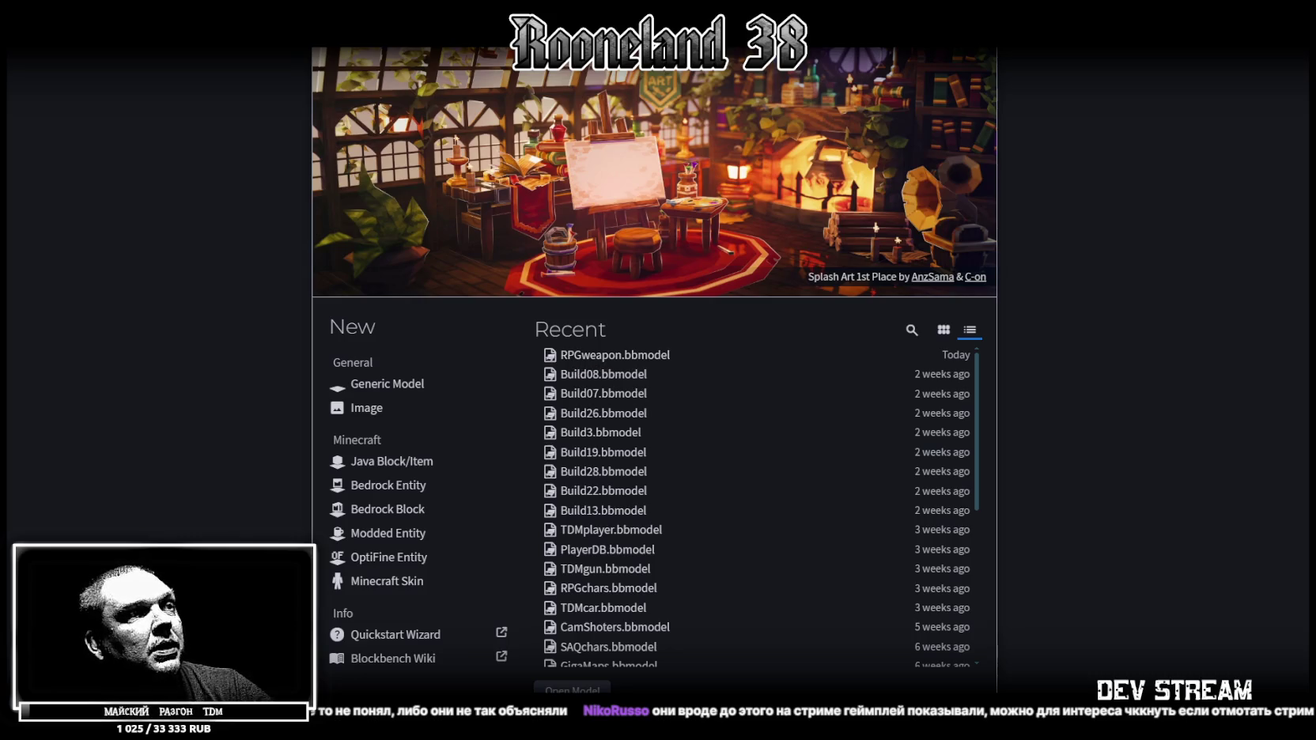
Create a Generic Model project with file name RPG_map1, then return to the start screen.
{"action": "left_click", "coordinate": [388, 386]}
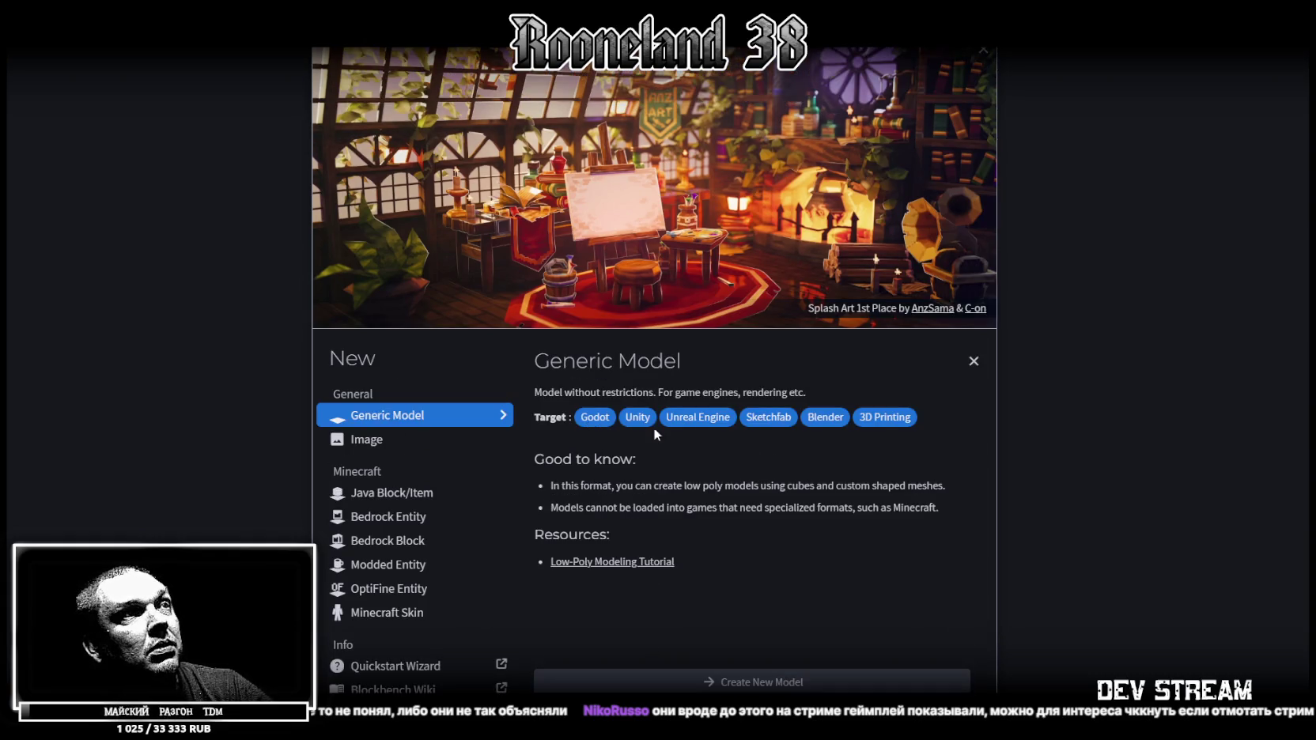
{"action": "left_click", "coordinate": [777, 682]}
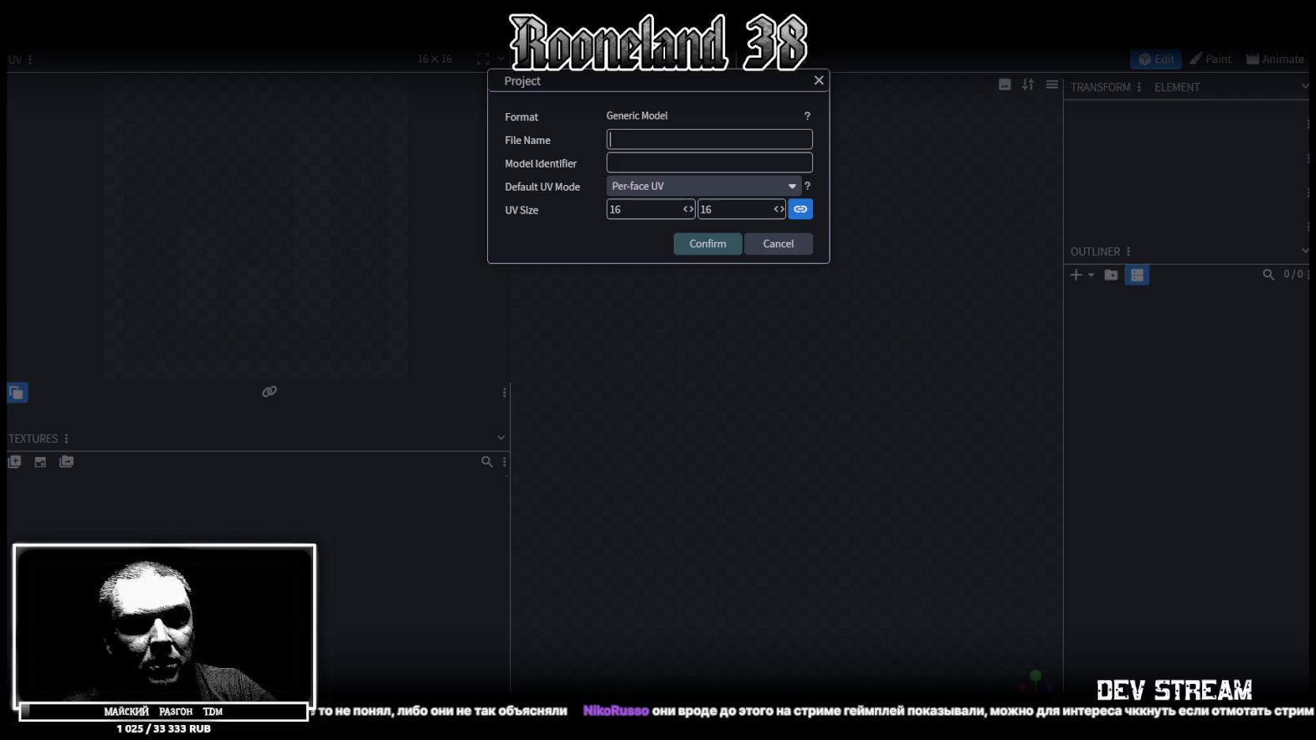
{"action": "type", "text": "RPG"}
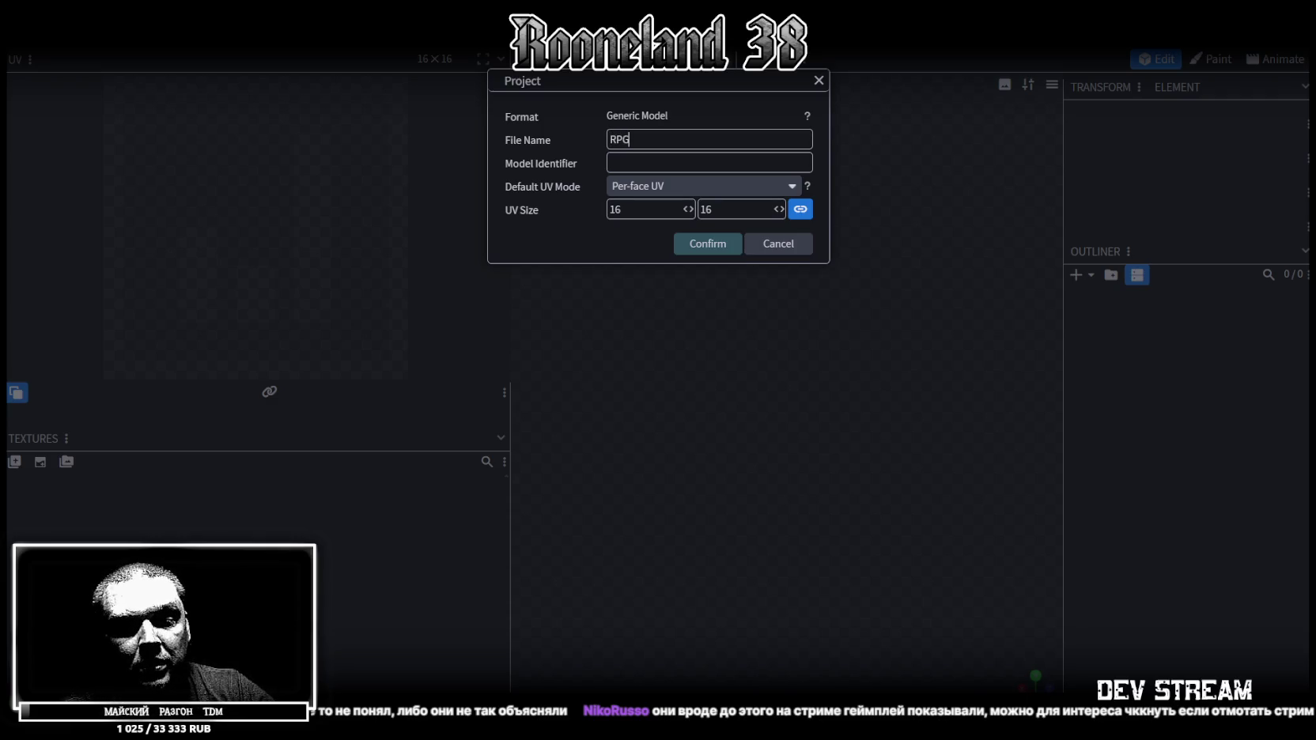
{"action": "type", "text": "_map1"}
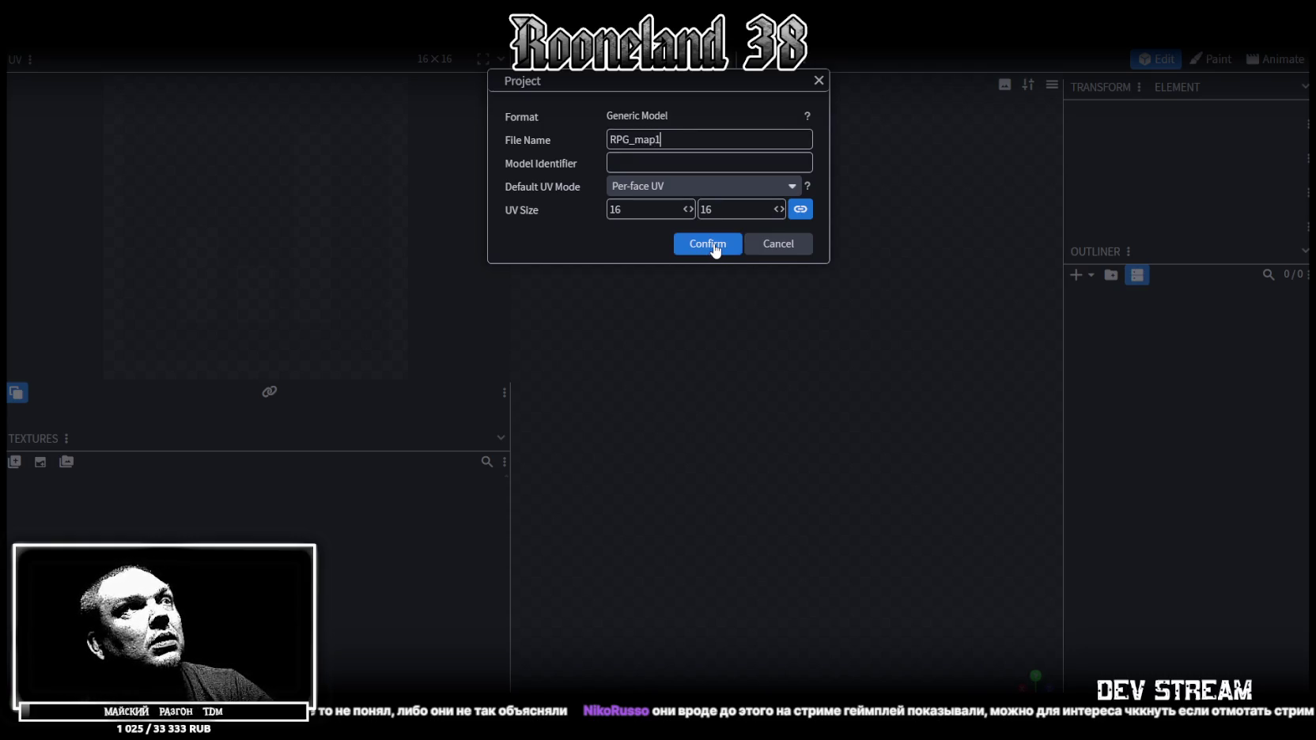
{"action": "left_click", "coordinate": [714, 245]}
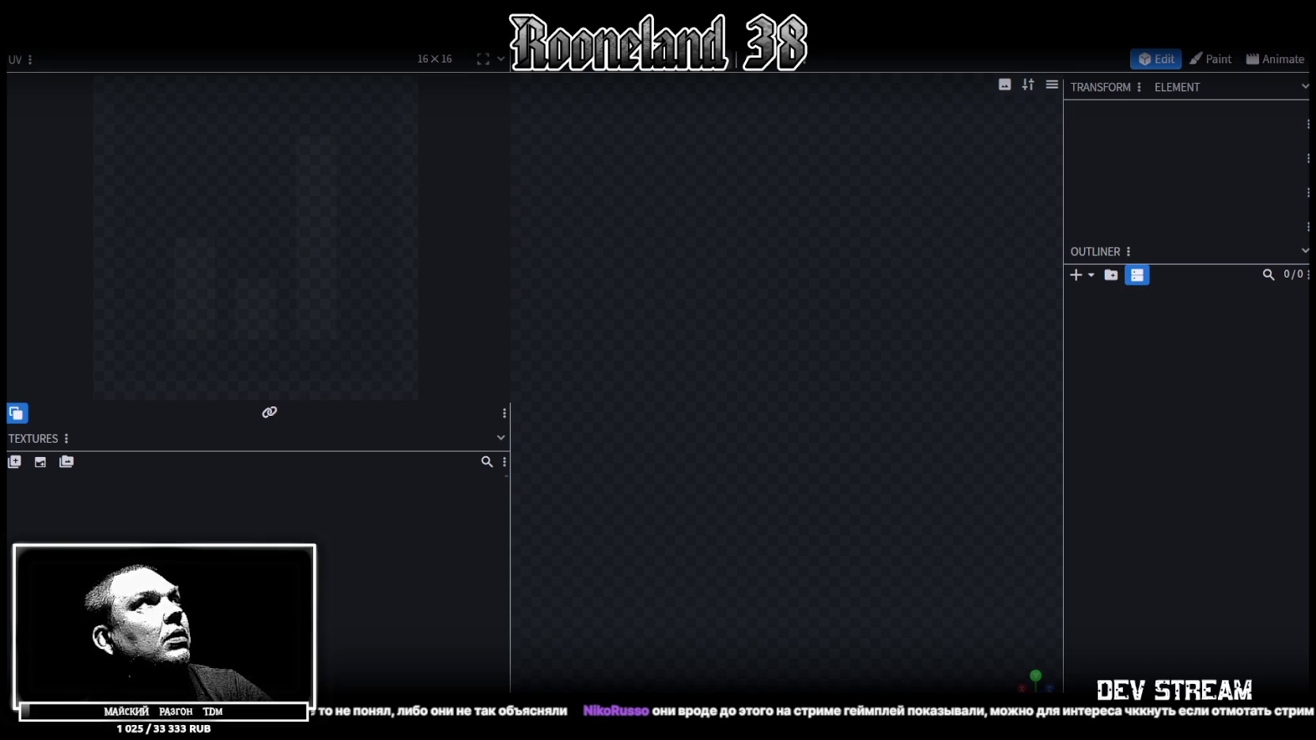
{"action": "key", "text": "ctrl+w"}
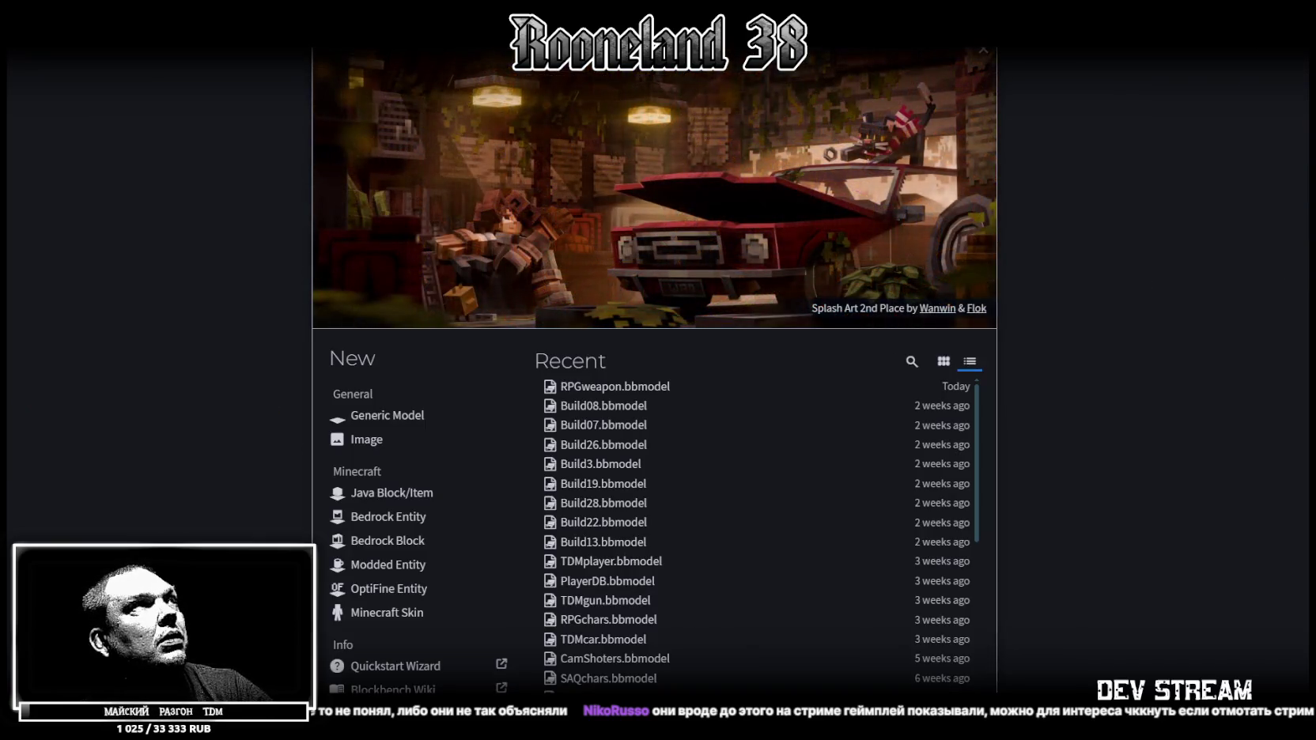
Return to the empty RPG_map1 workspace, then minimize Blockbench to the desktop.
{"action": "left_click", "coordinate": [227, 39]}
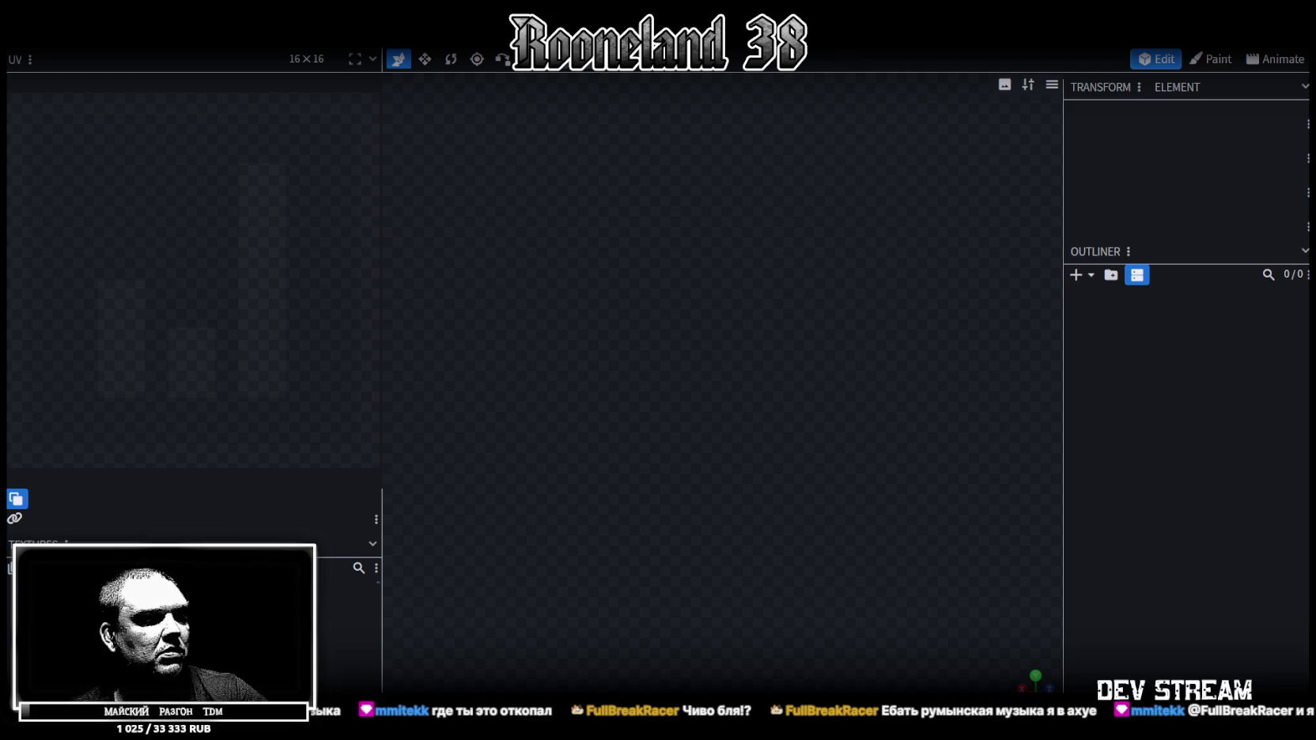
{"action": "key", "text": "super+d"}
{"action": "key", "text": "super+d"}
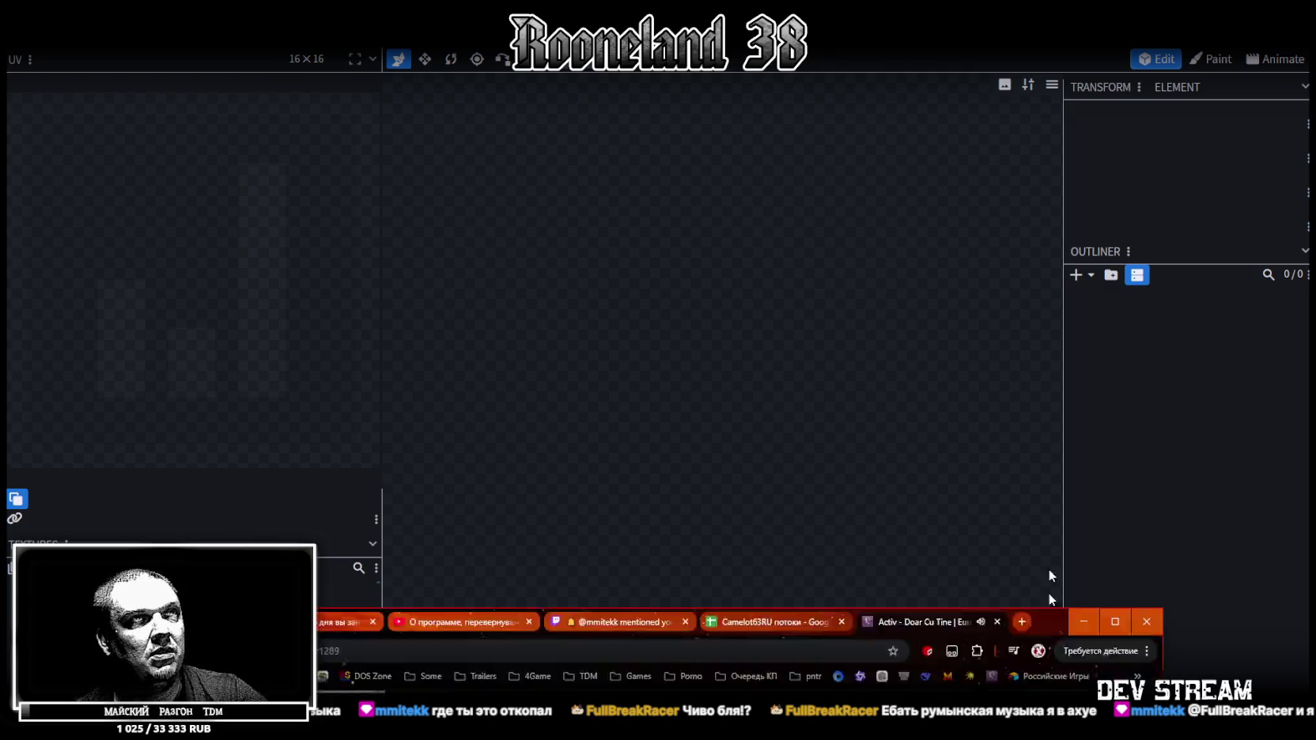
{"action": "left_click", "coordinate": [1022, 663]}
{"action": "mouse_move", "coordinate": [559, 686]}
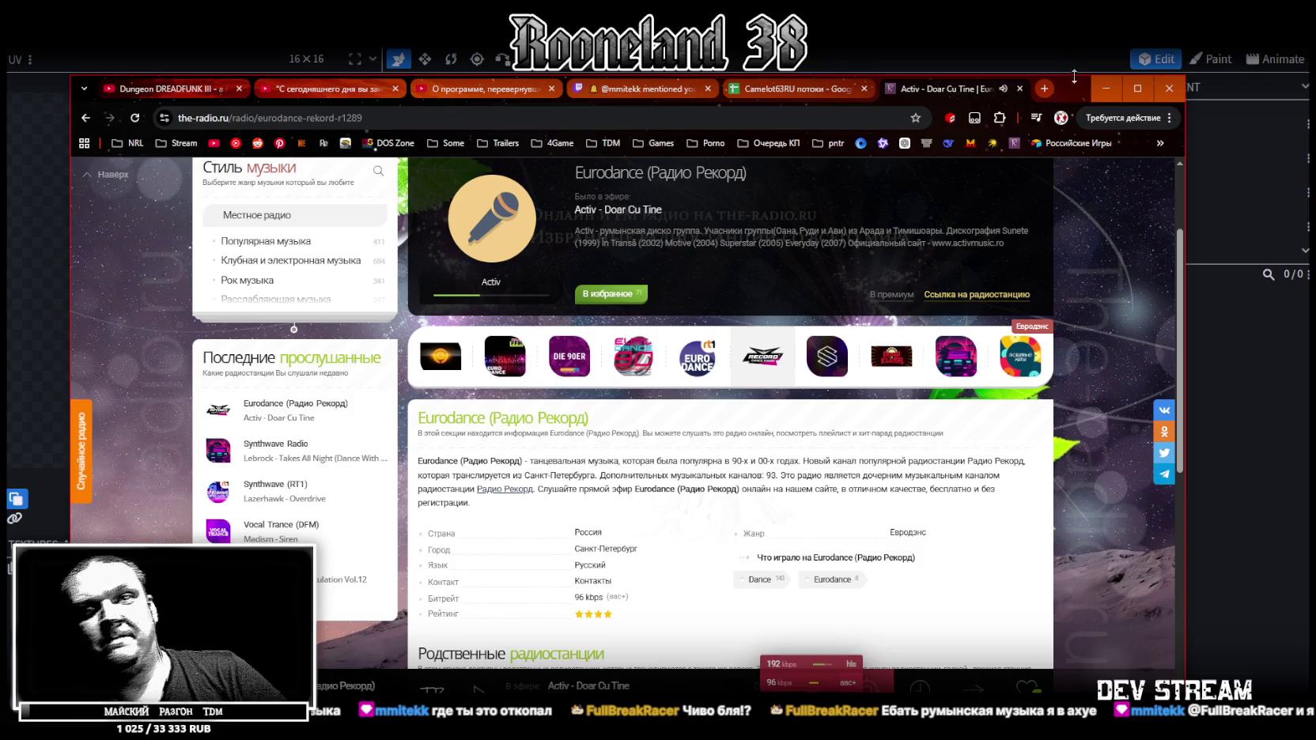
{"action": "left_click_drag", "start_coordinate": [1072, 88], "coordinate": [1056, 305]}
{"action": "left_click", "coordinate": [1090, 301]}
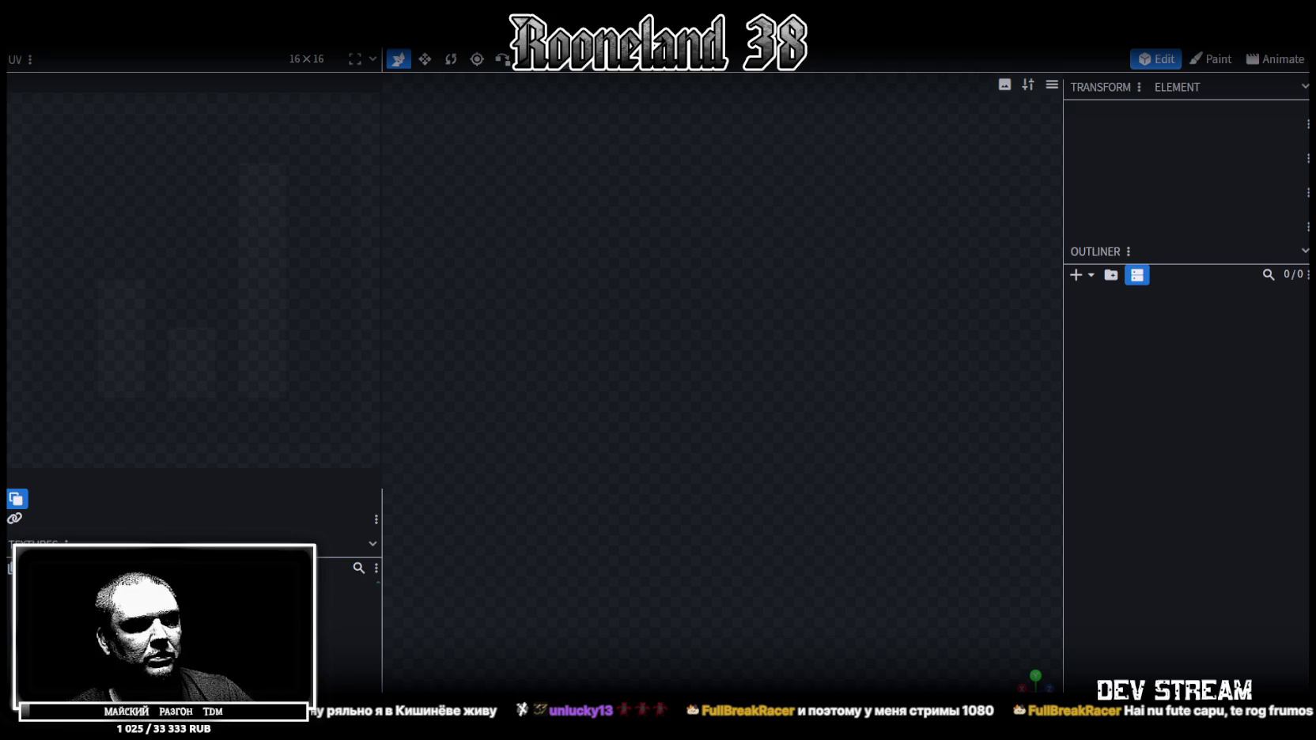
{"action": "key", "text": "alt+Tab"}
{"action": "left_click_drag", "start_coordinate": [960, 95], "coordinate": [931, 70]}
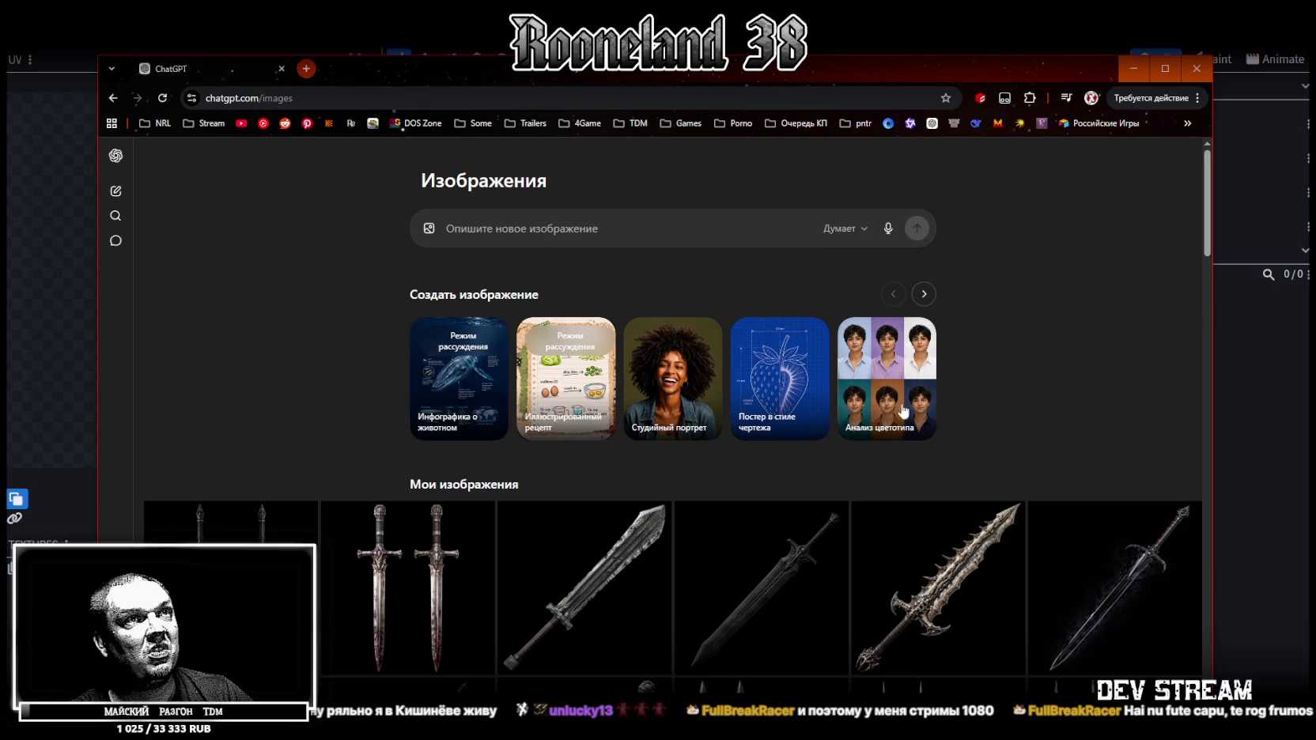
{"action": "scroll", "coordinate": [904, 452], "scroll_direction": "down", "scroll_amount": 10}
{"action": "scroll", "coordinate": [903, 453], "scroll_direction": "down", "scroll_amount": 10}
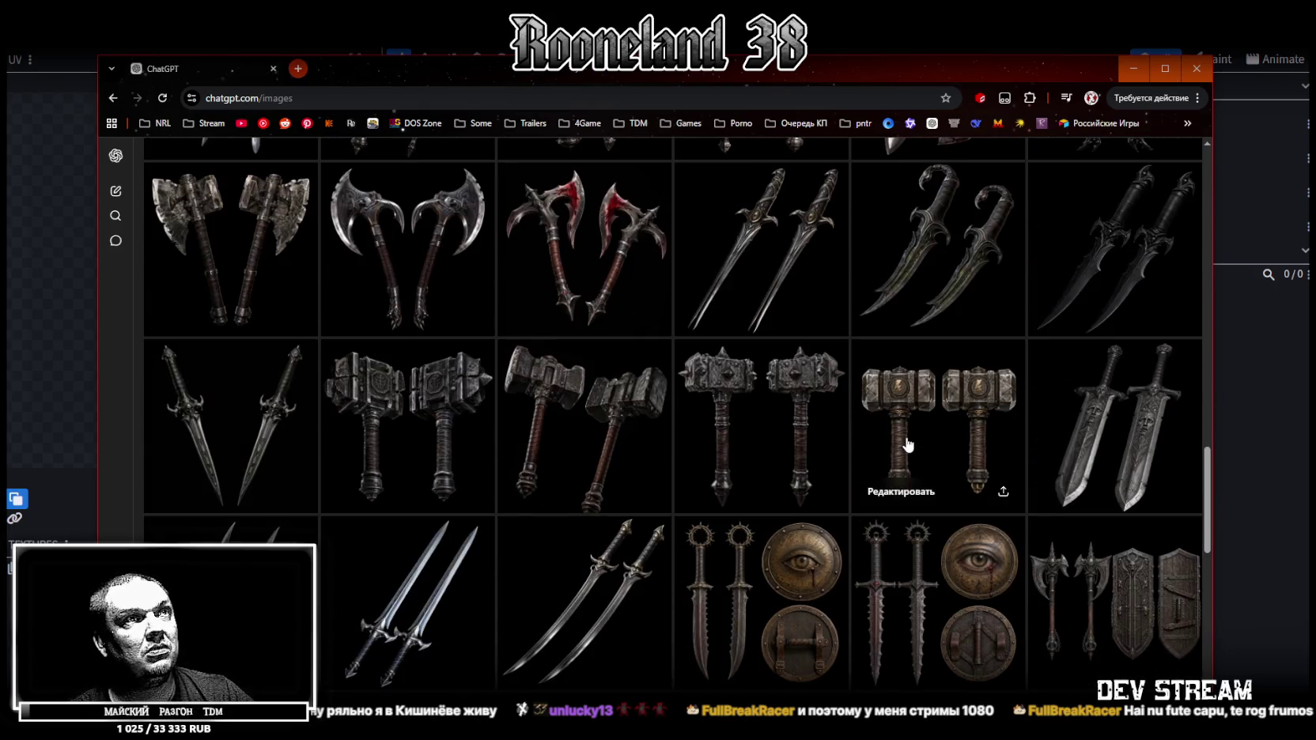
{"action": "scroll", "coordinate": [908, 442], "scroll_direction": "up", "scroll_amount": 15}
{"action": "mouse_move", "coordinate": [543, 73]}
{"action": "left_mouse_down"}
{"action": "mouse_move", "coordinate": [539, 121]}
{"action": "mouse_move", "coordinate": [1315, 126]}
{"action": "left_mouse_up"}
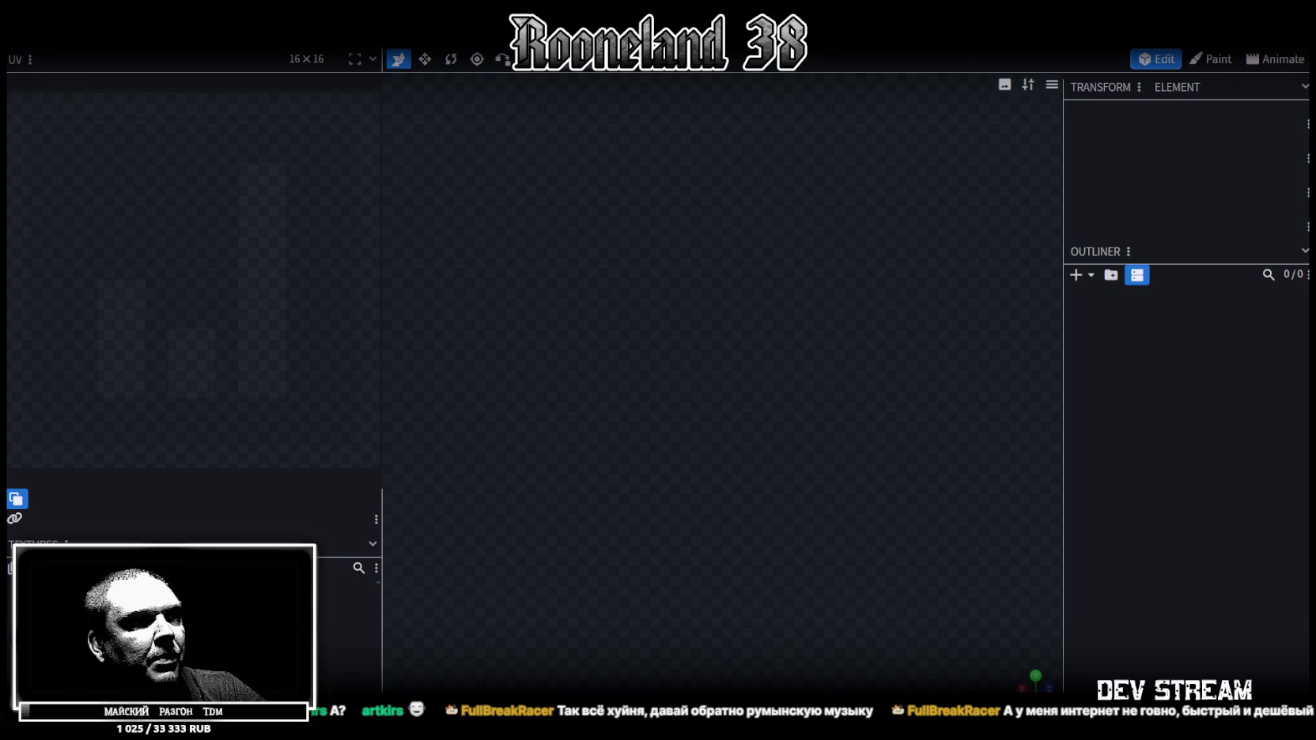
Maximize the Chrome window showing chatgpt.com/images over Blockbench.
{"action": "mouse_move", "coordinate": [735, 523]}
{"action": "left_mouse_down"}
{"action": "mouse_move", "coordinate": [749, 469]}
{"action": "mouse_move", "coordinate": [752, 4]}
{"action": "left_mouse_up"}
Start the prompt: a dark-fantasy coastal village with a stone beach and a small cliff.
{"action": "left_click", "coordinate": [596, 174]}
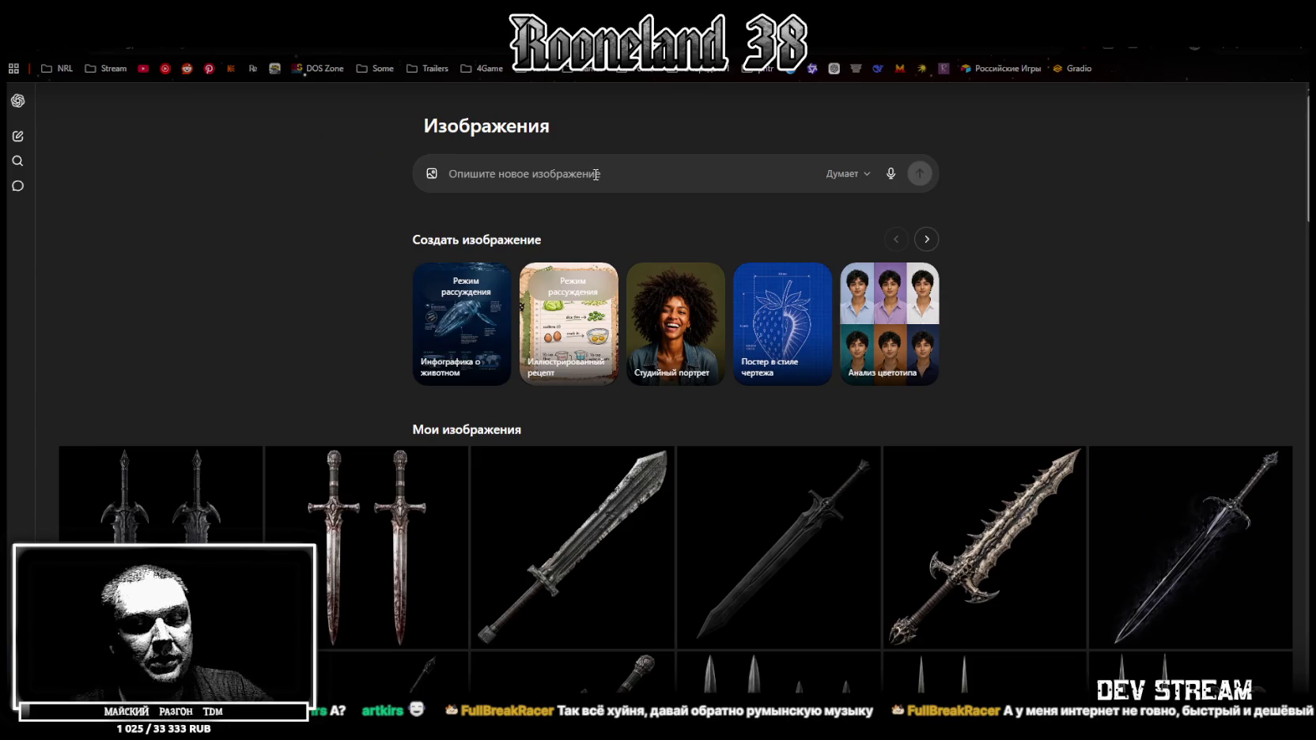
{"action": "type", "text": "cutythbheq"}
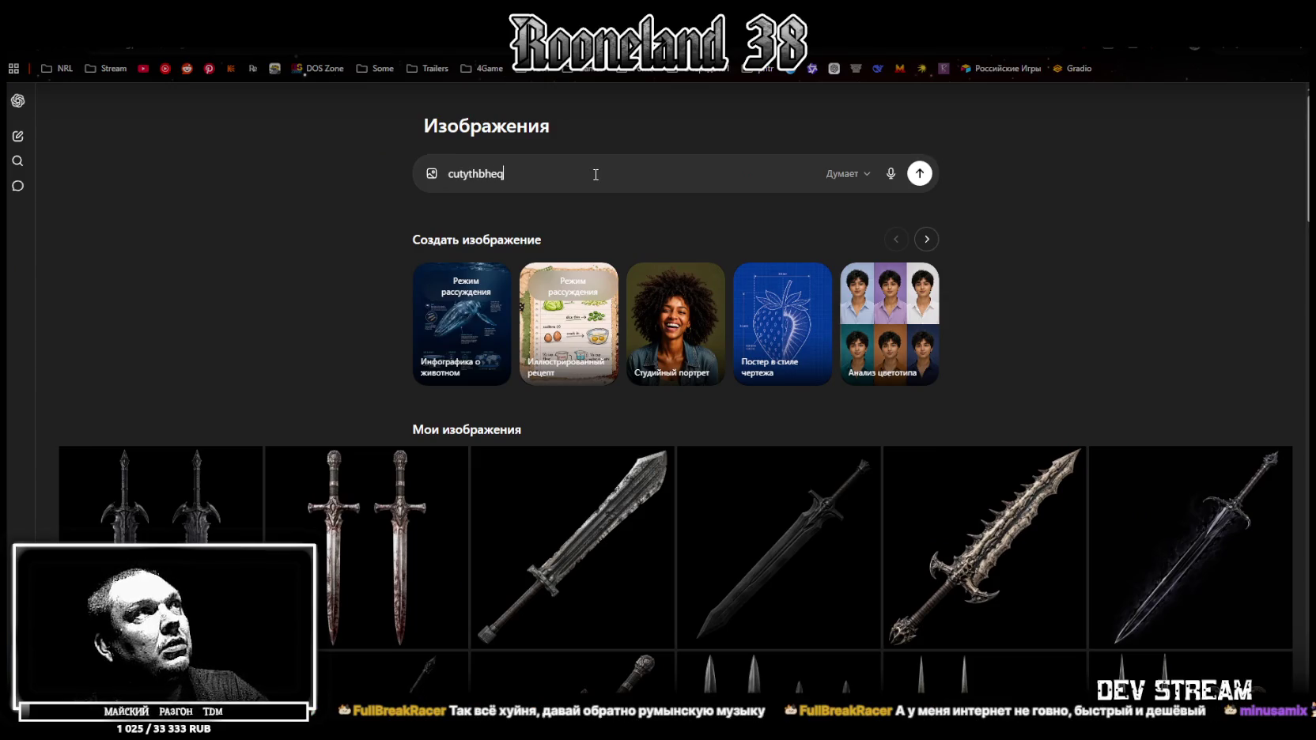
{"action": "key", "text": "ctrl+a"}
{"action": "key", "text": "BackSpace"}
{"action": "type", "text": "сге"}
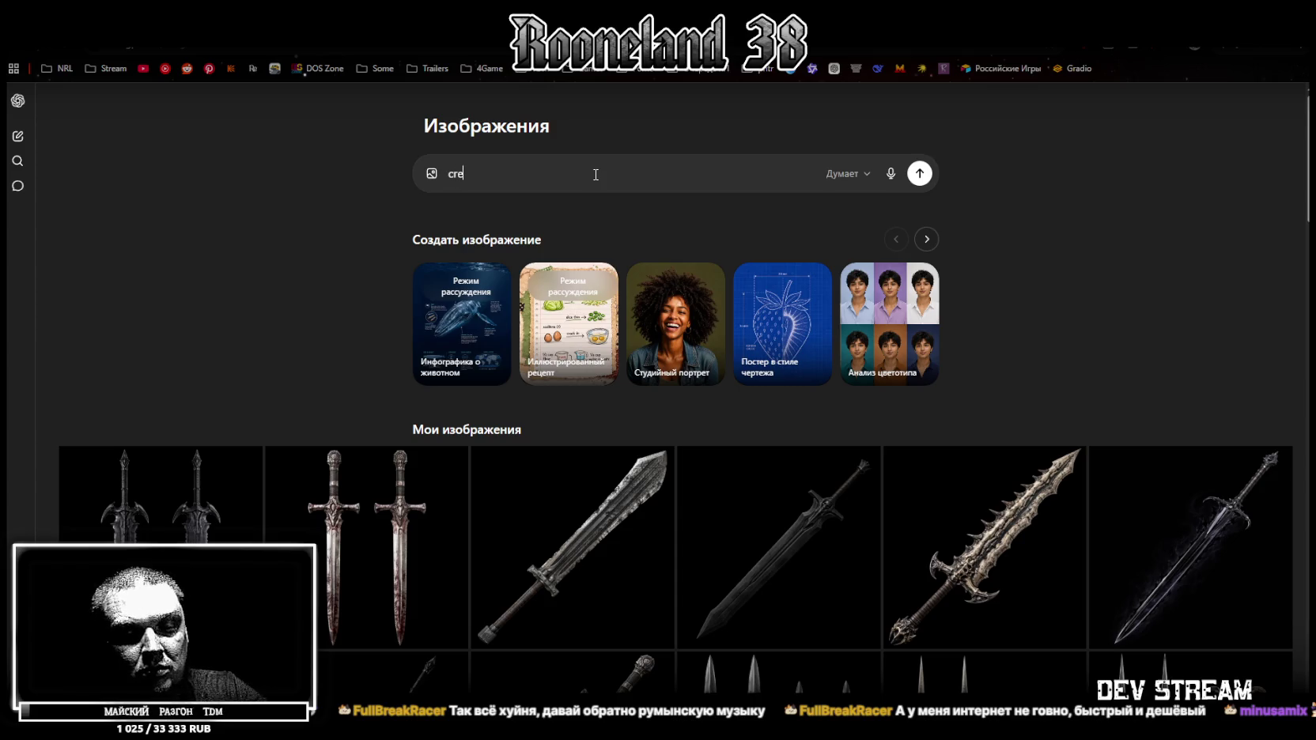
{"action": "type", "text": "нерируй"}
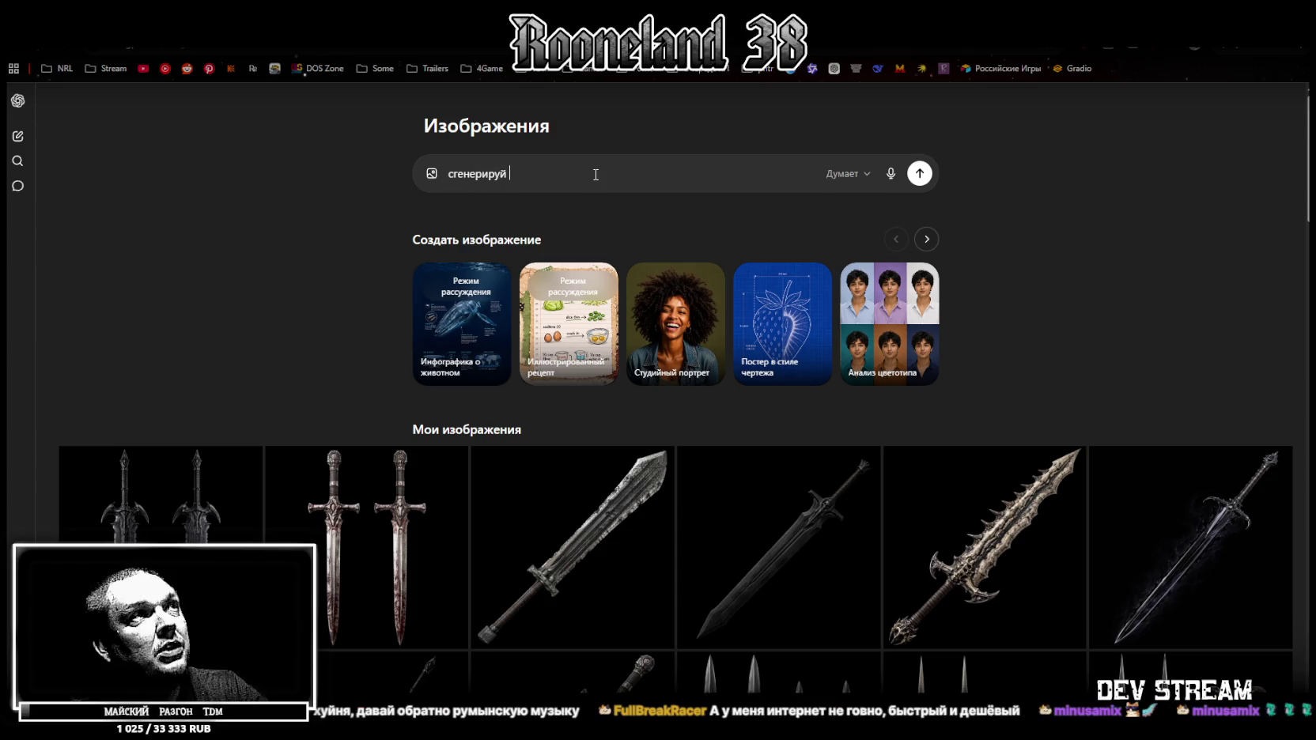
{"action": "type", "text": " изоб"}
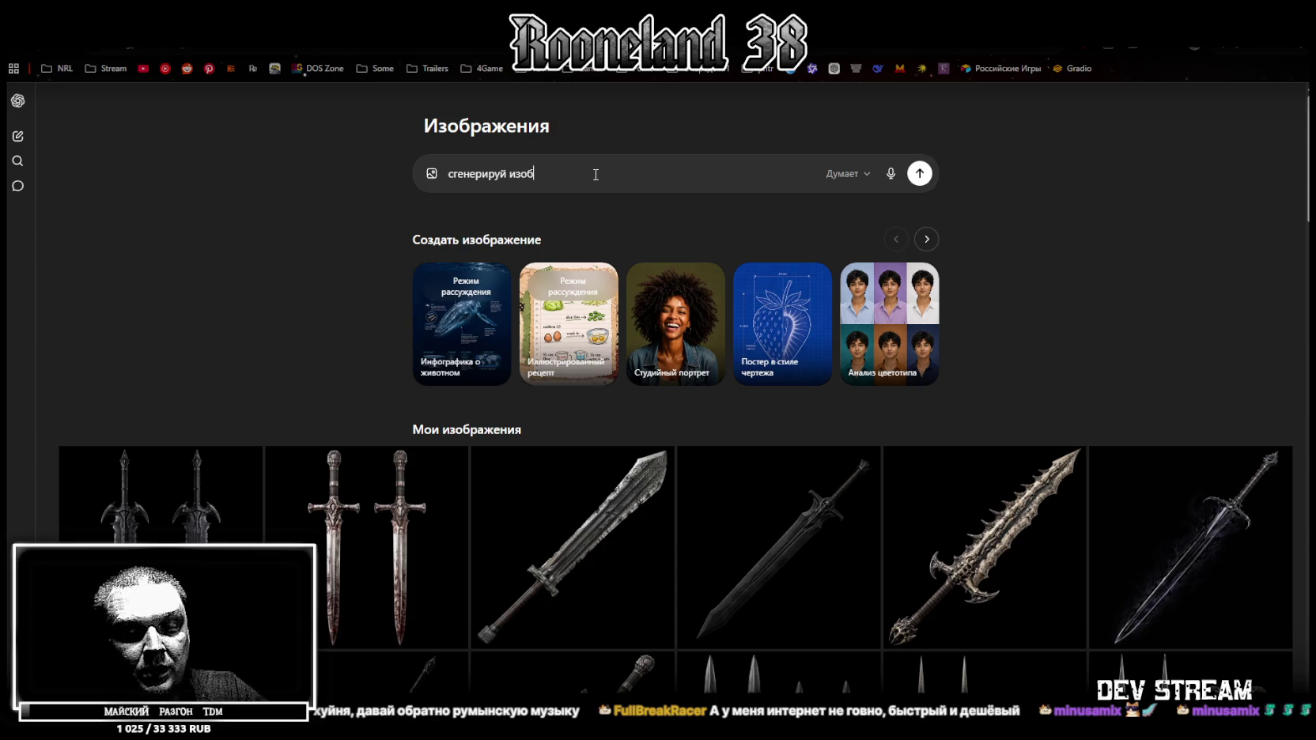
{"action": "type", "text": "ражение "}
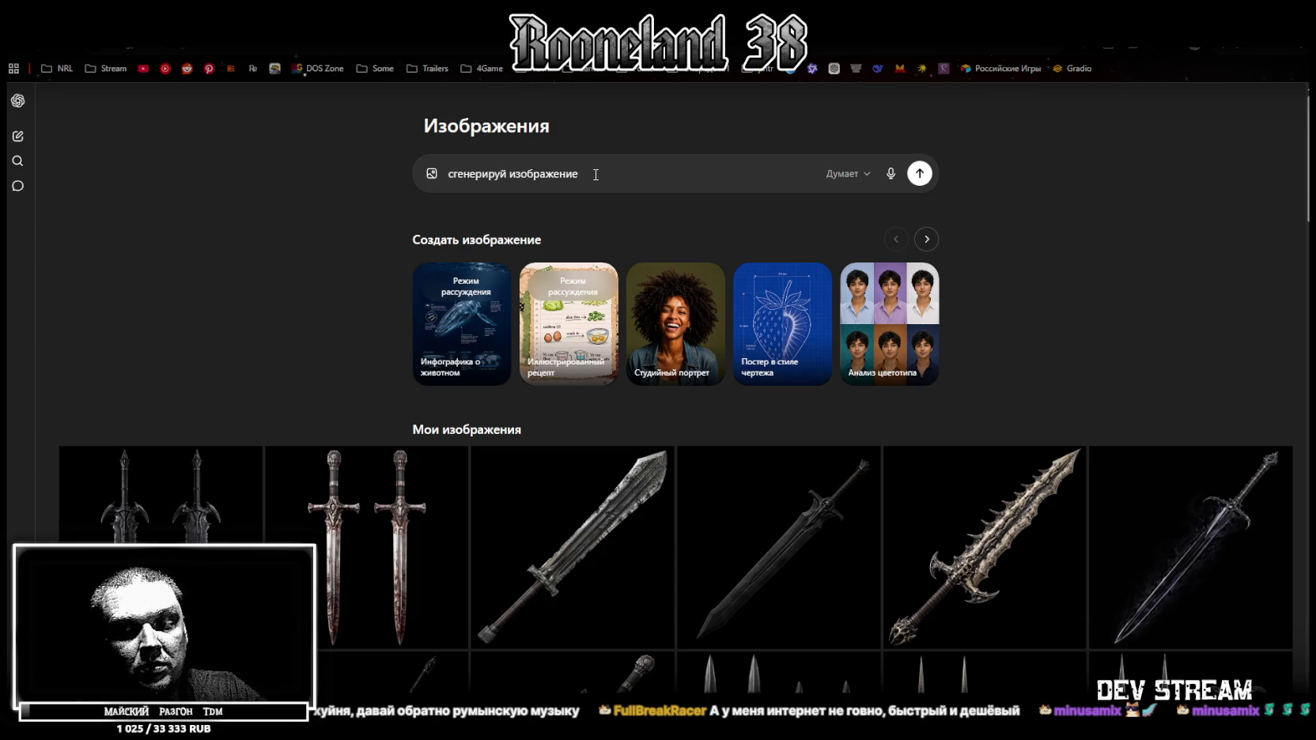
{"action": "type", "text": "приб"}
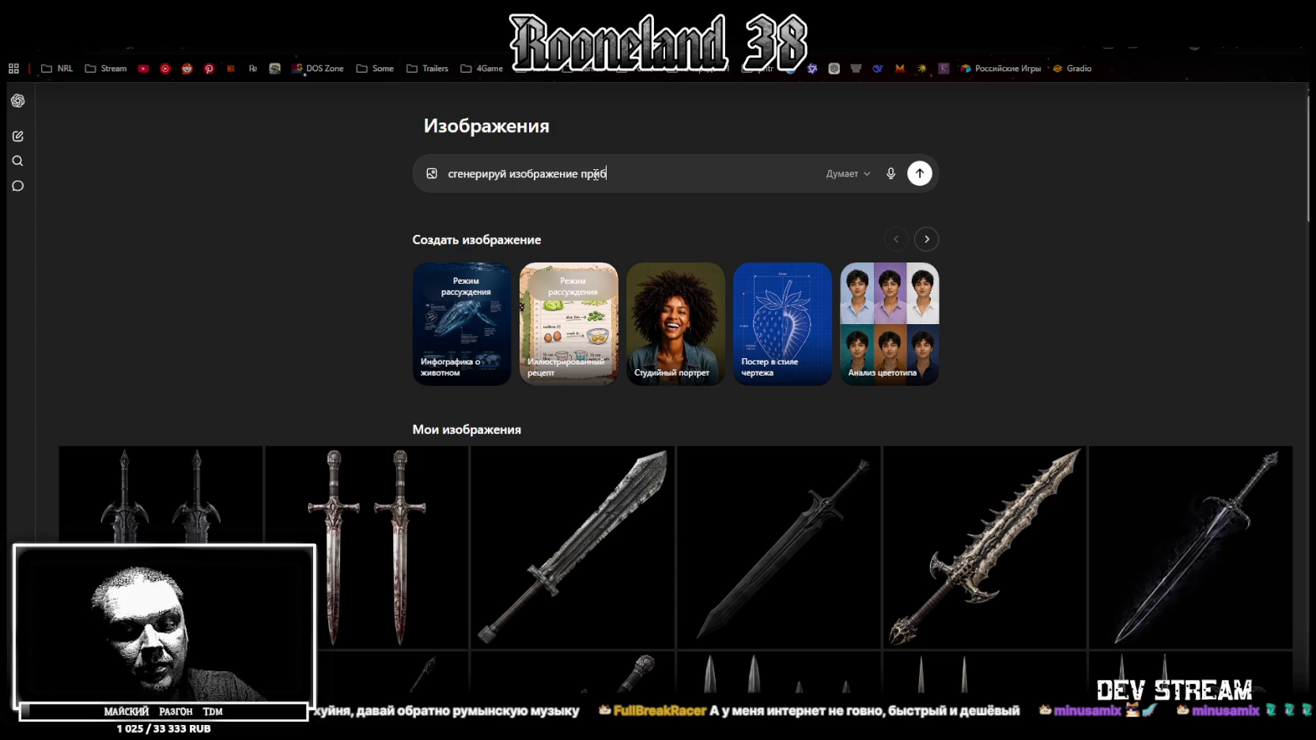
{"action": "type", "text": "режной "}
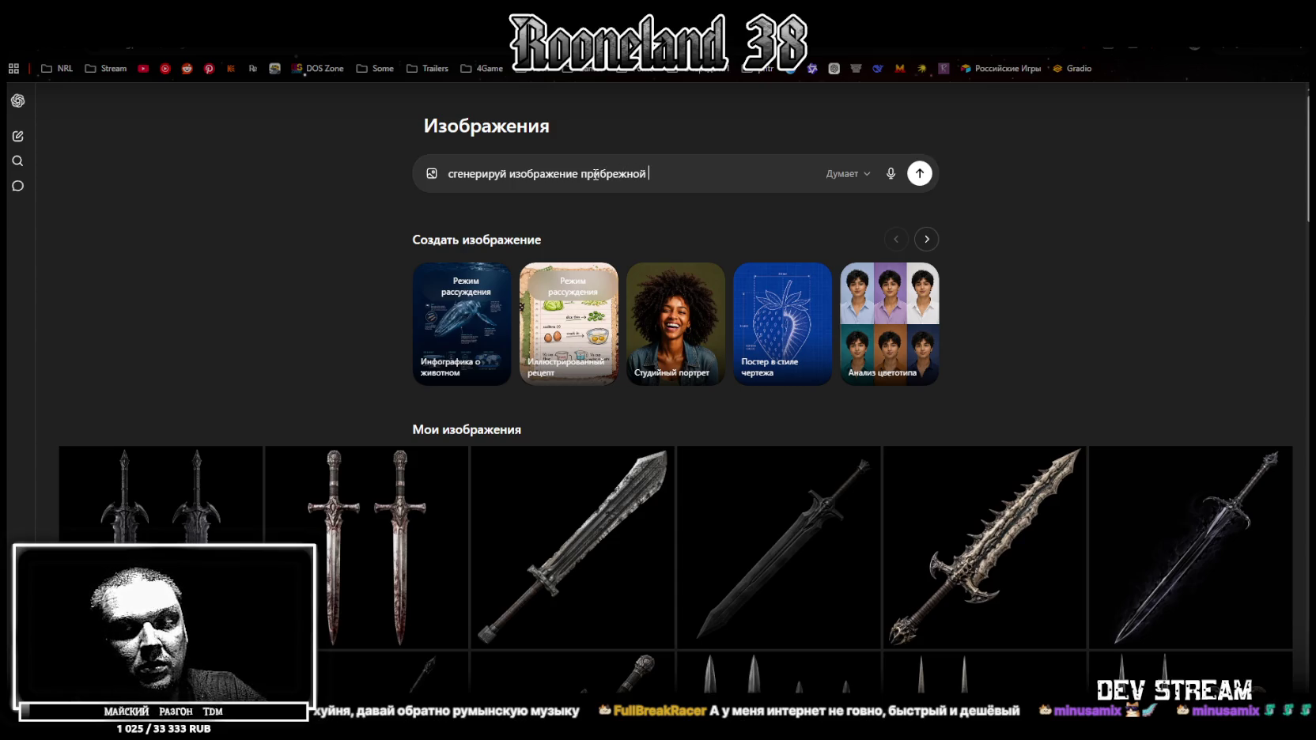
{"action": "type", "text": "деревни"}
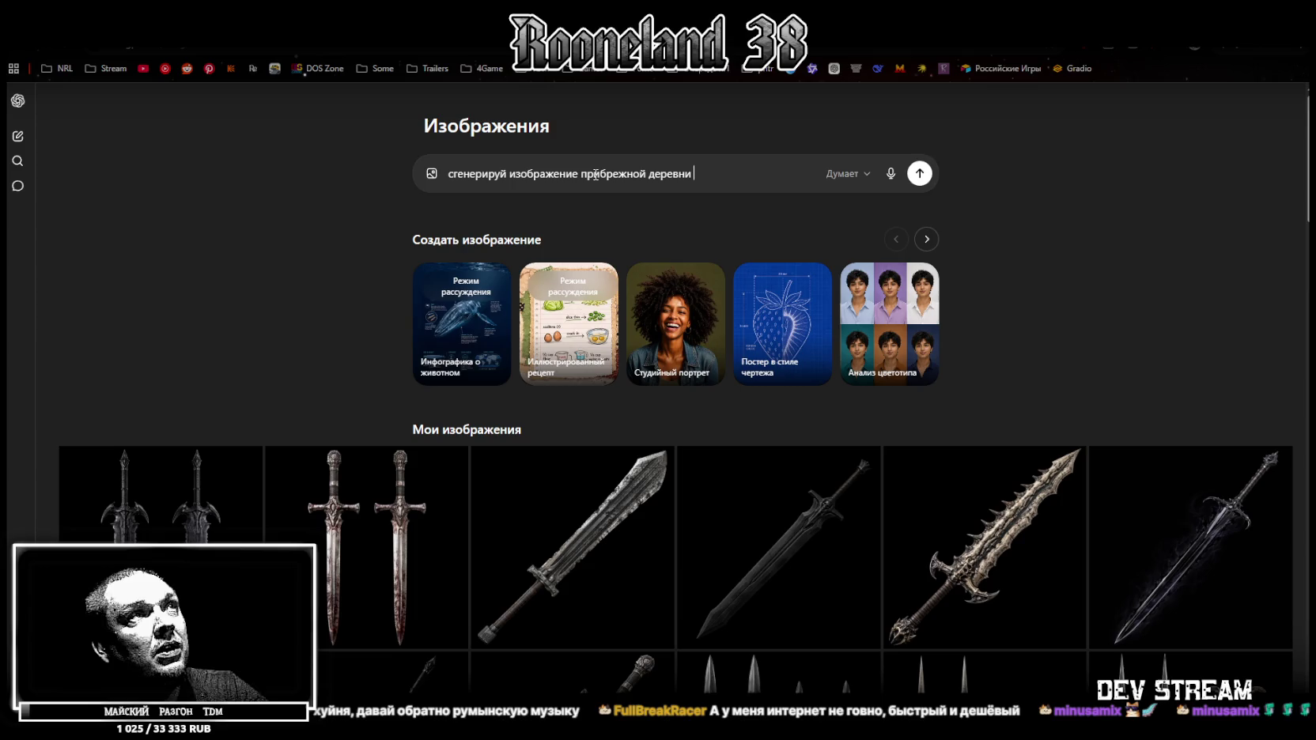
{"action": "type", "text": " в сеттин"}
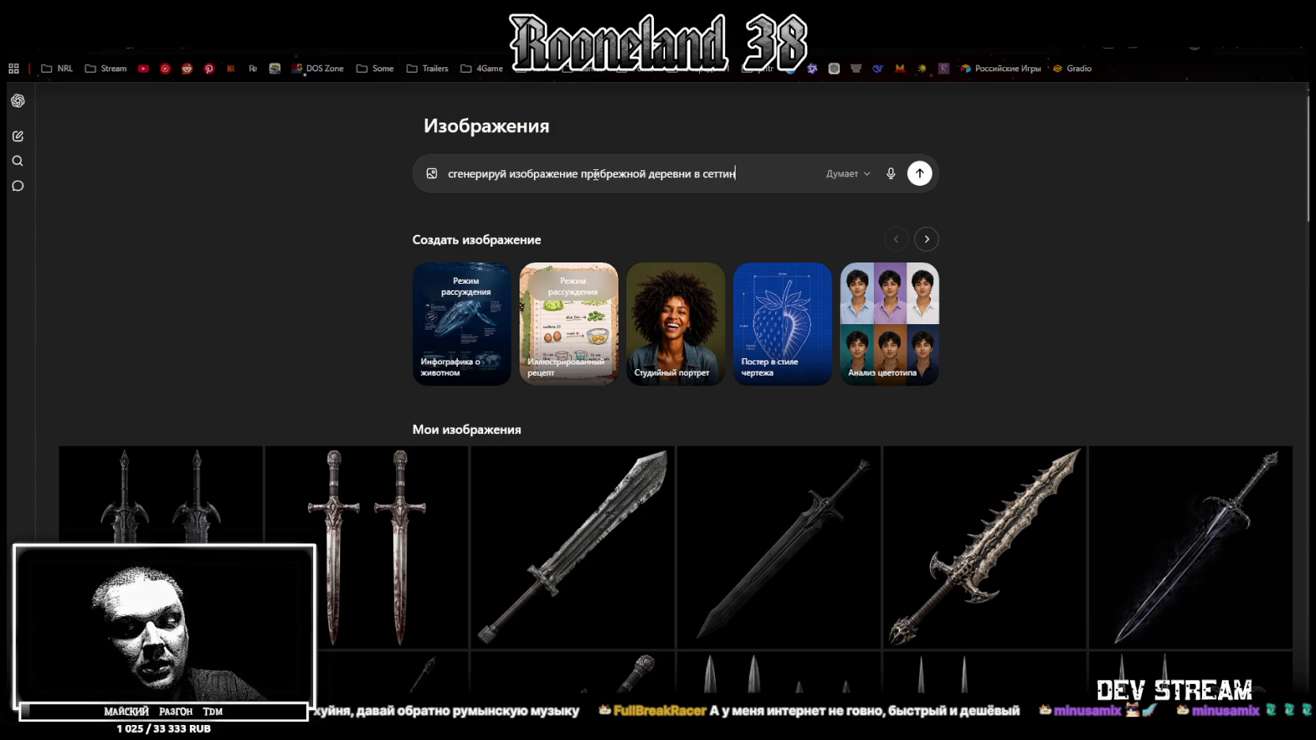
{"action": "type", "text": "ге дарк фе"}
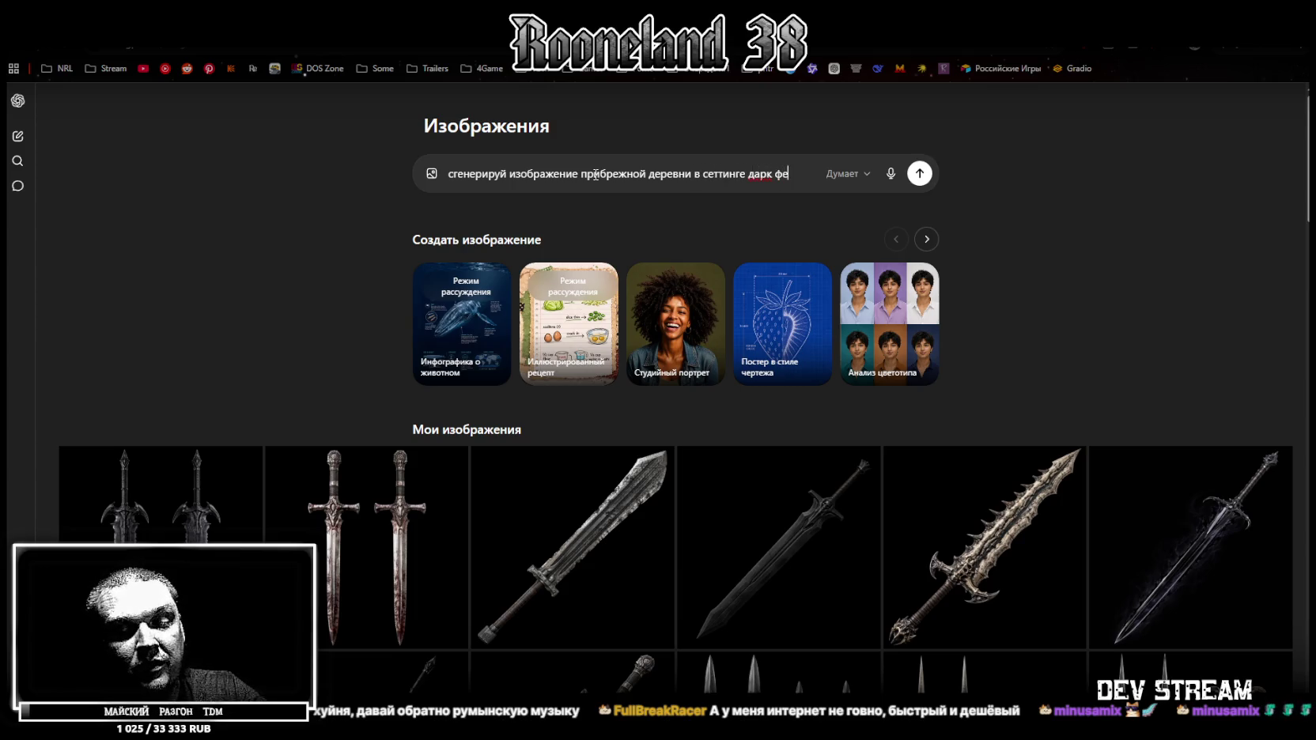
{"action": "type", "text": "нтези"}
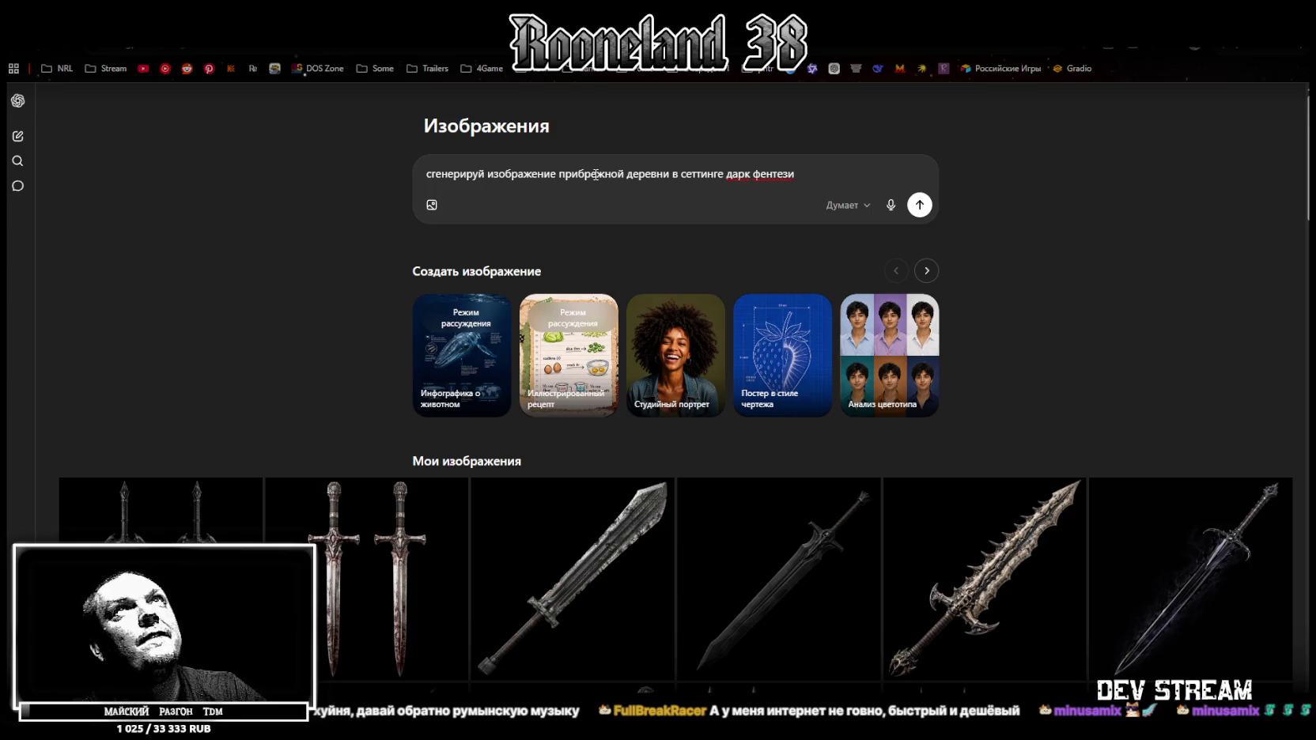
{"action": "type", "text": ","}
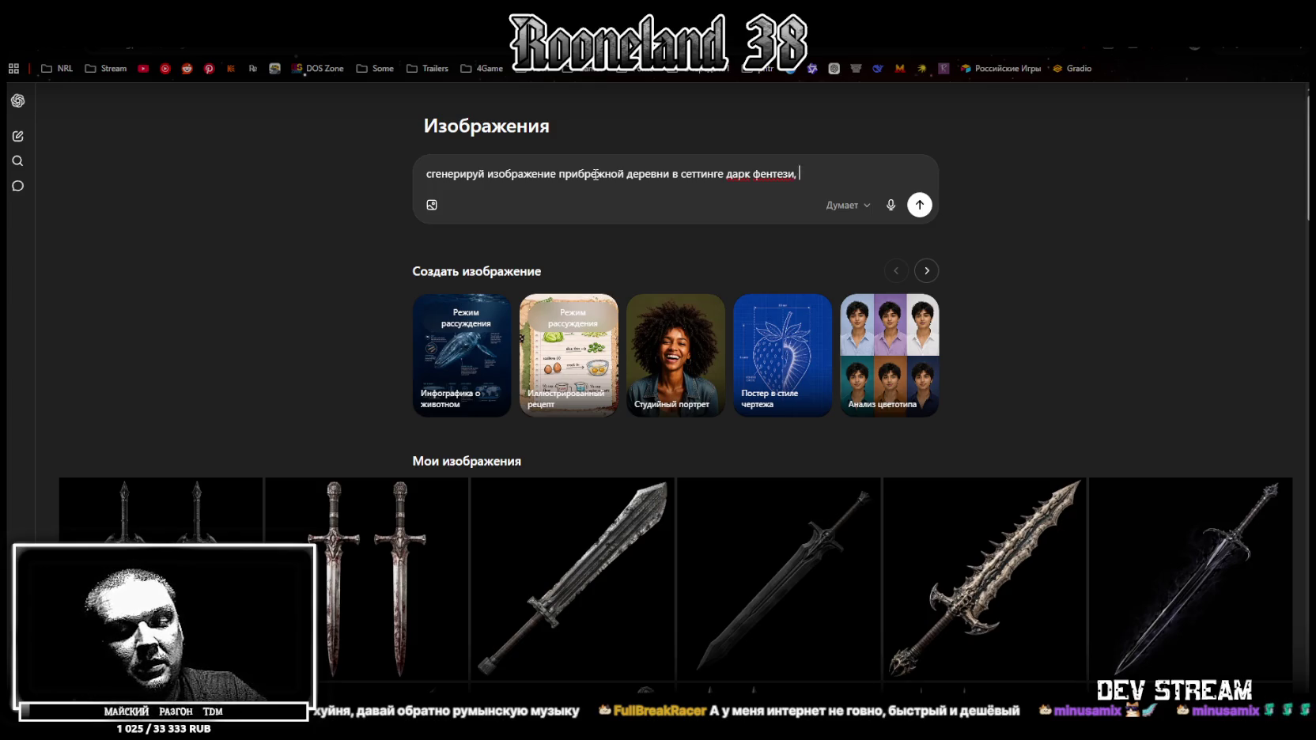
{"action": "type", "text": " каменный "}
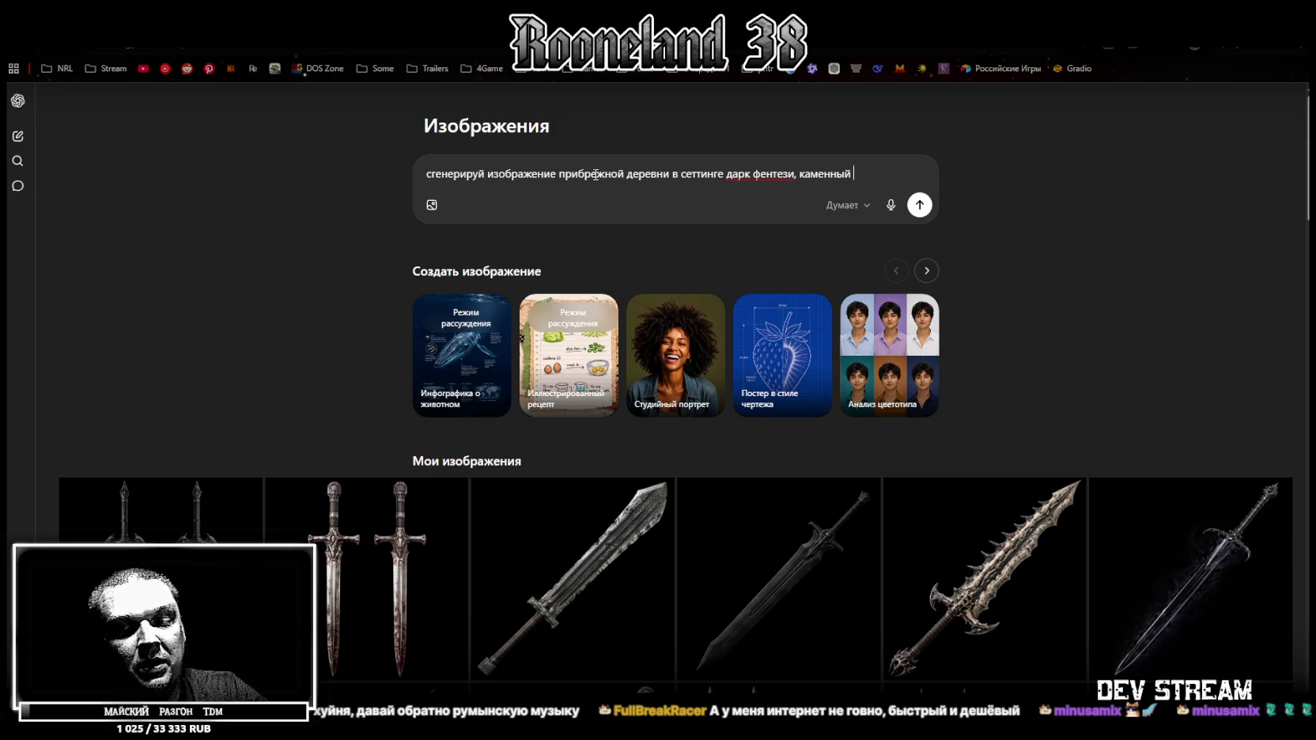
{"action": "type", "text": "пляж, "}
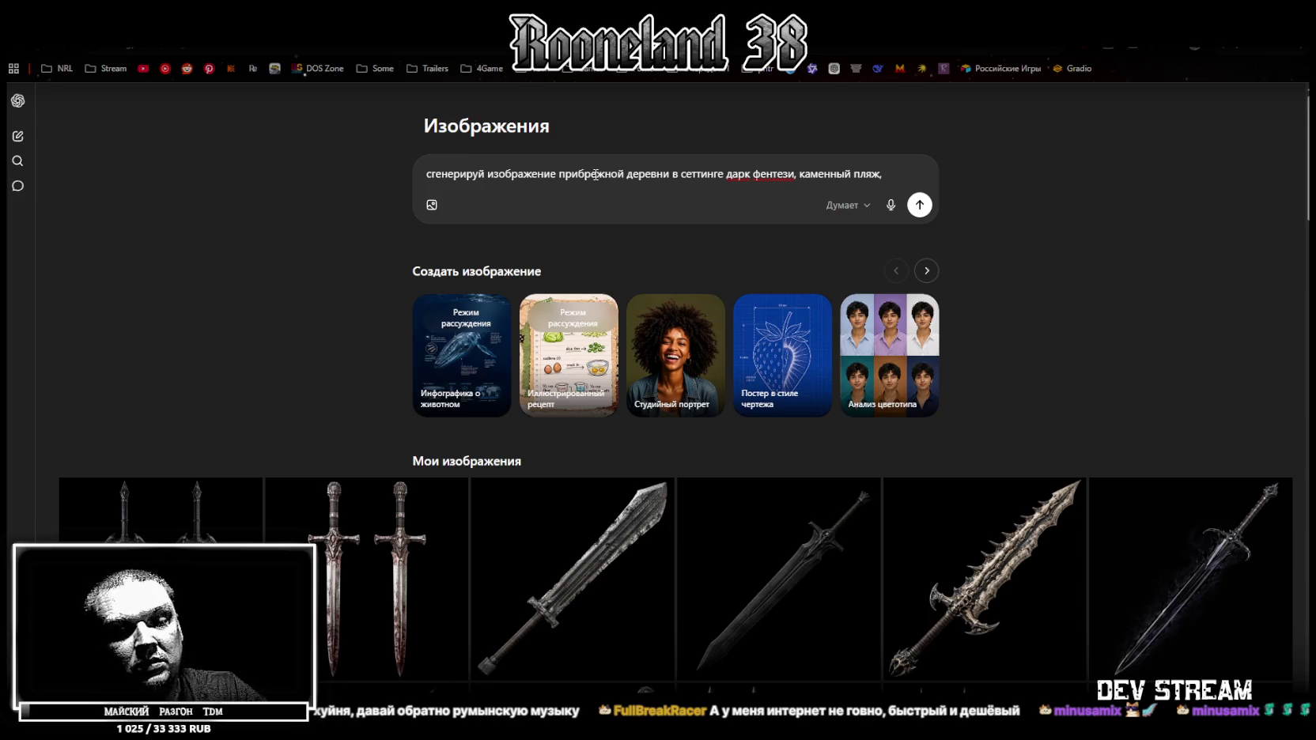
{"action": "type", "text": "резки"}
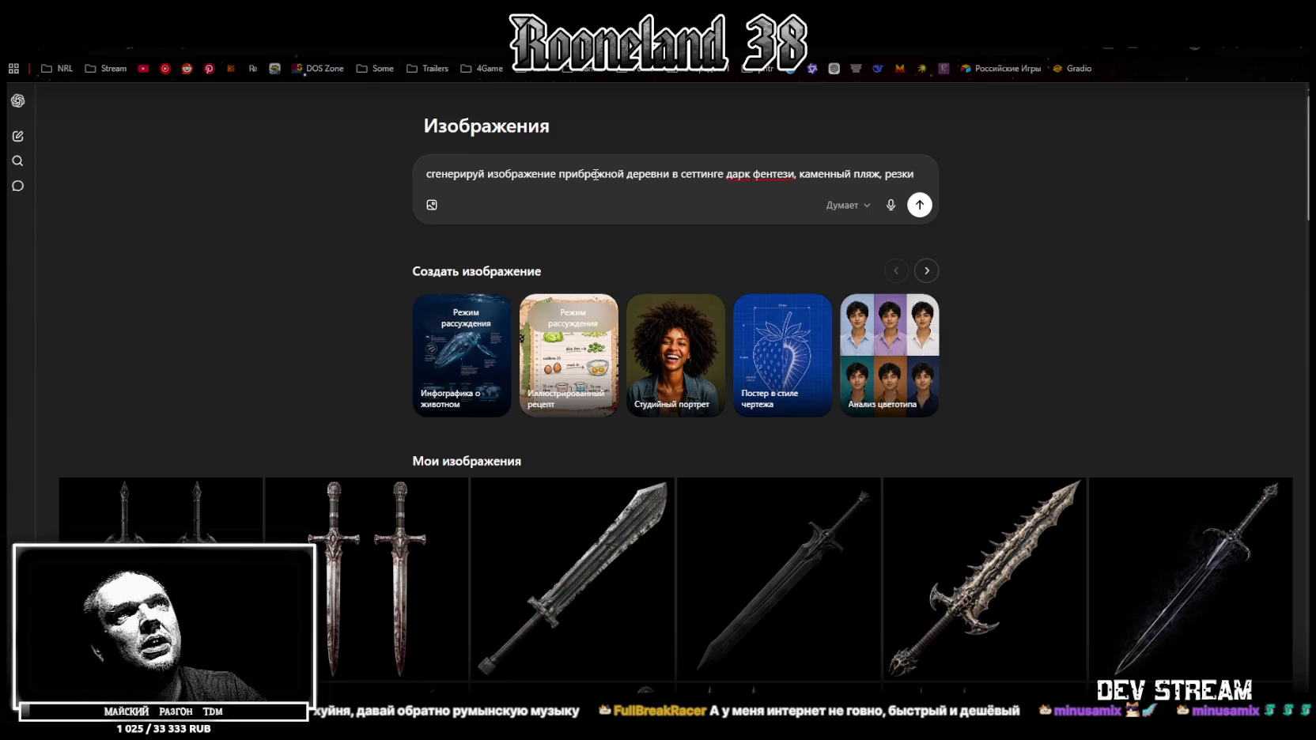
{"action": "key", "text": "BackSpace"}
{"action": "key", "text": "BackSpace"}
{"action": "key", "text": "BackSpace"}
{"action": "type", "text": "небольшой о"}
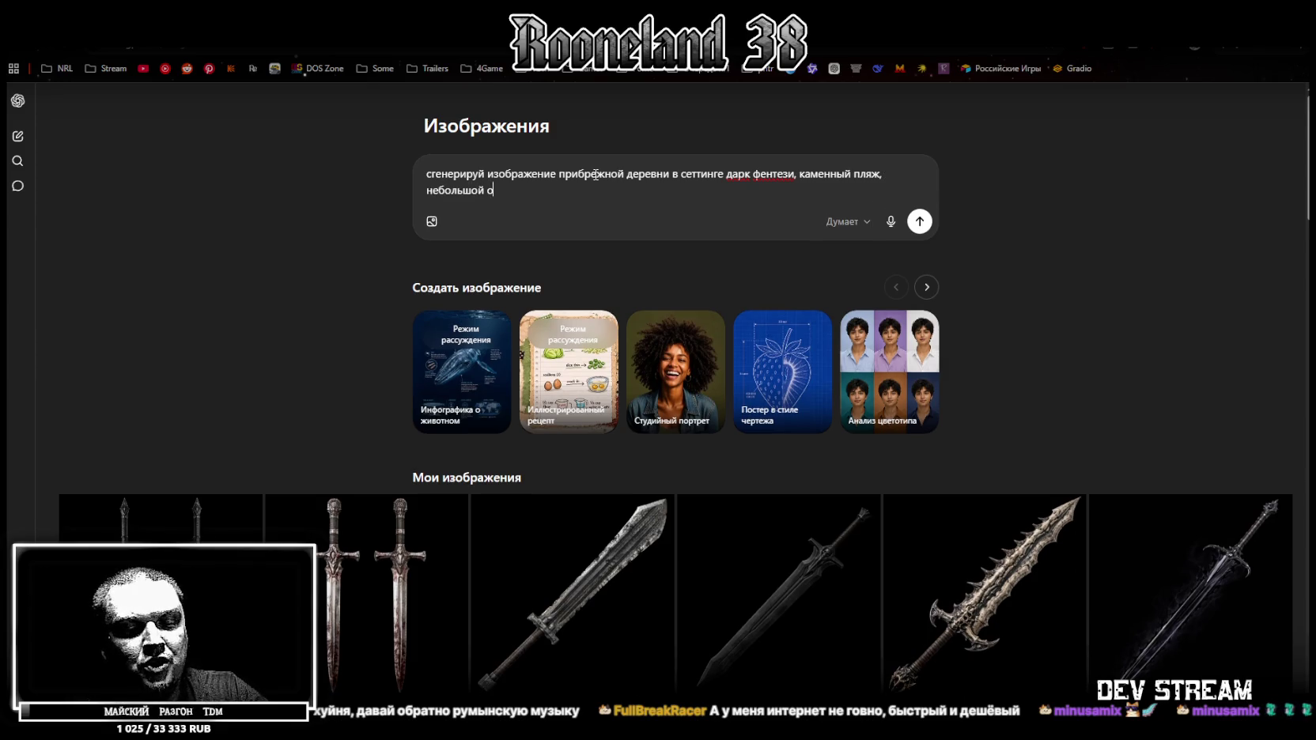
{"action": "type", "text": "бры,"}
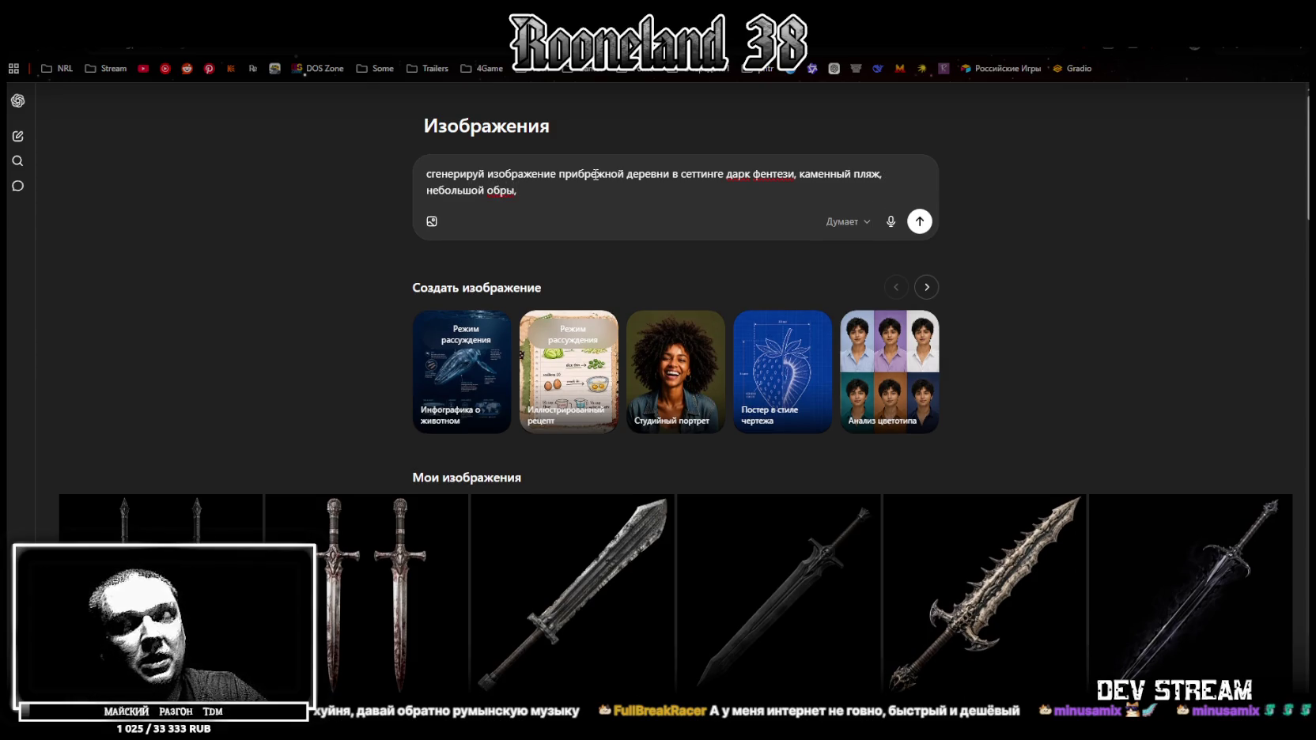
{"action": "key", "text": "BackSpace"}
{"action": "type", "text": "в,"}
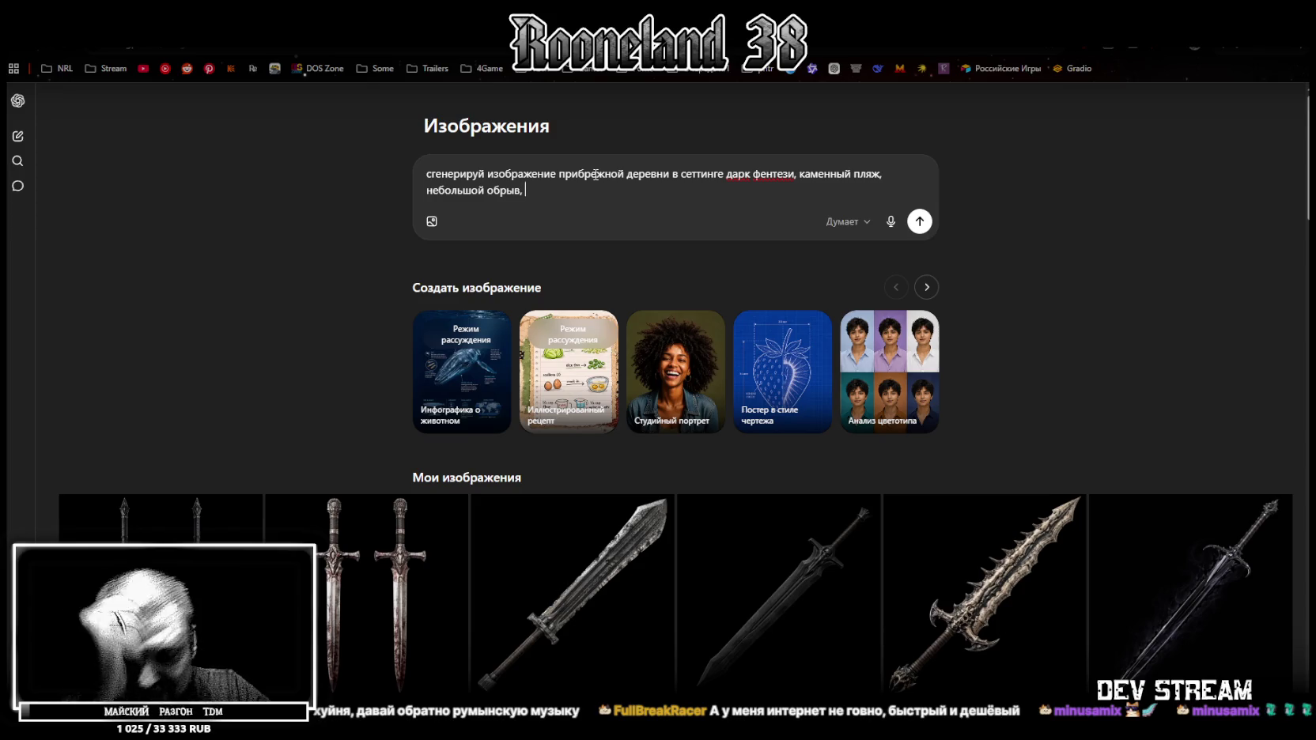
Add a wrecked boat, a large-ship pier, realism style and 2048×2048 resolution, then submit.
{"action": "type", "text": "рыбацкая"}
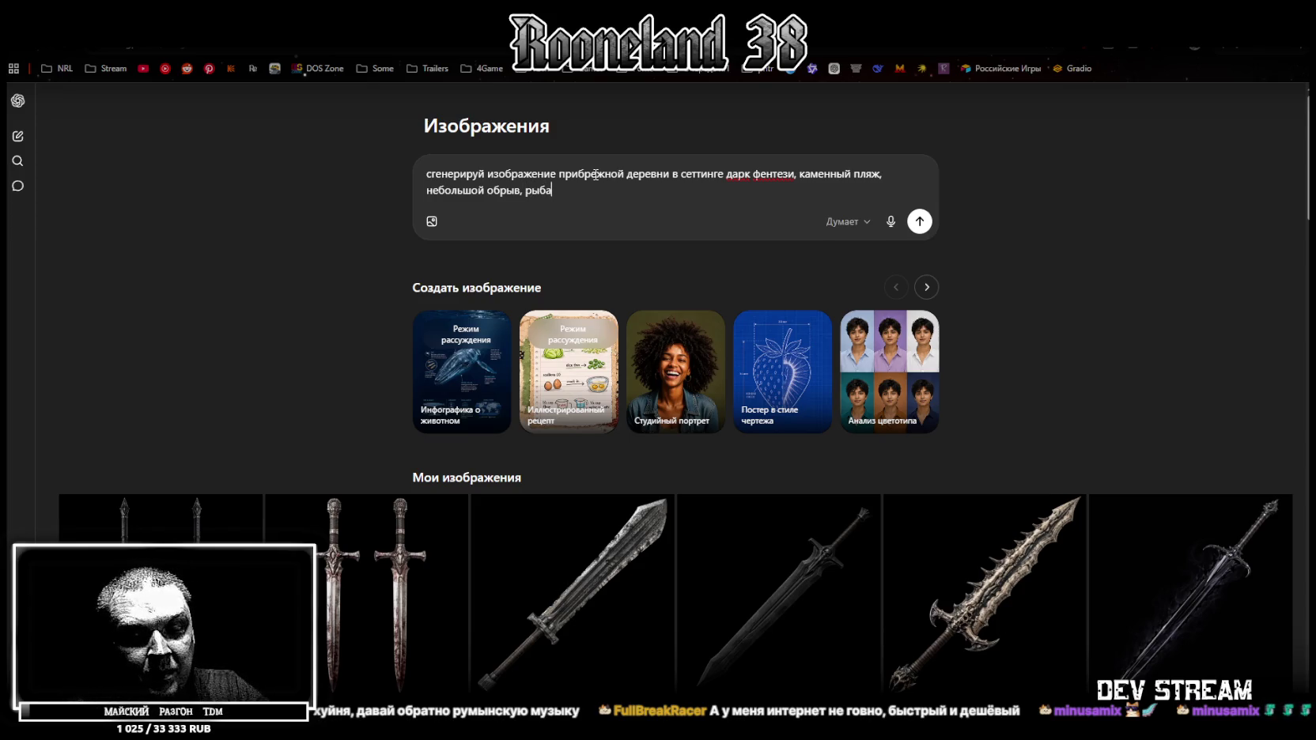
{"action": "key", "text": "BackSpace"}
{"action": "key", "text": "BackSpace"}
{"action": "key", "text": "BackSpace"}
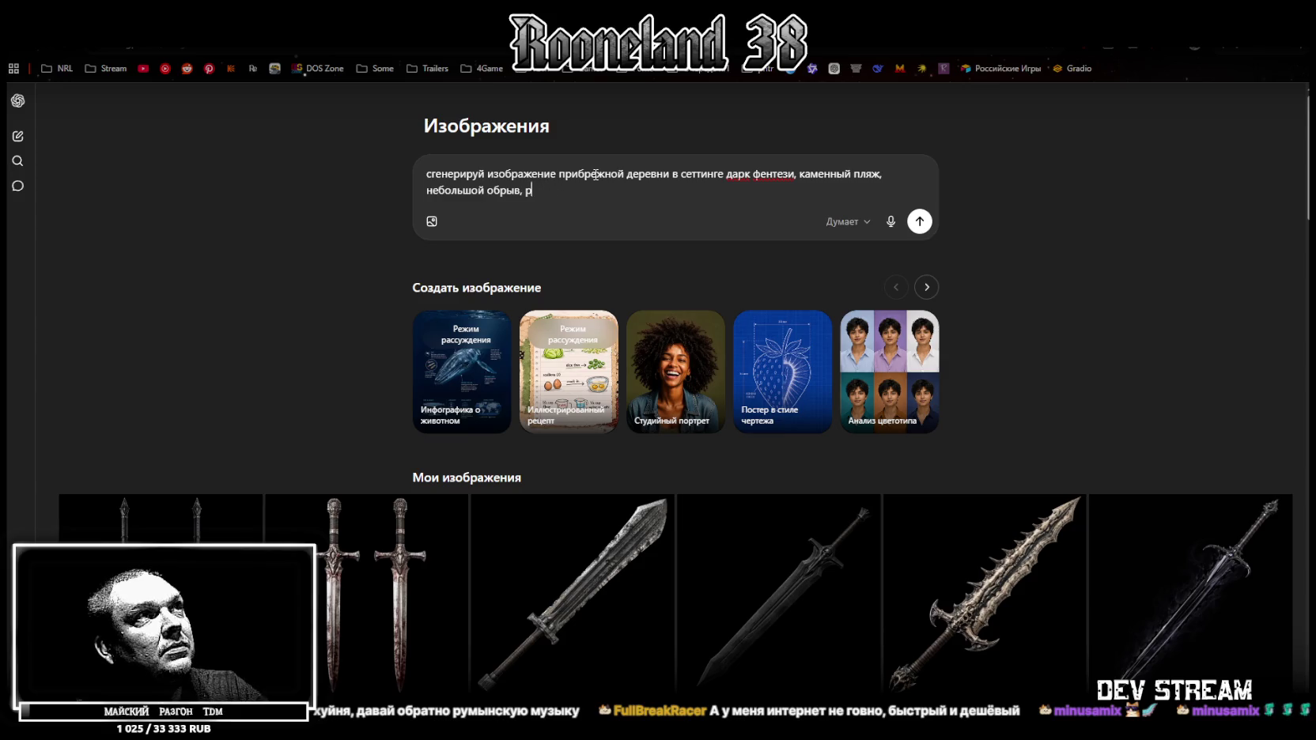
{"action": "type", "text": "разбит"}
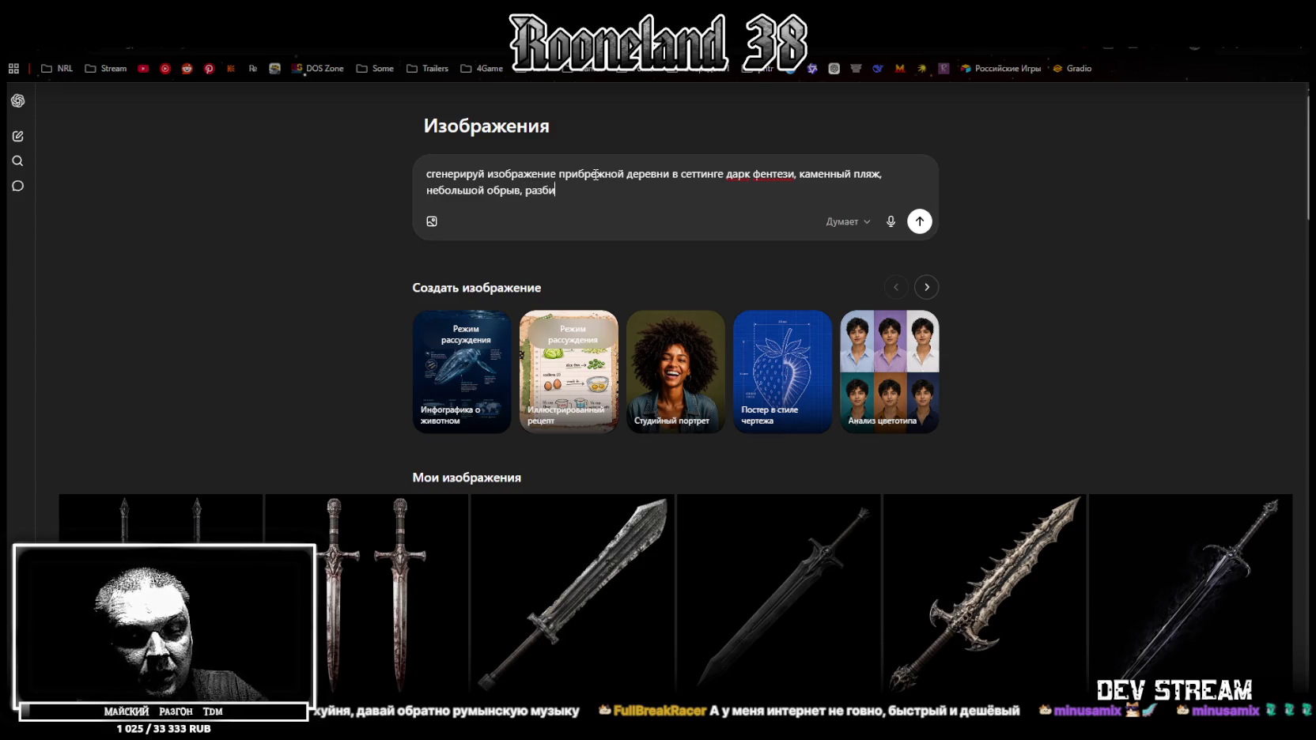
{"action": "type", "text": "ая лодка"}
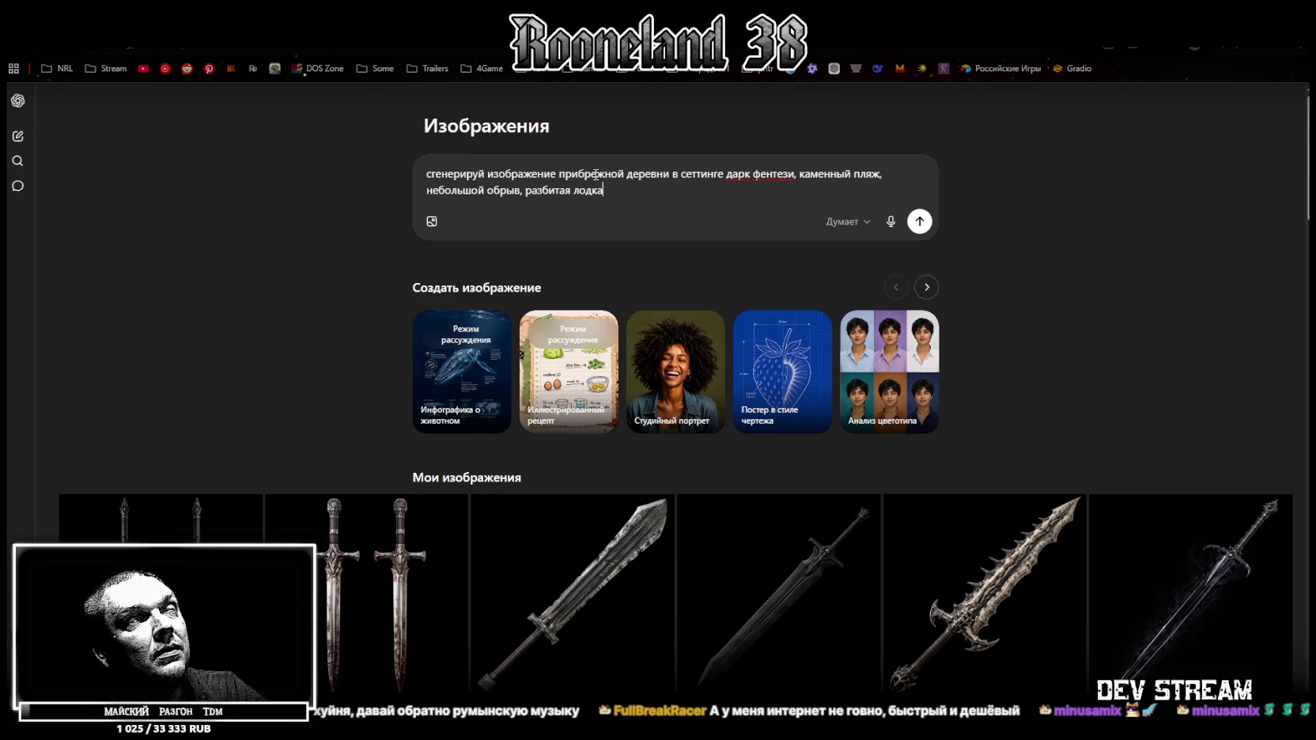
{"action": "type", "text": ", при"}
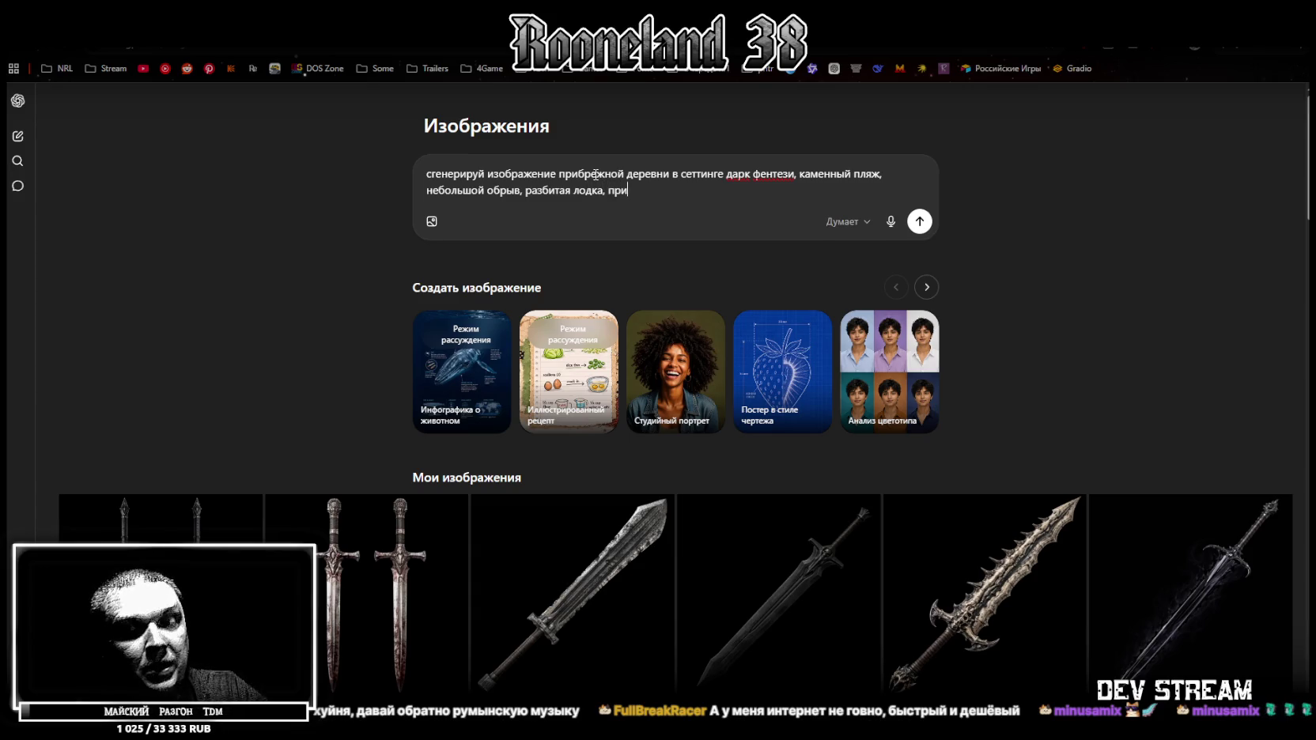
{"action": "type", "text": "чал дл"}
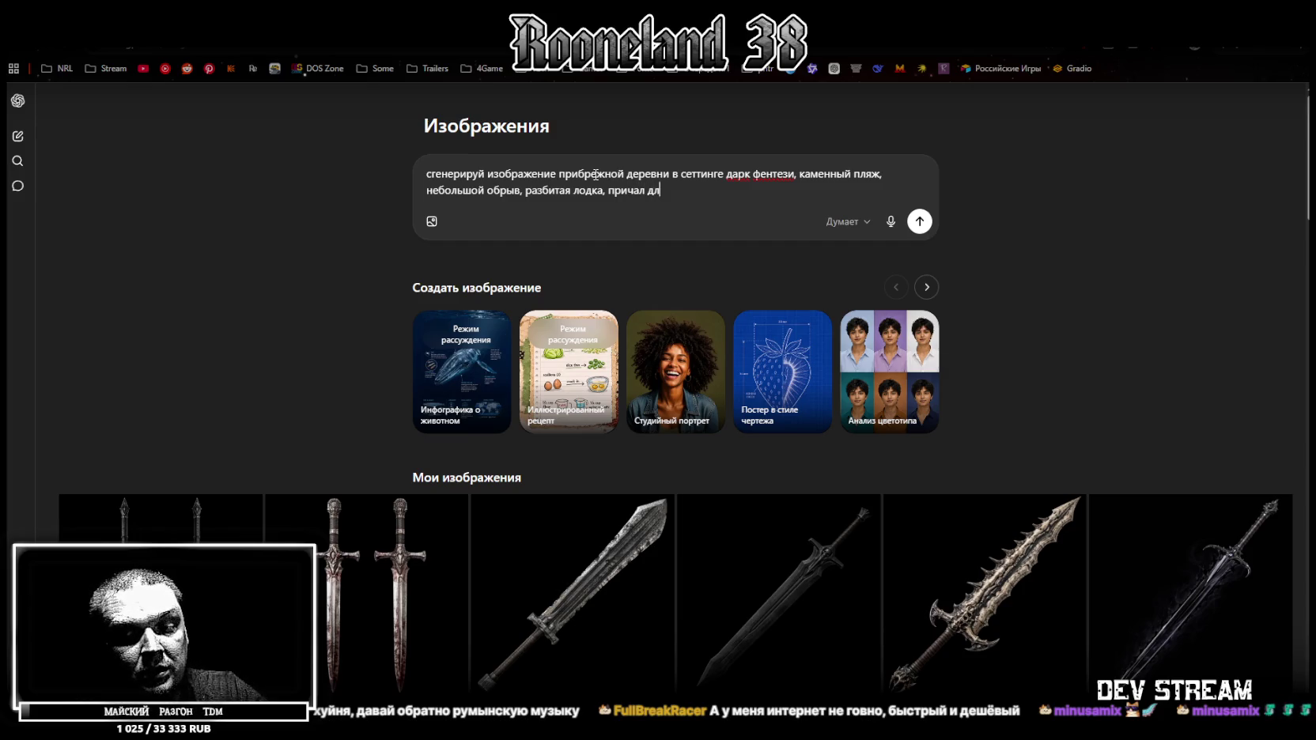
{"action": "type", "text": "я больших"}
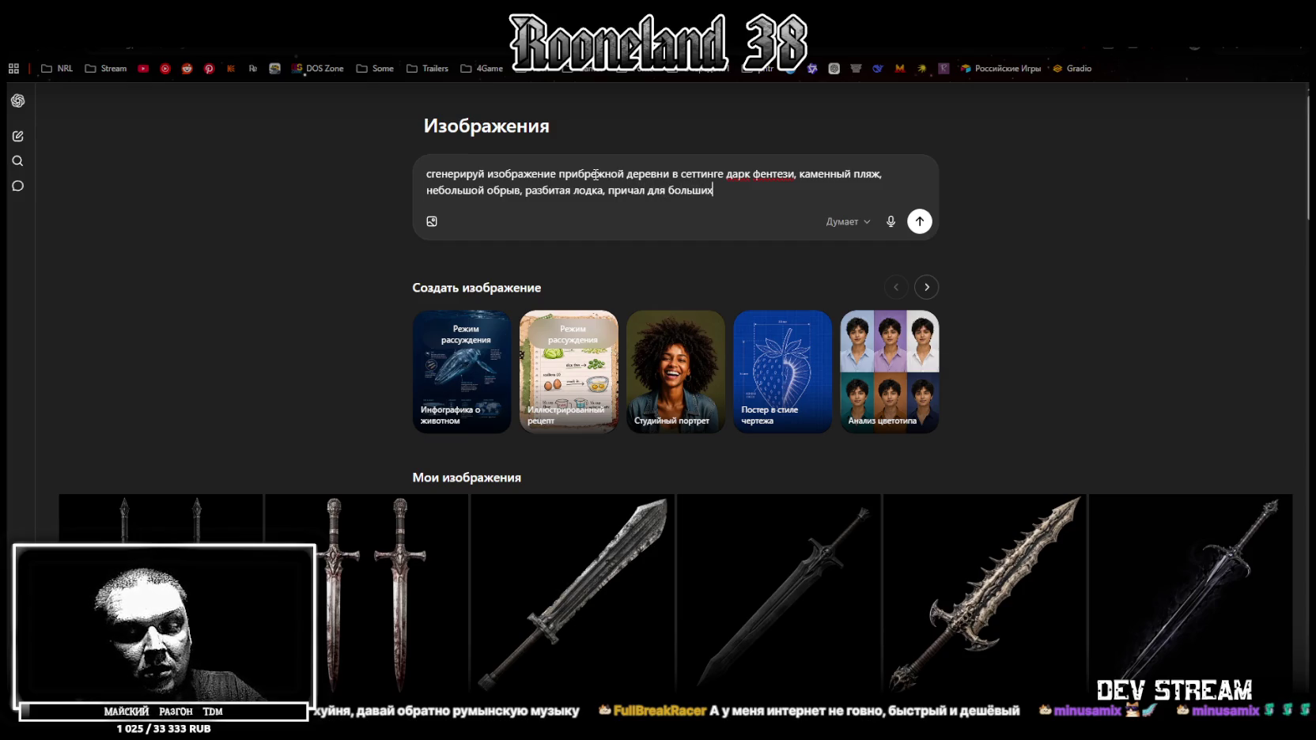
{"action": "type", "text": " кораблей"}
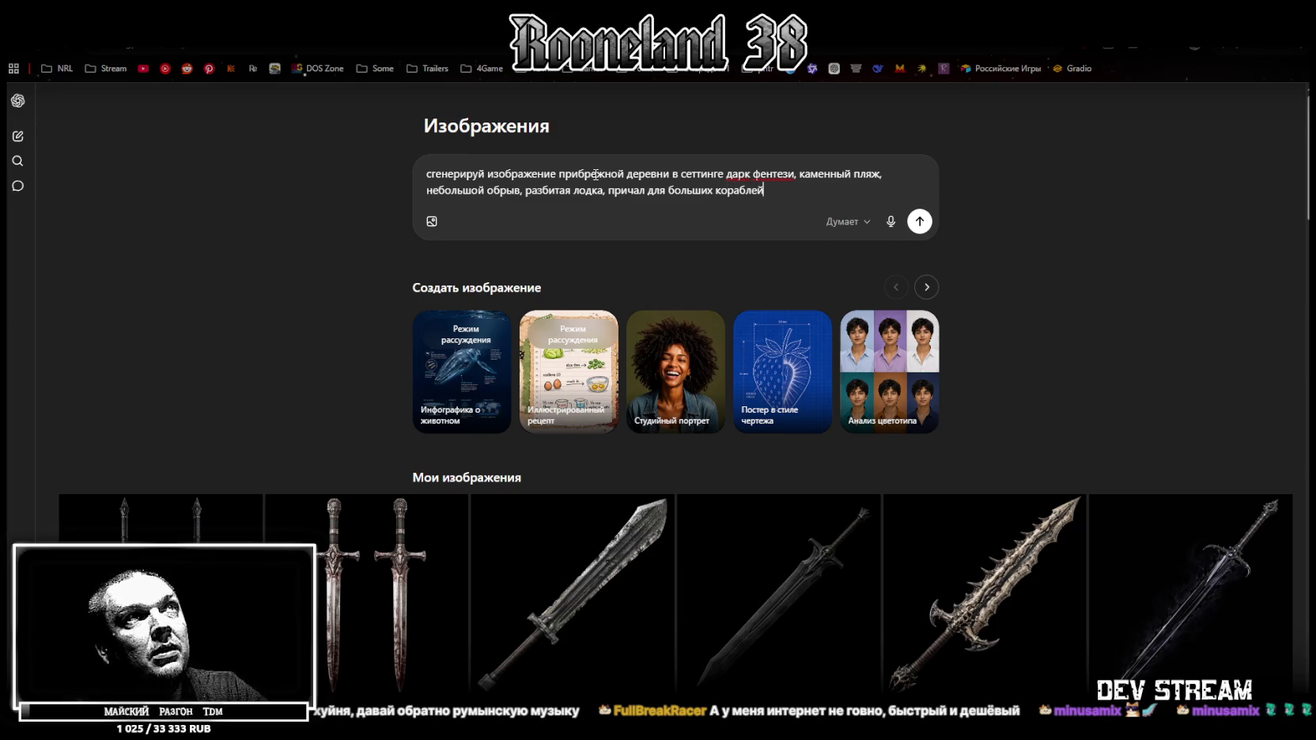
{"action": "type", "text": ","}
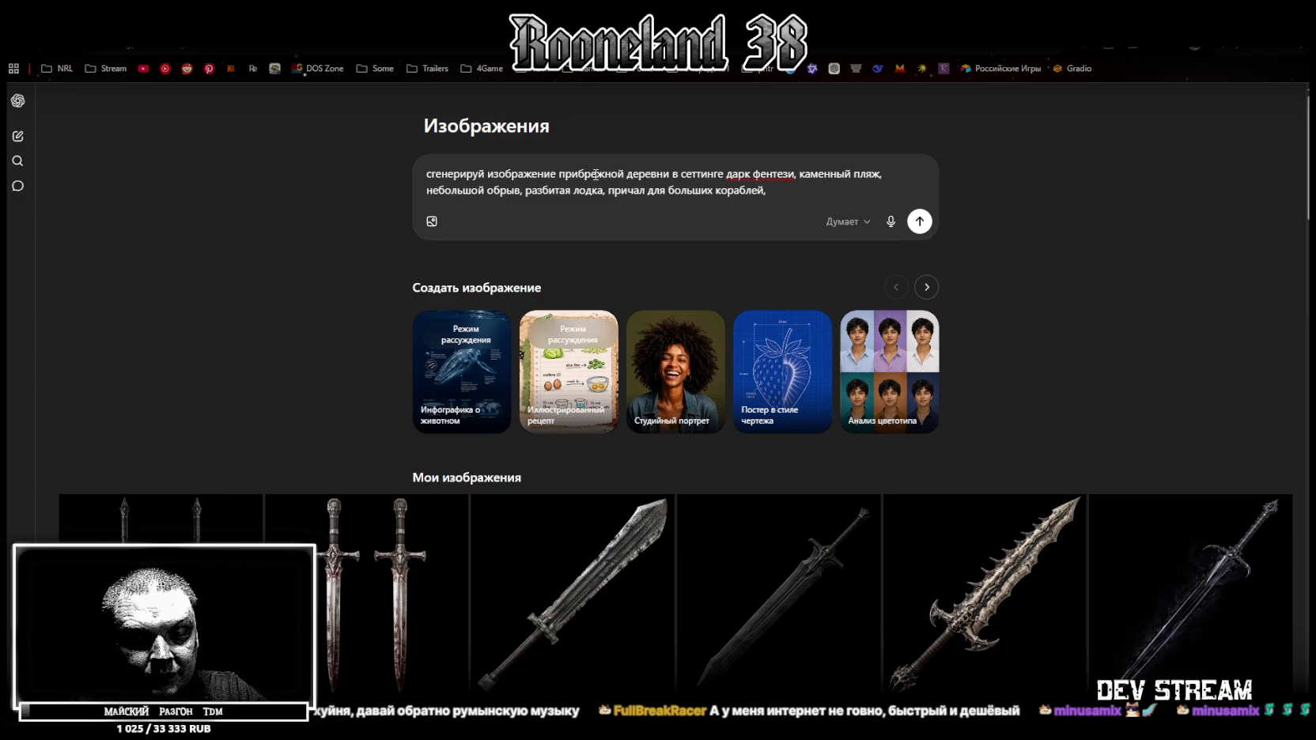
{"action": "key", "text": "BackSpace"}
{"action": "key", "text": "BackSpace"}
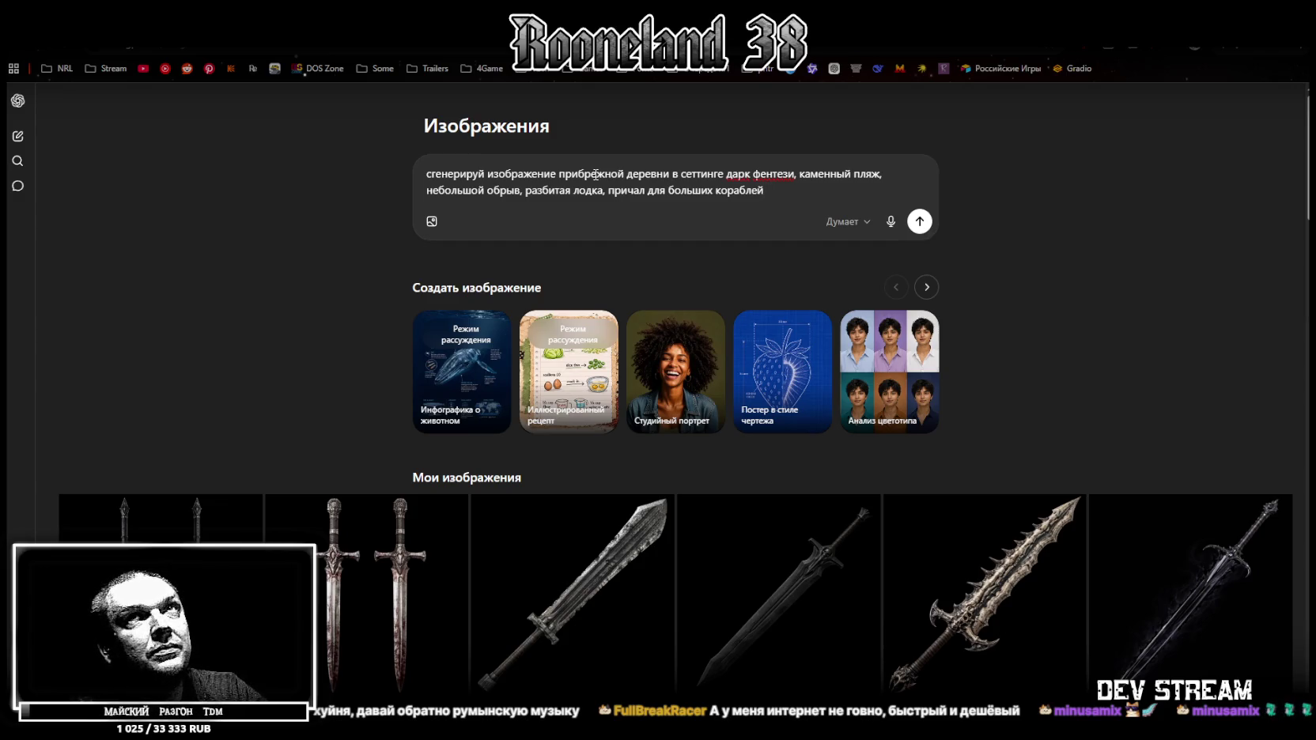
{"action": "type", "text": ", "}
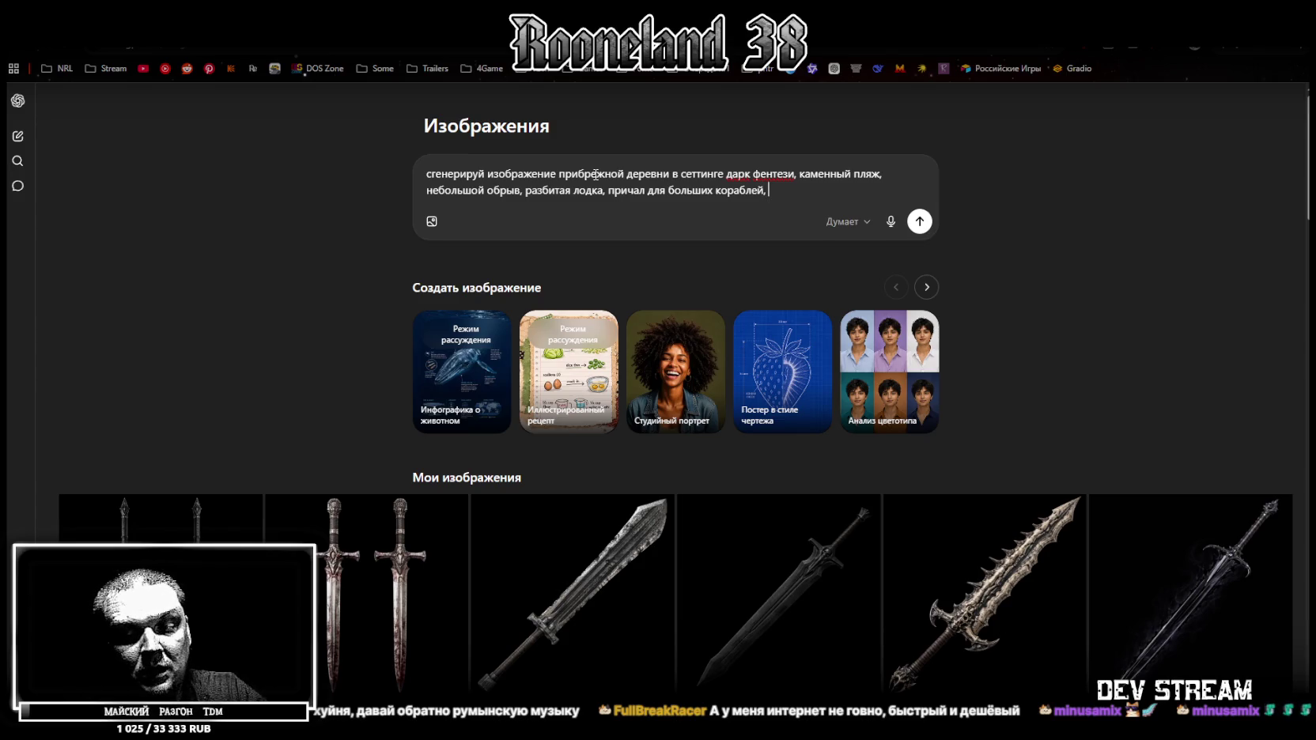
{"action": "type", "text": "сухие дере"}
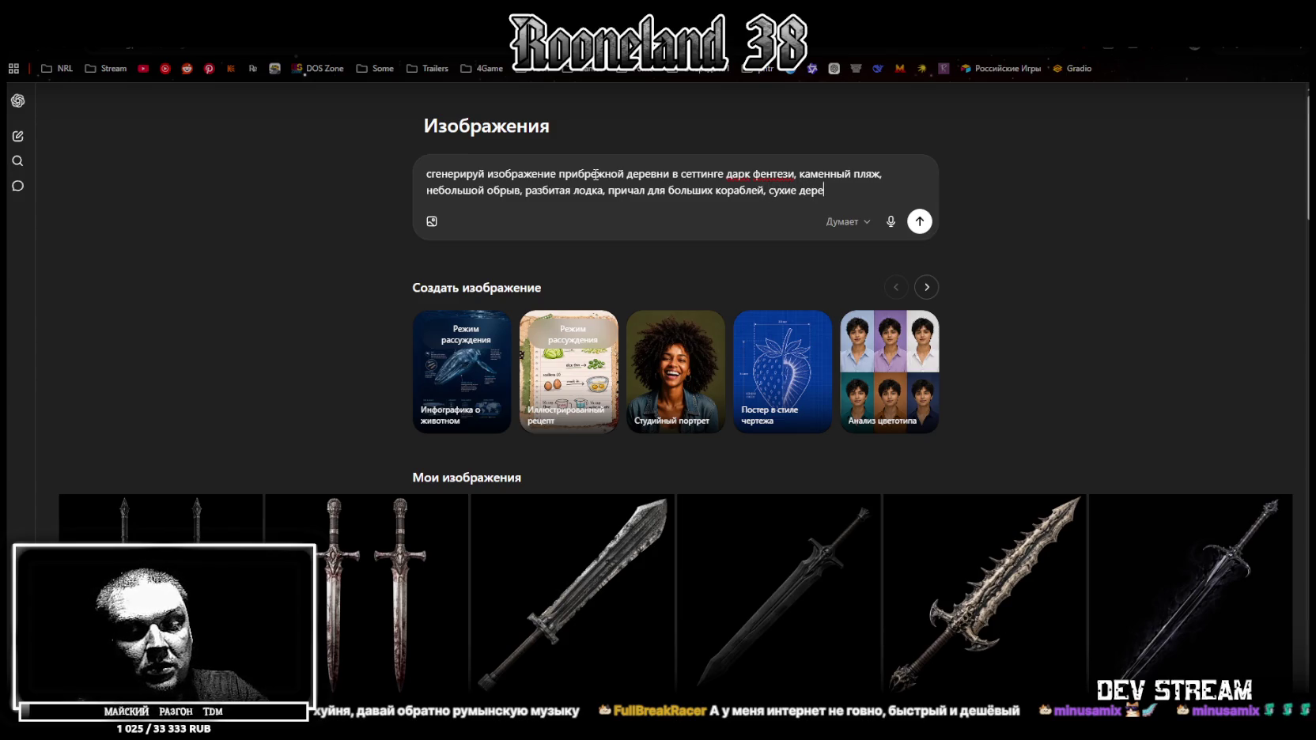
{"action": "type", "text": "вья"}
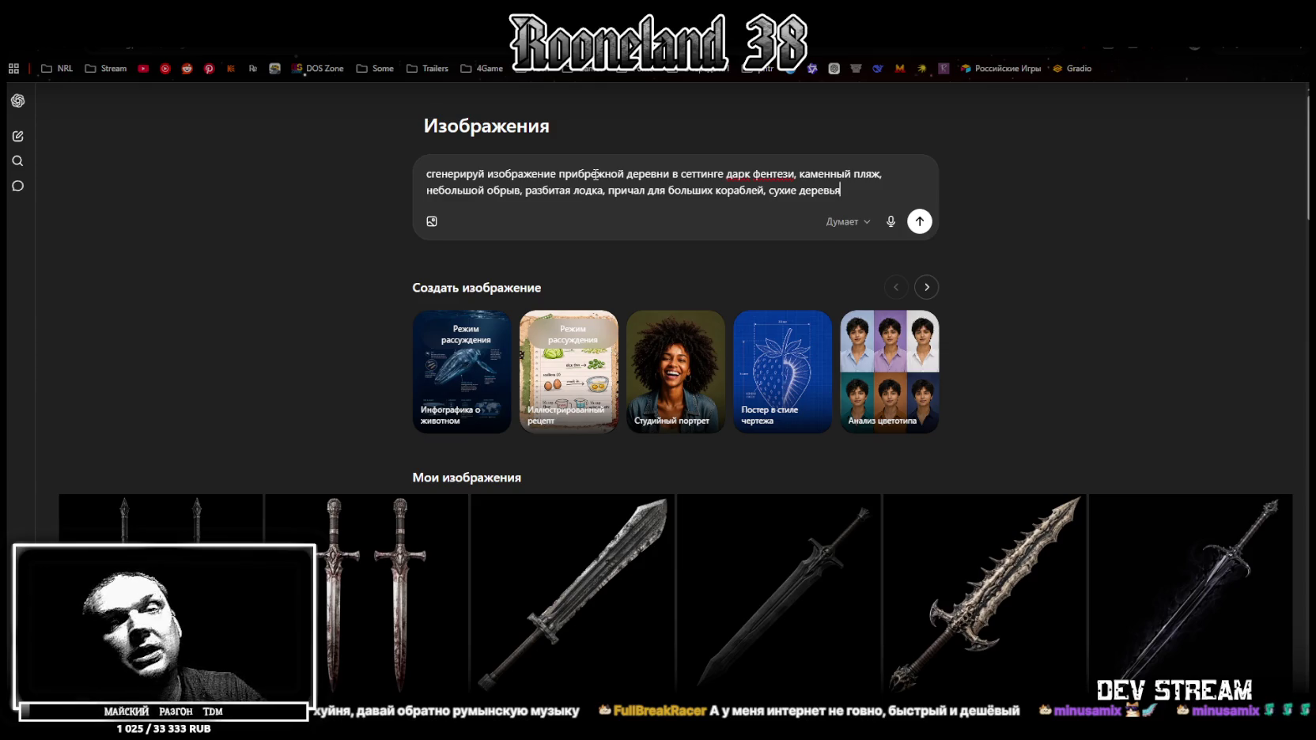
{"action": "key", "text": "BackSpace"}
{"action": "key", "text": "BackSpace"}
{"action": "key", "text": "BackSpace"}
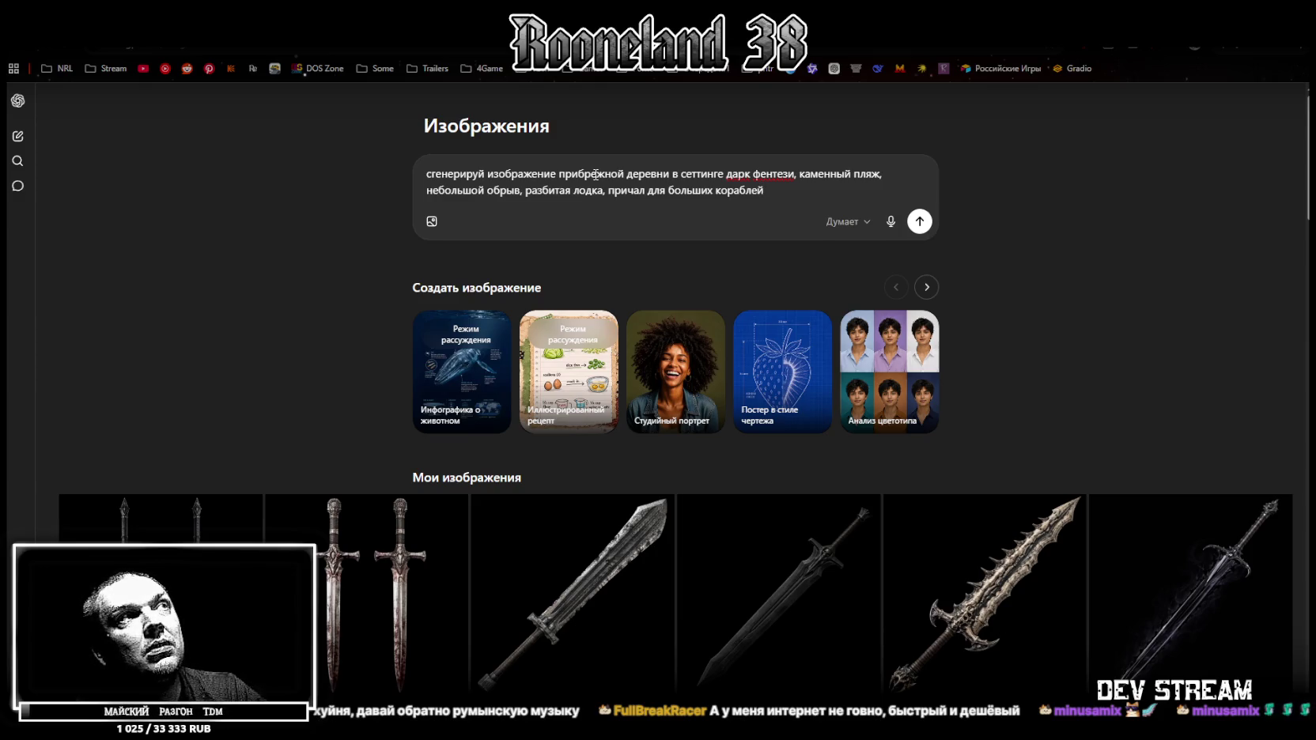
{"action": "type", "text": ", "}
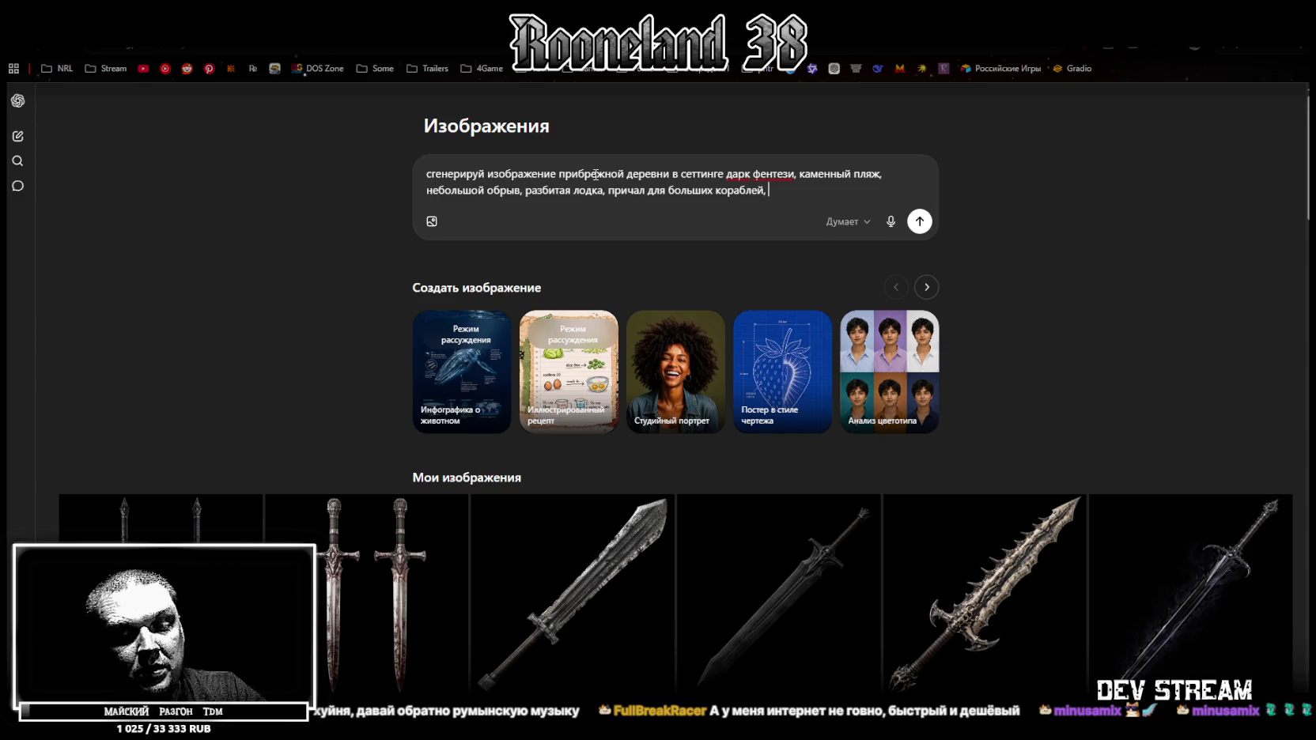
{"action": "type", "text": "стиль рисунк"}
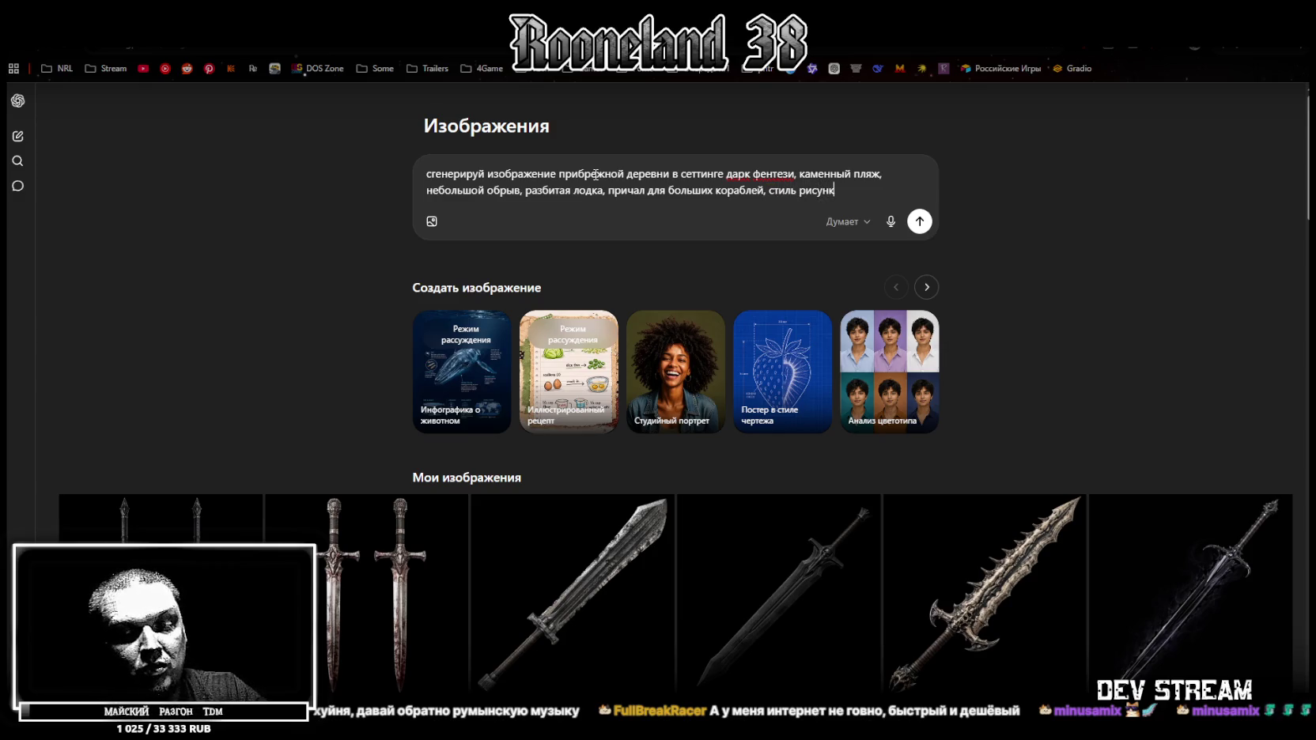
{"action": "type", "text": "а реализм"}
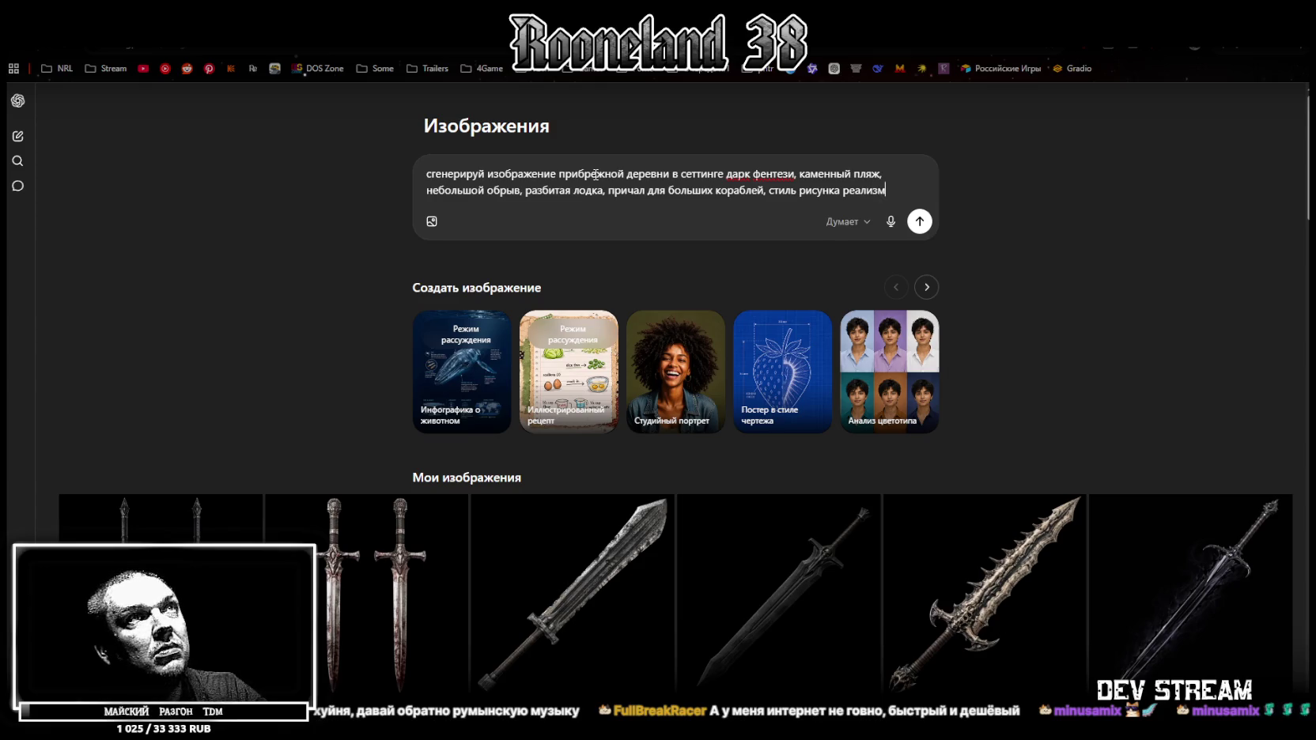
{"action": "type", "text": ", разреше"}
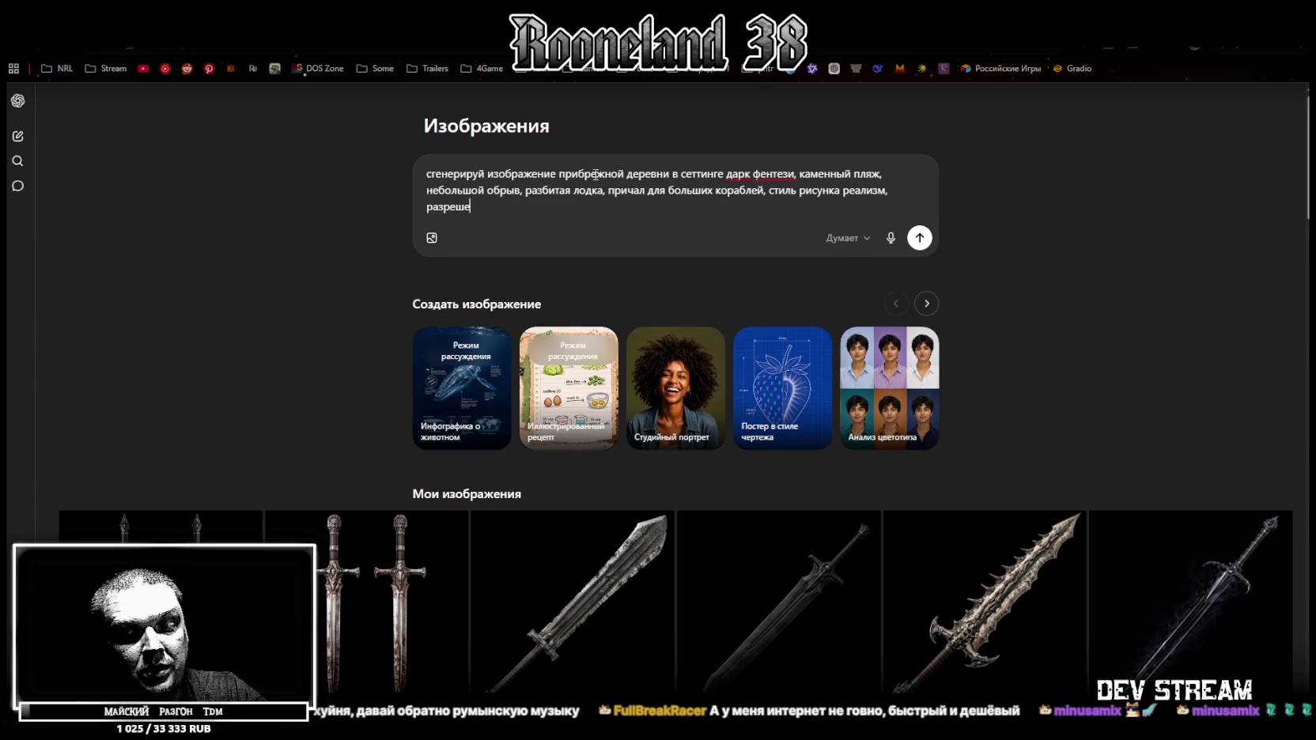
{"action": "type", "text": "ние 2048 н"}
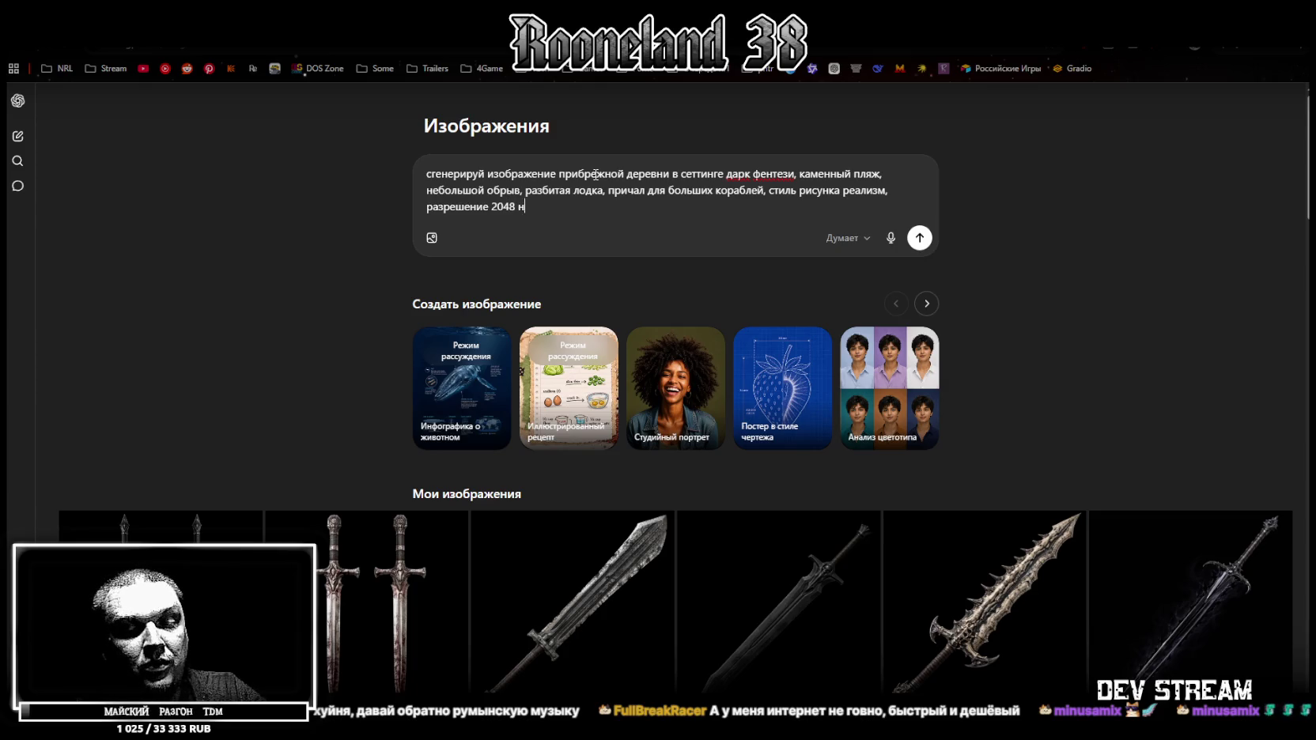
{"action": "type", "text": "а 2048"}
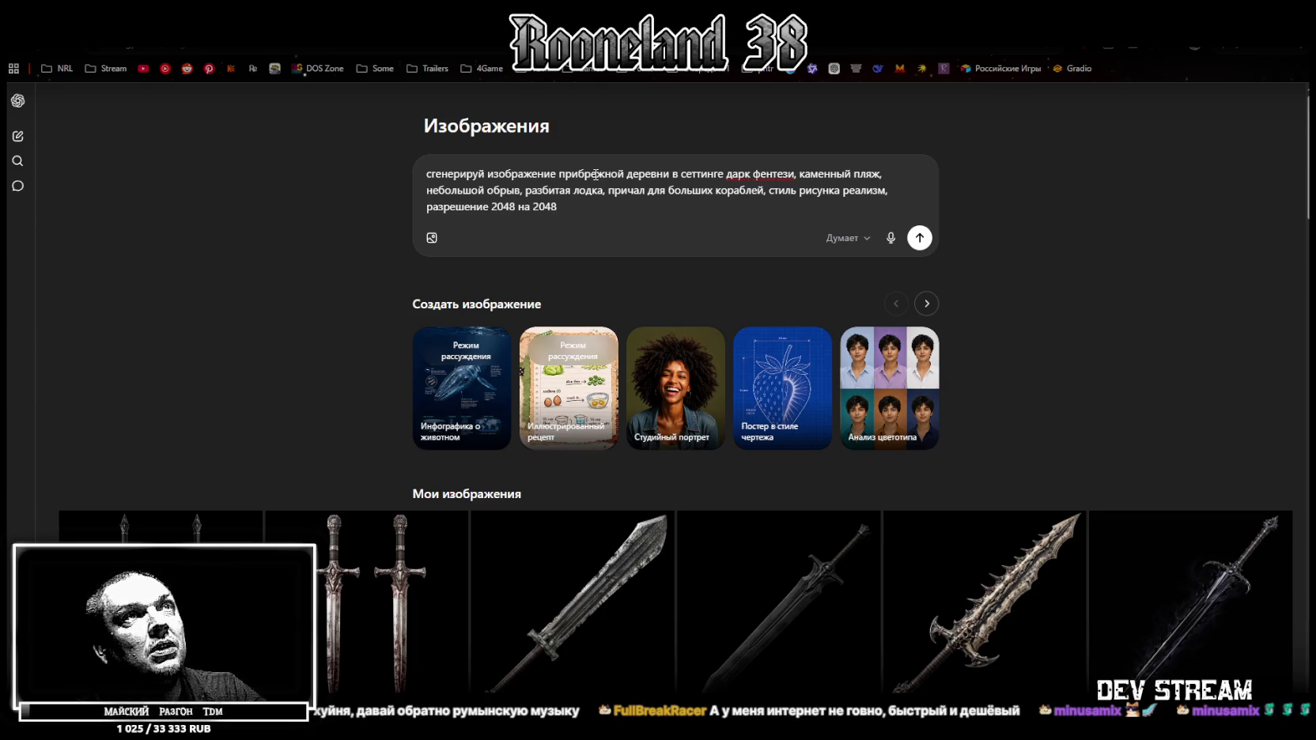
{"action": "key", "text": "Return"}
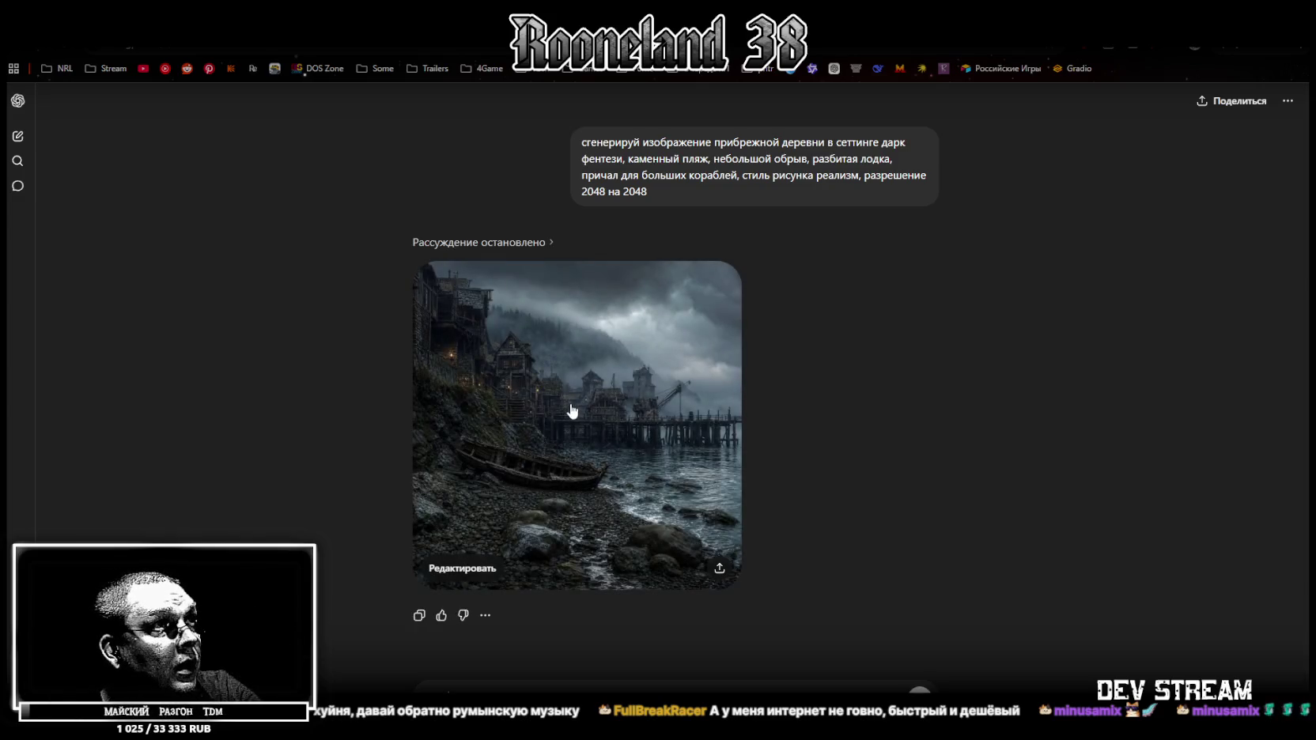
Open the generated coastal village image at full size.
{"action": "left_click", "coordinate": [564, 435]}
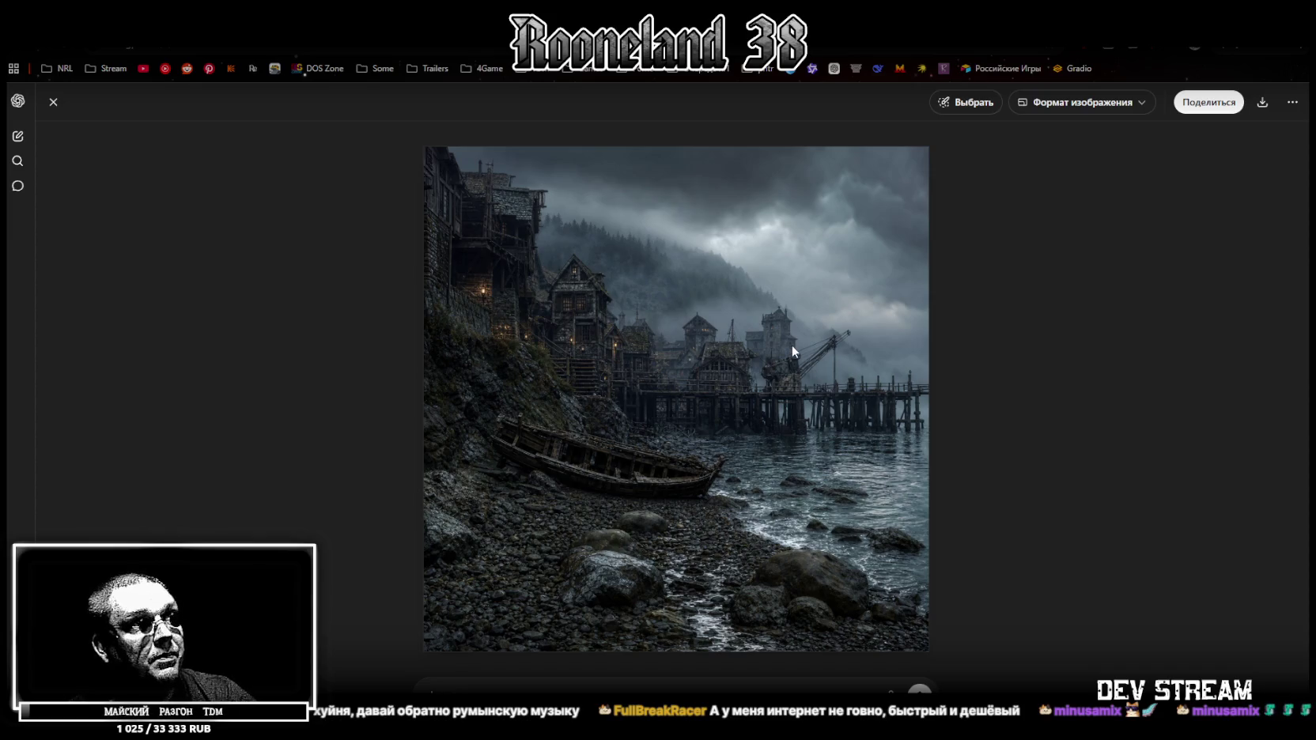
Copy the generated coastal village image and paste it into a new ChatGPT message.
{"action": "left_click", "coordinate": [53, 102]}
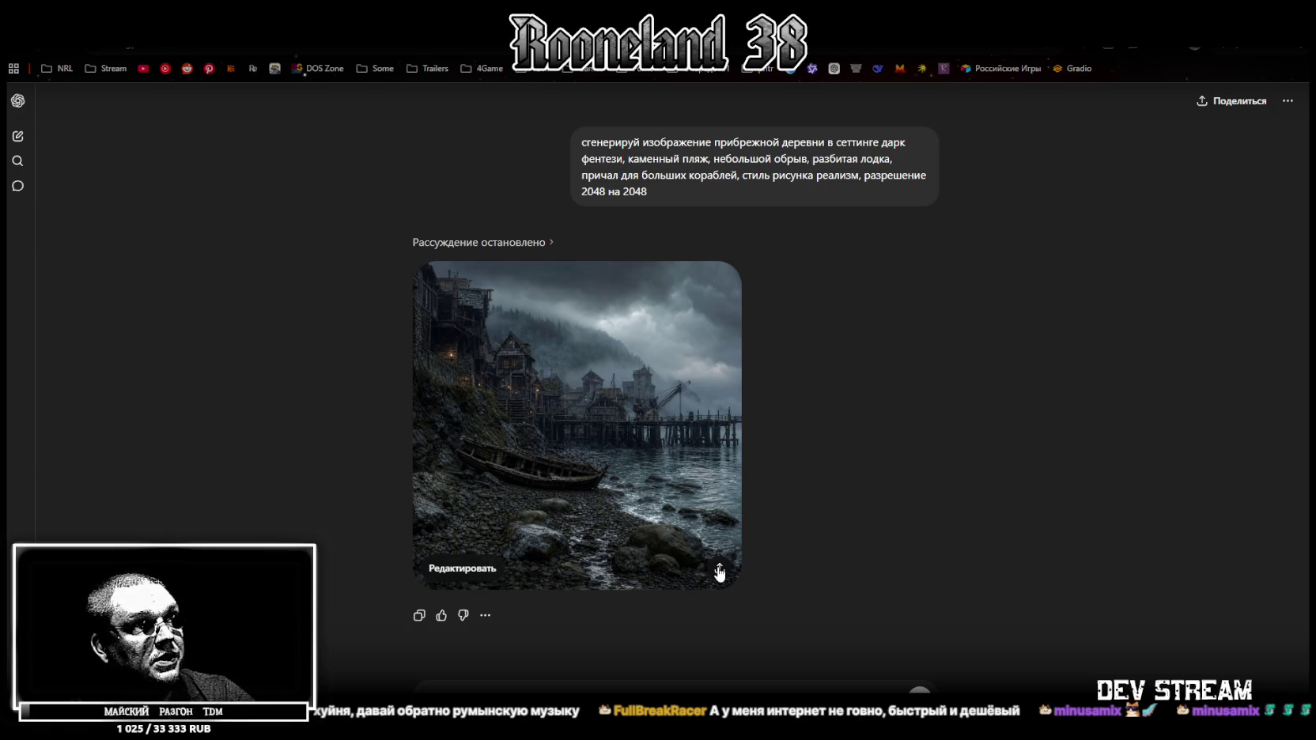
{"action": "left_click", "coordinate": [449, 575]}
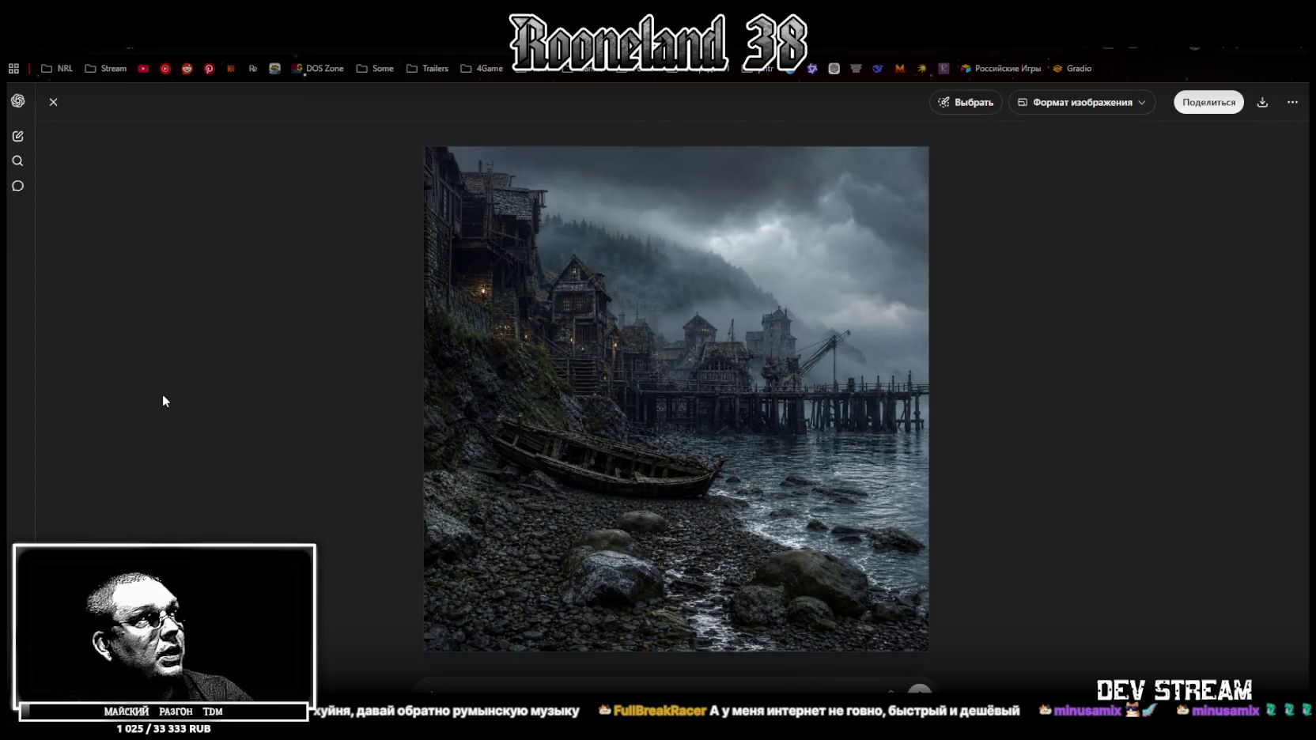
{"action": "left_click", "coordinate": [53, 101]}
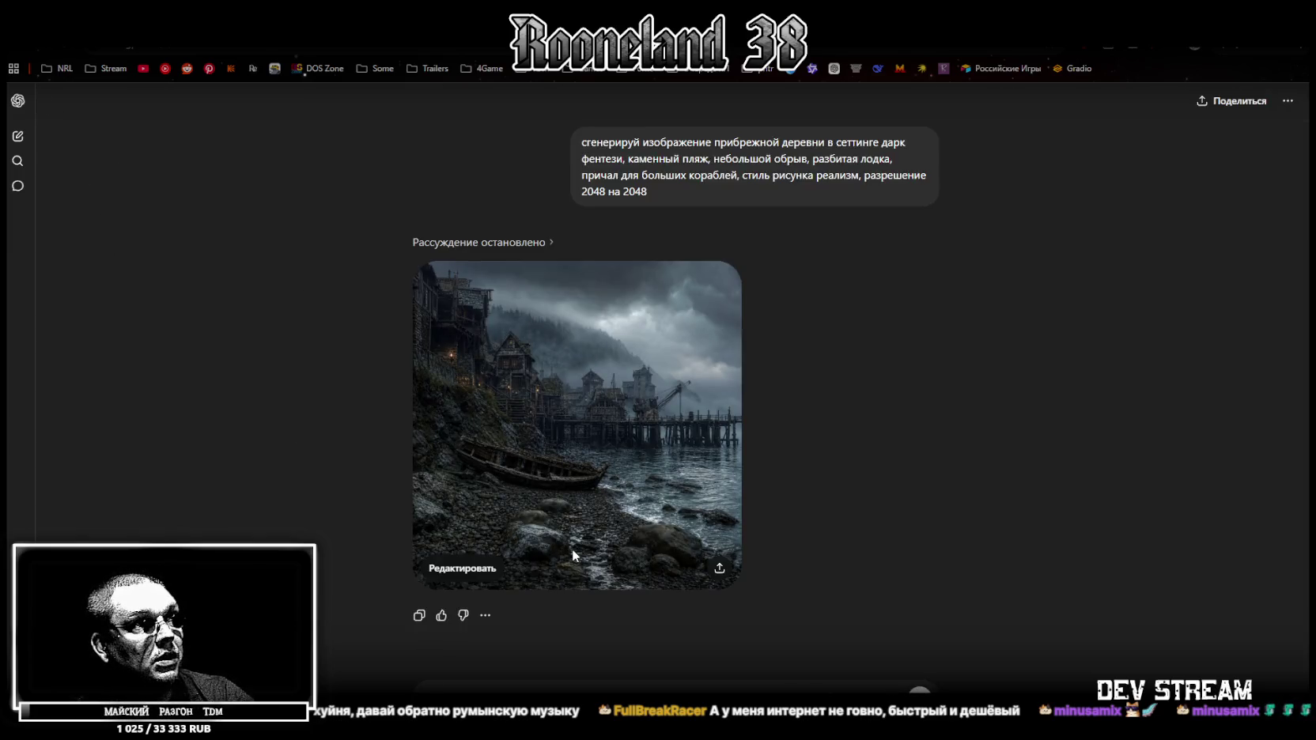
{"action": "left_click", "coordinate": [417, 617]}
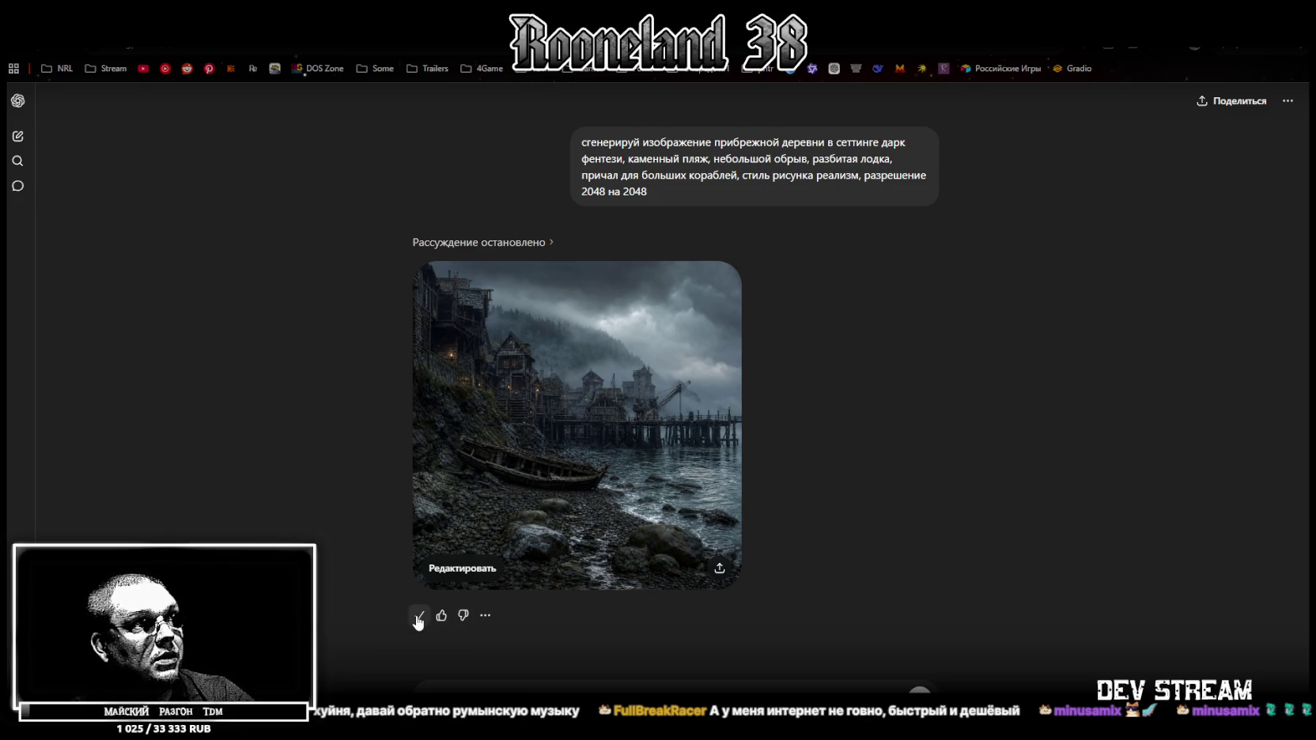
{"action": "key", "text": "ctrl+v"}
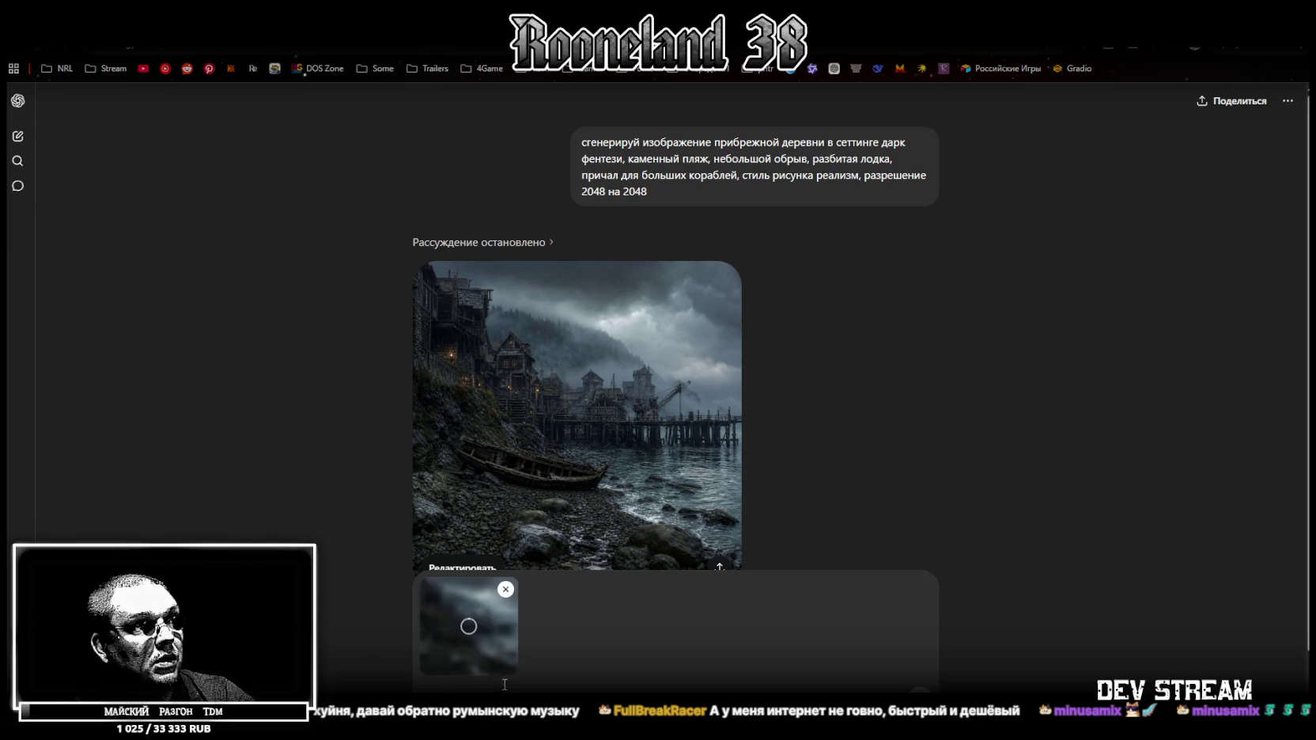
Send the village image with the request 'требуется tile текстура каменного пляжа'.
{"action": "scroll", "coordinate": [849, 458], "scroll_direction": "down", "scroll_amount": 1}
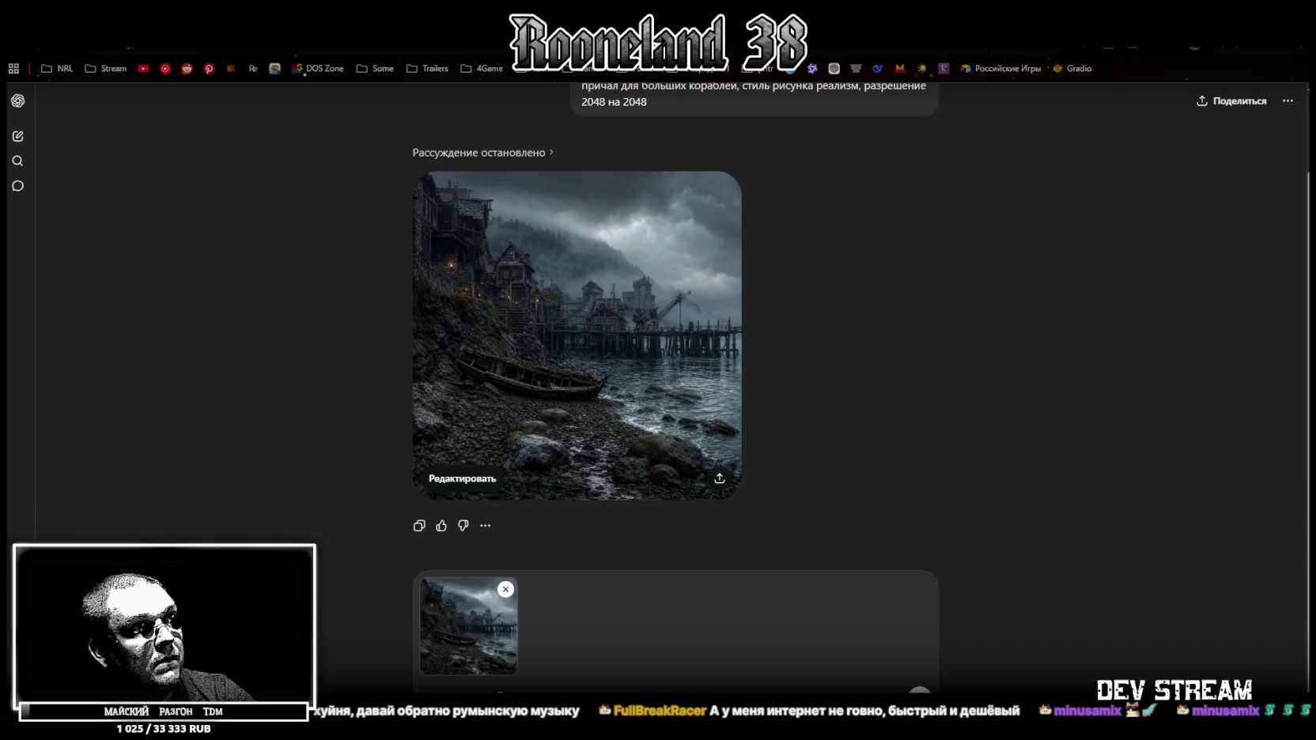
{"action": "key", "text": "Return"}
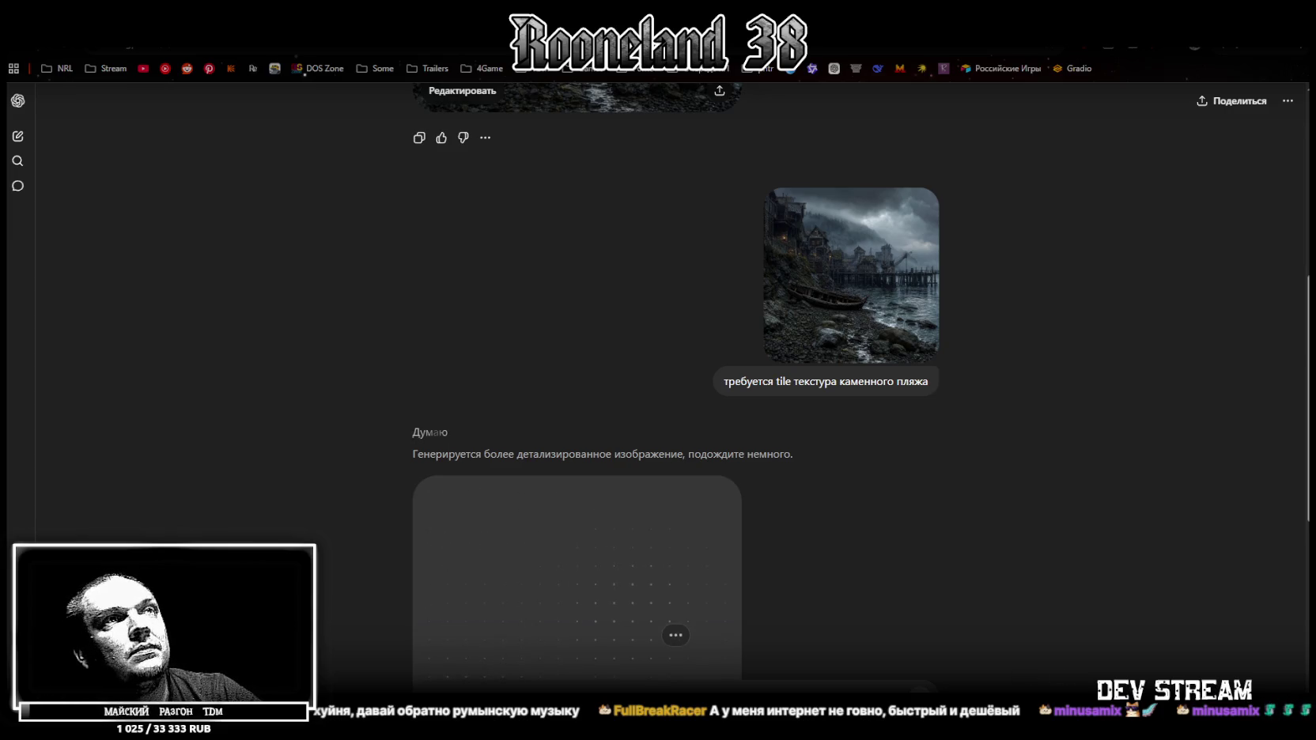
Scroll to the finished pebble-and-stone tile texture and view it full size.
{"action": "scroll", "coordinate": [921, 482], "scroll_direction": "down", "scroll_amount": 3}
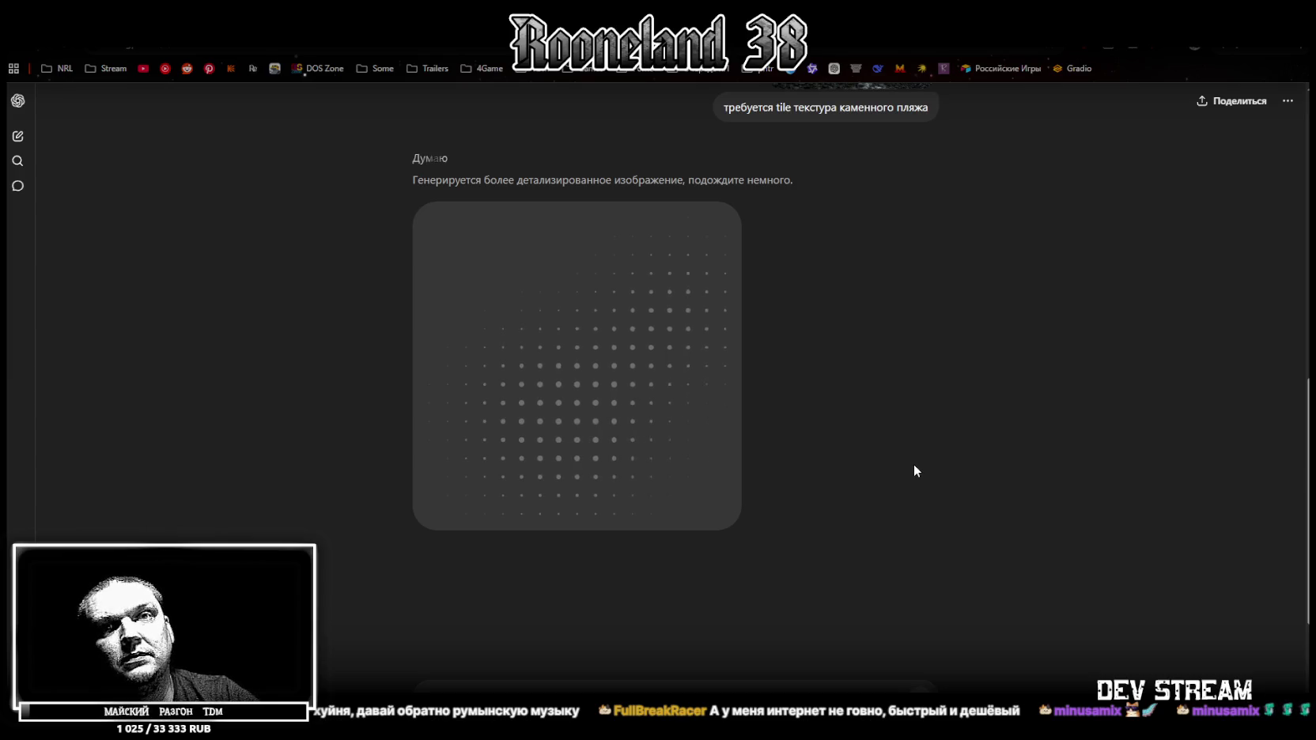
{"action": "scroll", "coordinate": [913, 464], "scroll_direction": "up", "scroll_amount": 3}
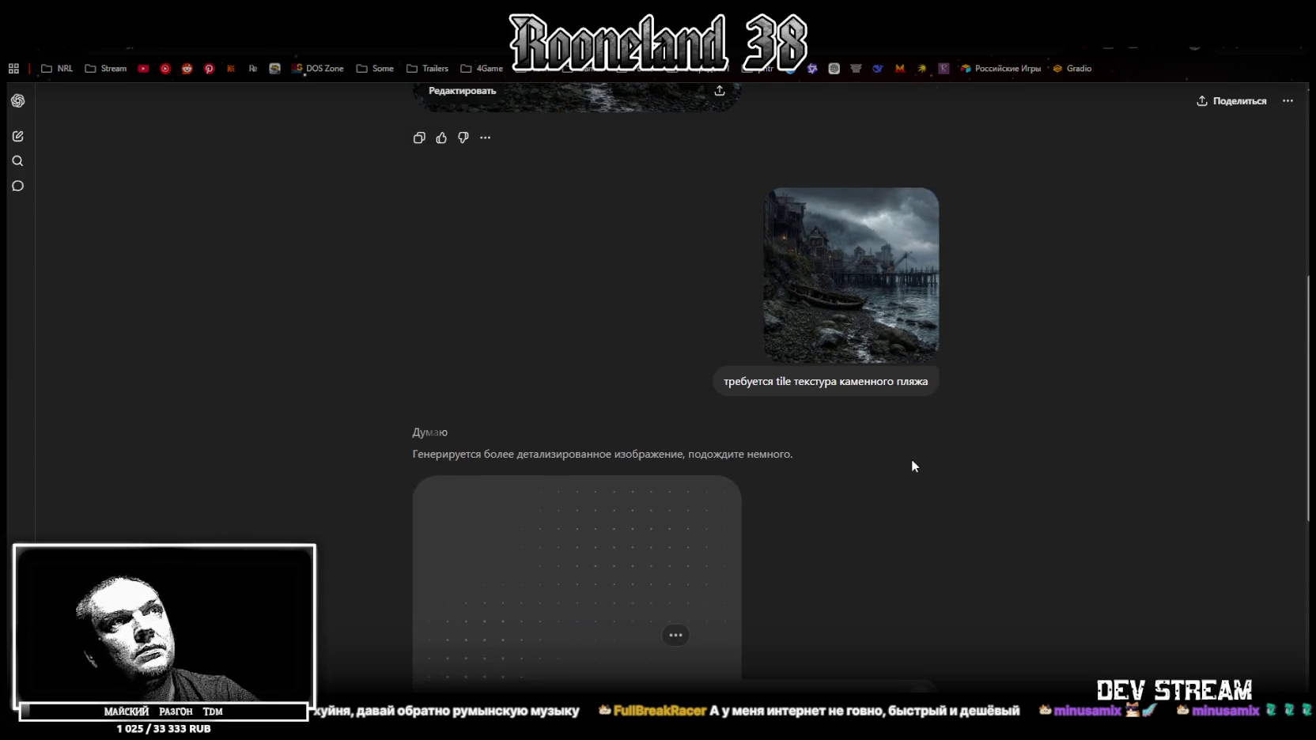
{"action": "scroll", "coordinate": [866, 491], "scroll_direction": "down", "scroll_amount": 2}
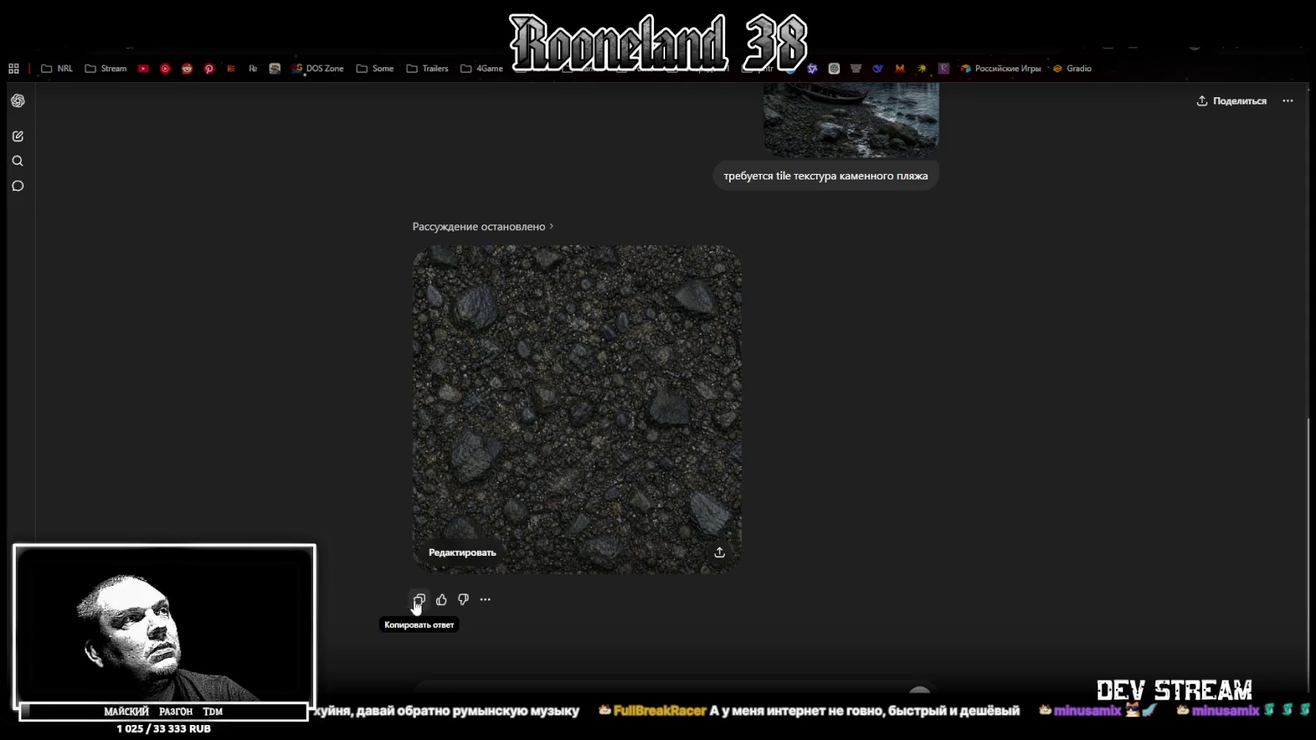
{"action": "left_click", "coordinate": [576, 404]}
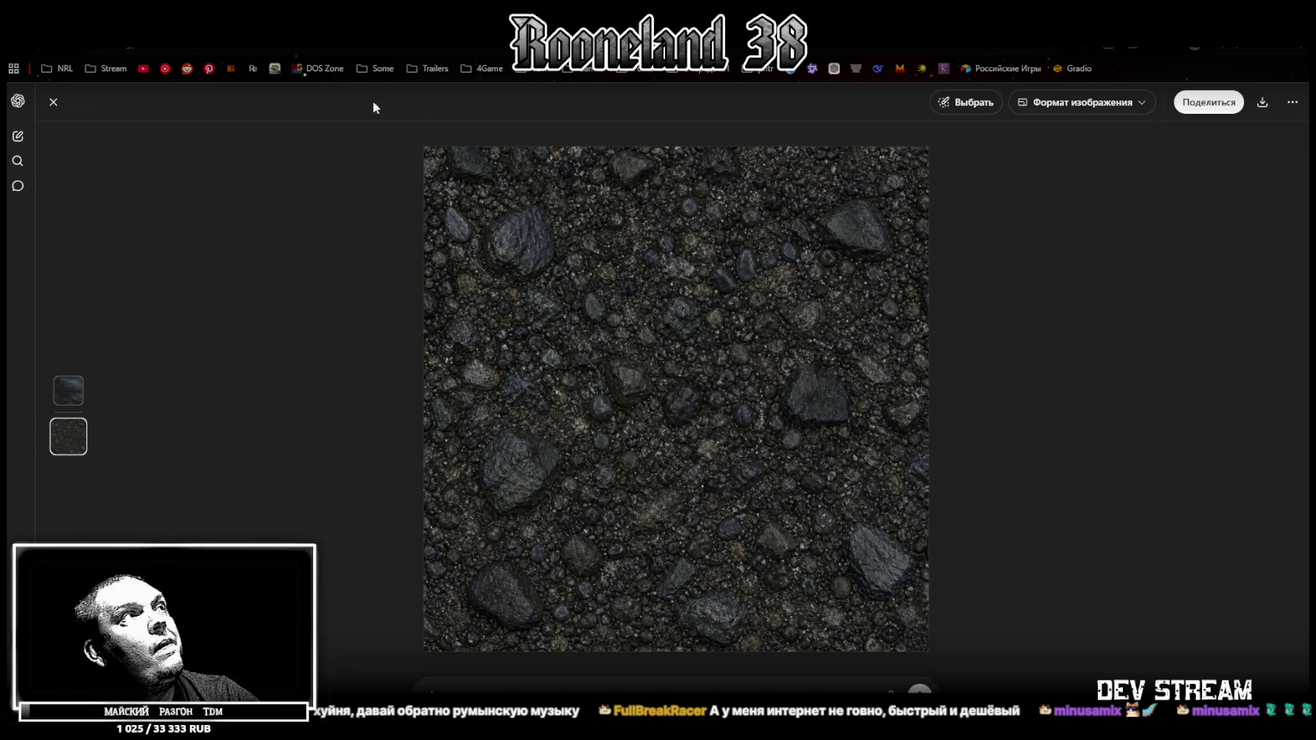
Copy the harbour village image and paste it into a new message.
{"action": "left_click", "coordinate": [53, 101]}
{"action": "scroll", "coordinate": [651, 318], "scroll_direction": "up", "scroll_amount": 6}
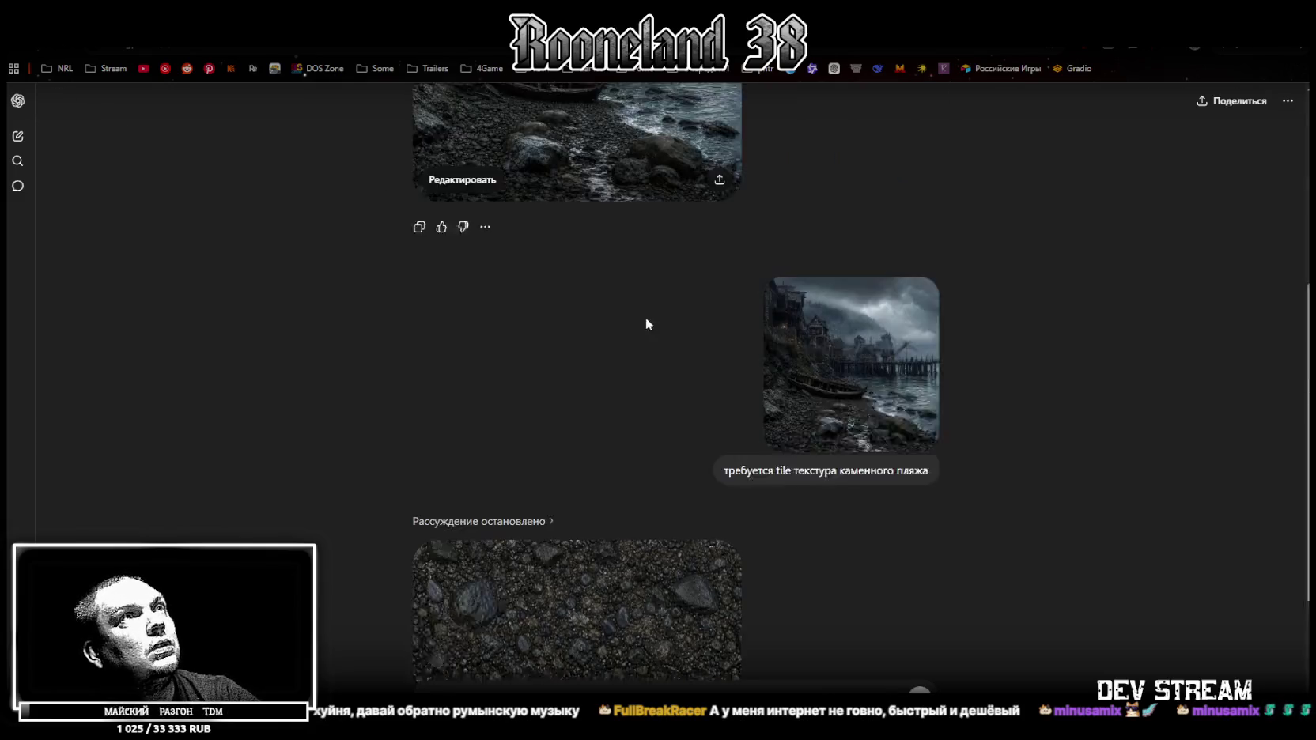
{"action": "scroll", "coordinate": [520, 357], "scroll_direction": "up", "scroll_amount": 1}
{"action": "scroll", "coordinate": [519, 352], "scroll_direction": "up", "scroll_amount": 2}
{"action": "scroll", "coordinate": [514, 348], "scroll_direction": "down", "scroll_amount": 3}
{"action": "left_click", "coordinate": [420, 410]}
{"action": "key", "text": "ctrl+v"}
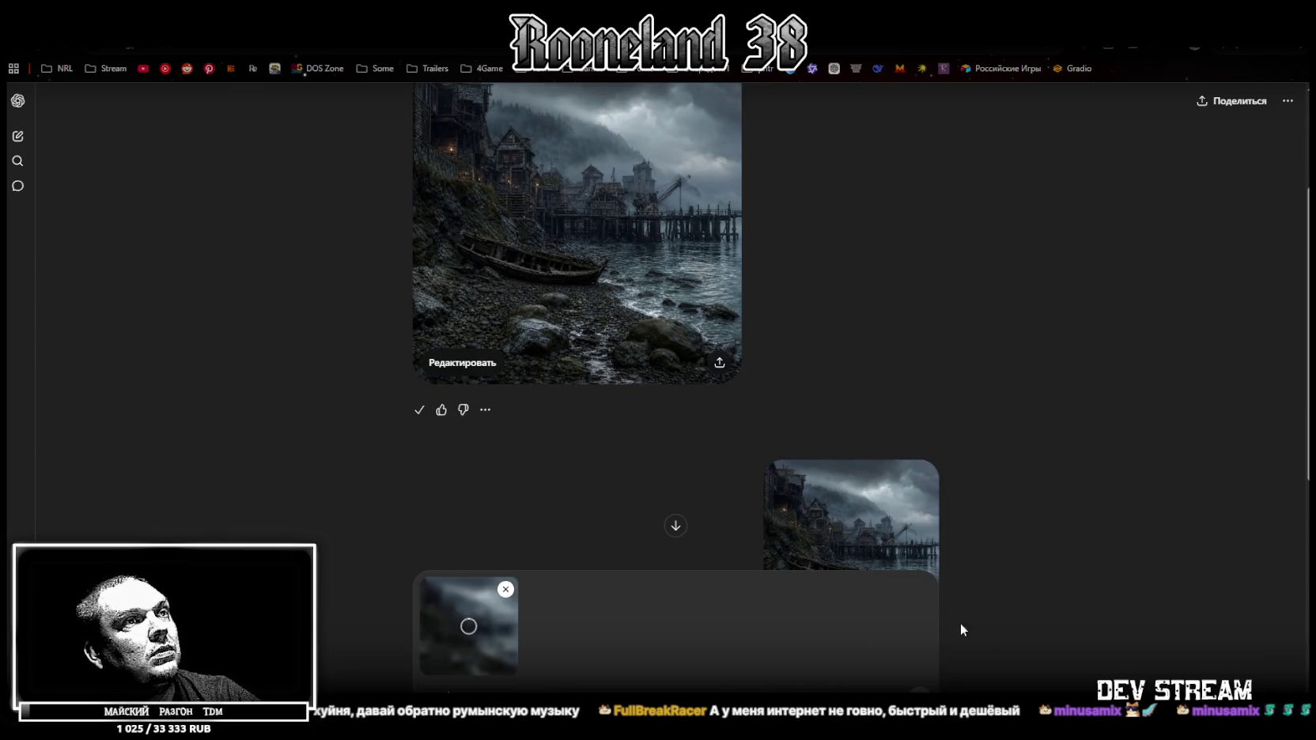
Reuse the earlier prompt, edited to 'требуется tile текстура земли', and send it.
{"action": "scroll", "coordinate": [981, 535], "scroll_direction": "down", "scroll_amount": 5}
{"action": "scroll", "coordinate": [769, 256], "scroll_direction": "up", "scroll_amount": 1}
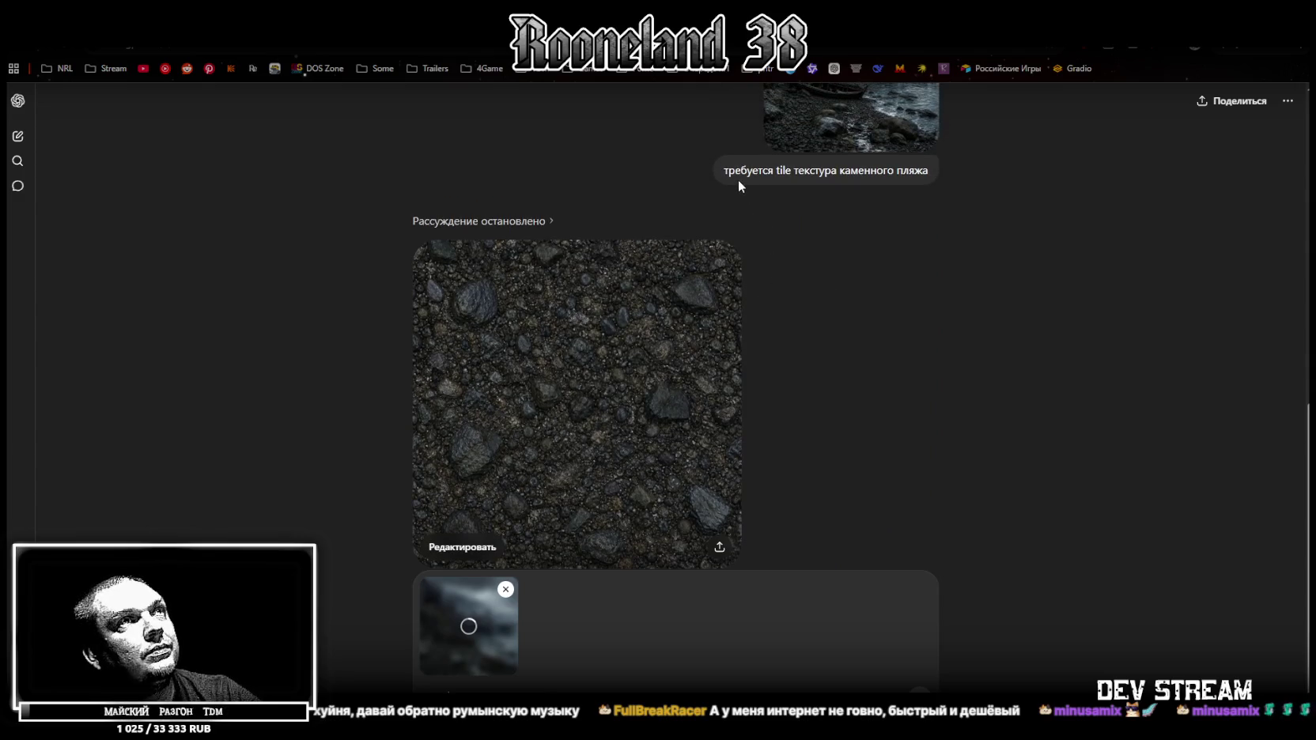
{"action": "left_click", "coordinate": [906, 198]}
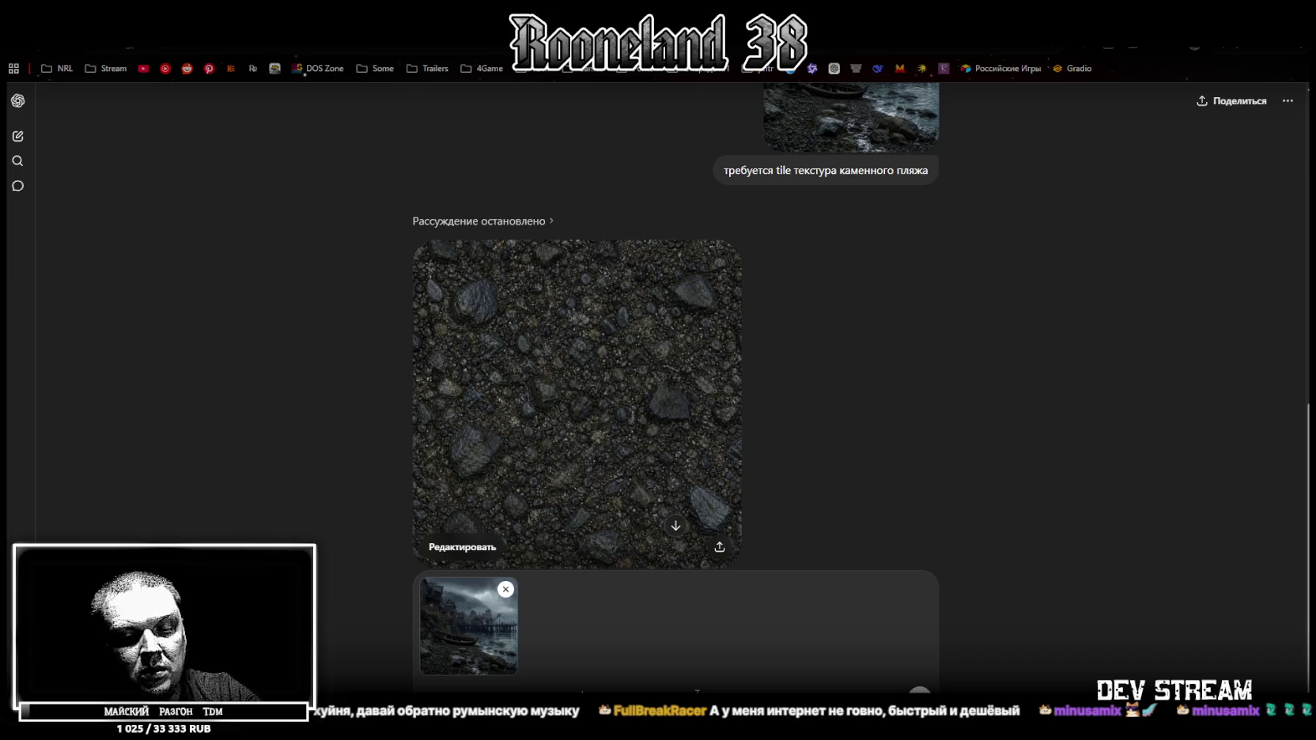
{"action": "key", "text": "Return"}
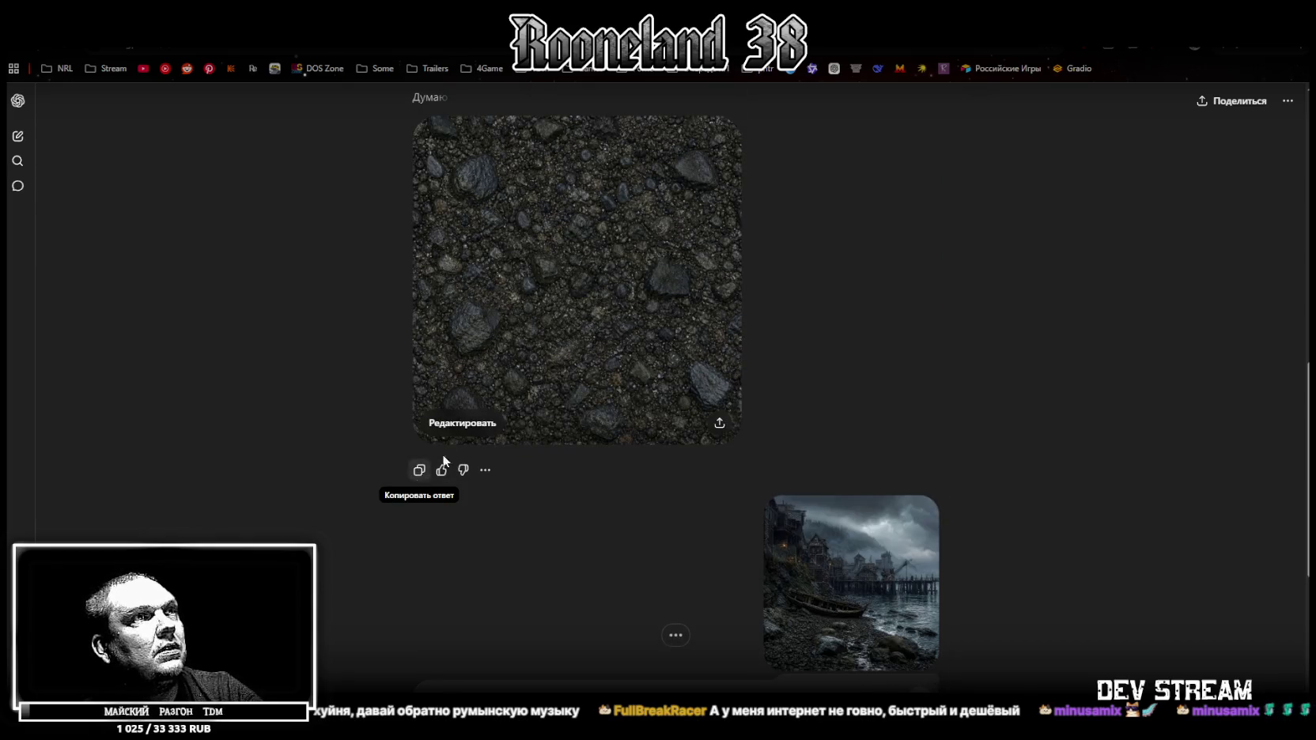
{"action": "left_click", "coordinate": [719, 423]}
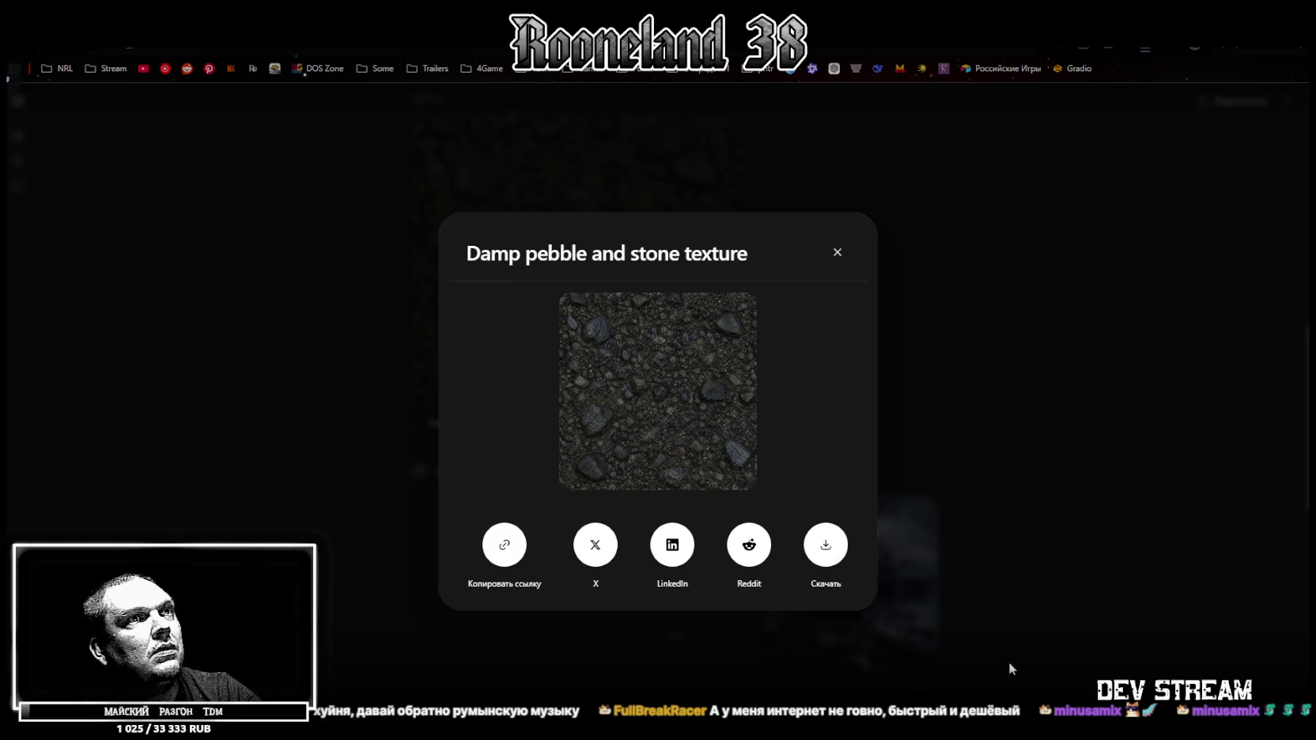
{"action": "left_click", "coordinate": [1085, 394]}
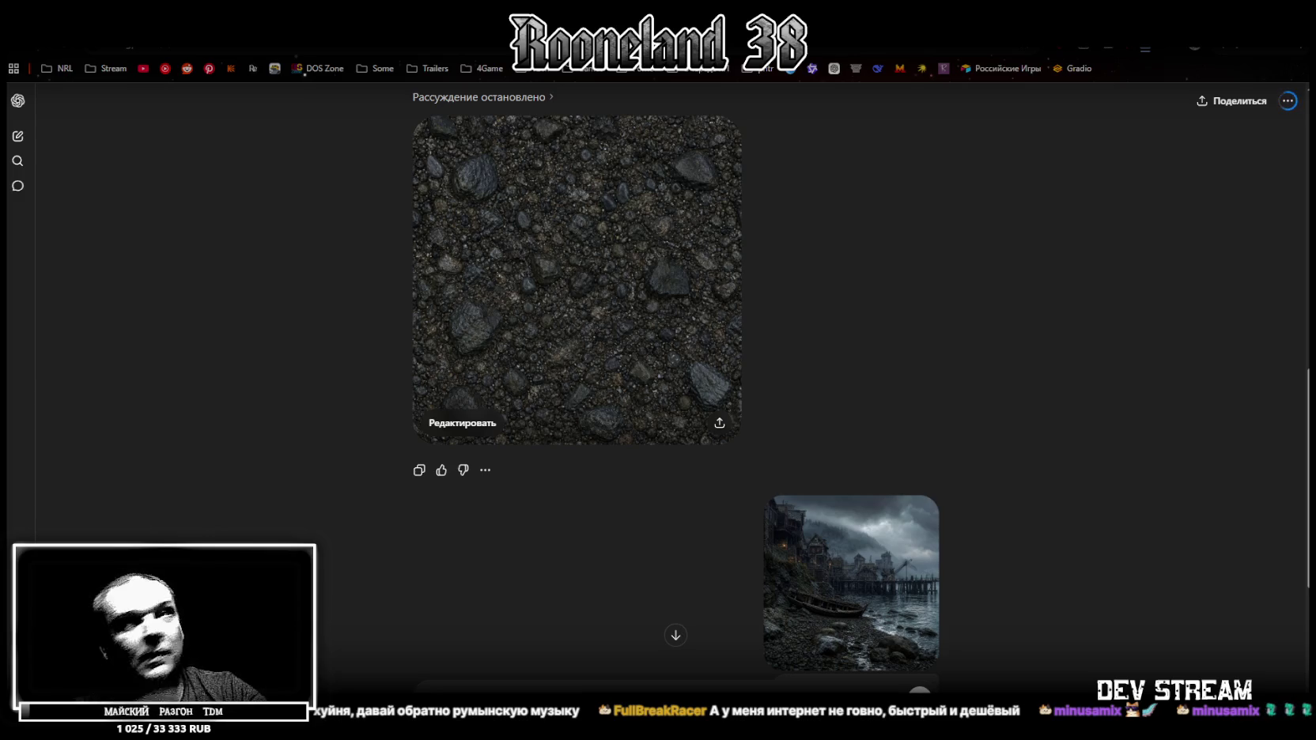
{"action": "scroll", "coordinate": [674, 455], "scroll_direction": "down", "scroll_amount": 5}
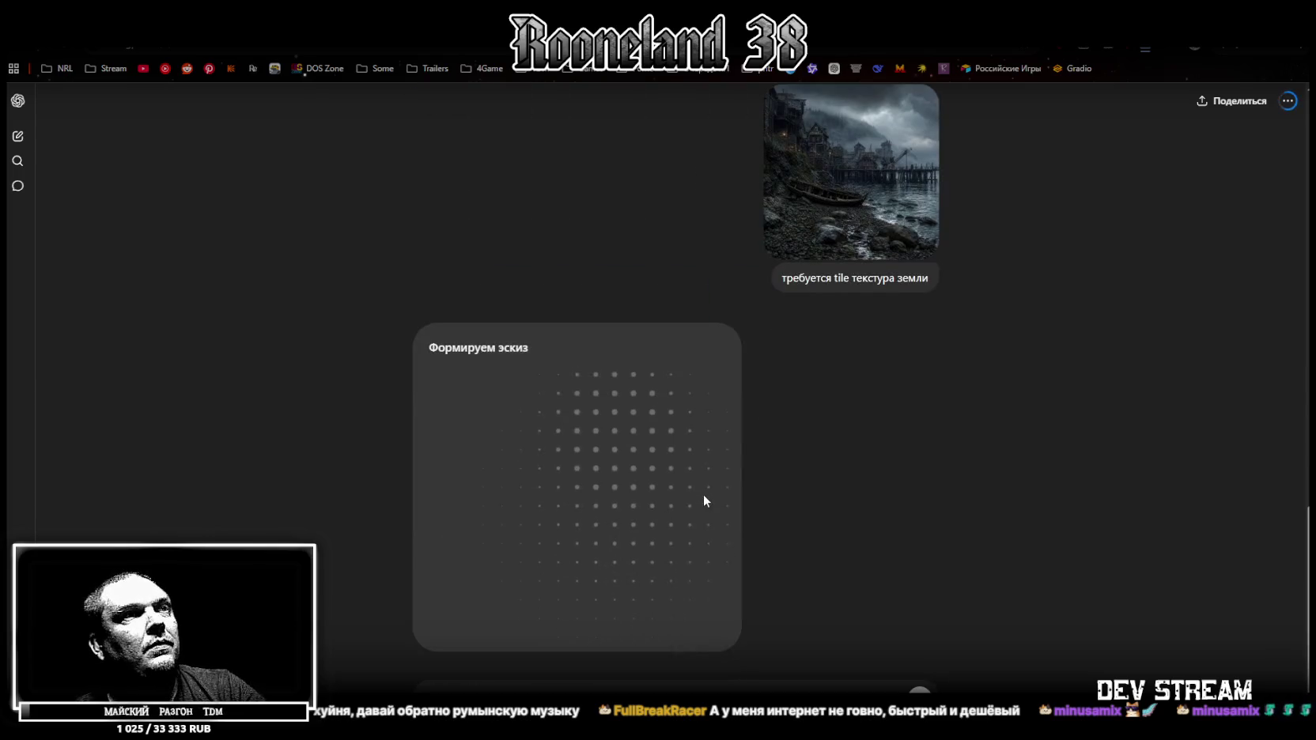
Download the dark soil tile texture through its share options with Скачать.
{"action": "scroll", "coordinate": [699, 484], "scroll_direction": "up", "scroll_amount": 4}
{"action": "scroll", "coordinate": [692, 486], "scroll_direction": "down", "scroll_amount": 4}
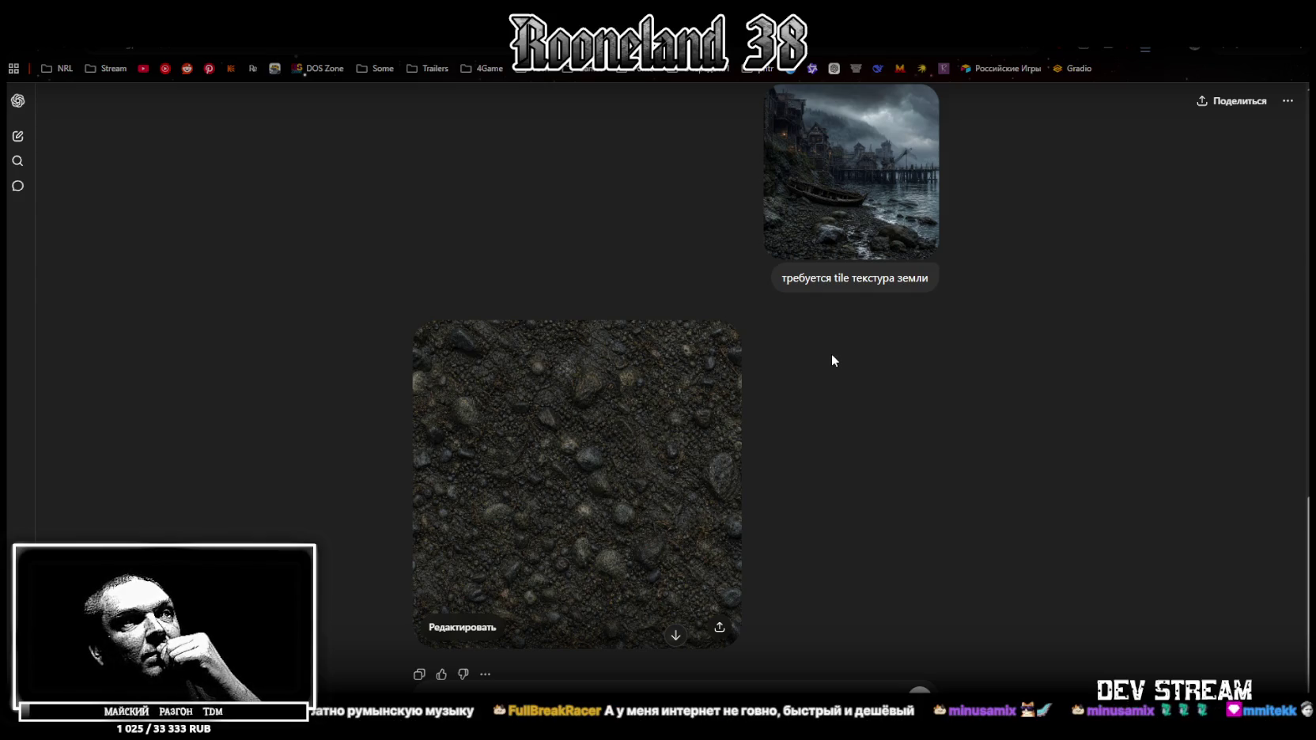
{"action": "left_click", "coordinate": [719, 627]}
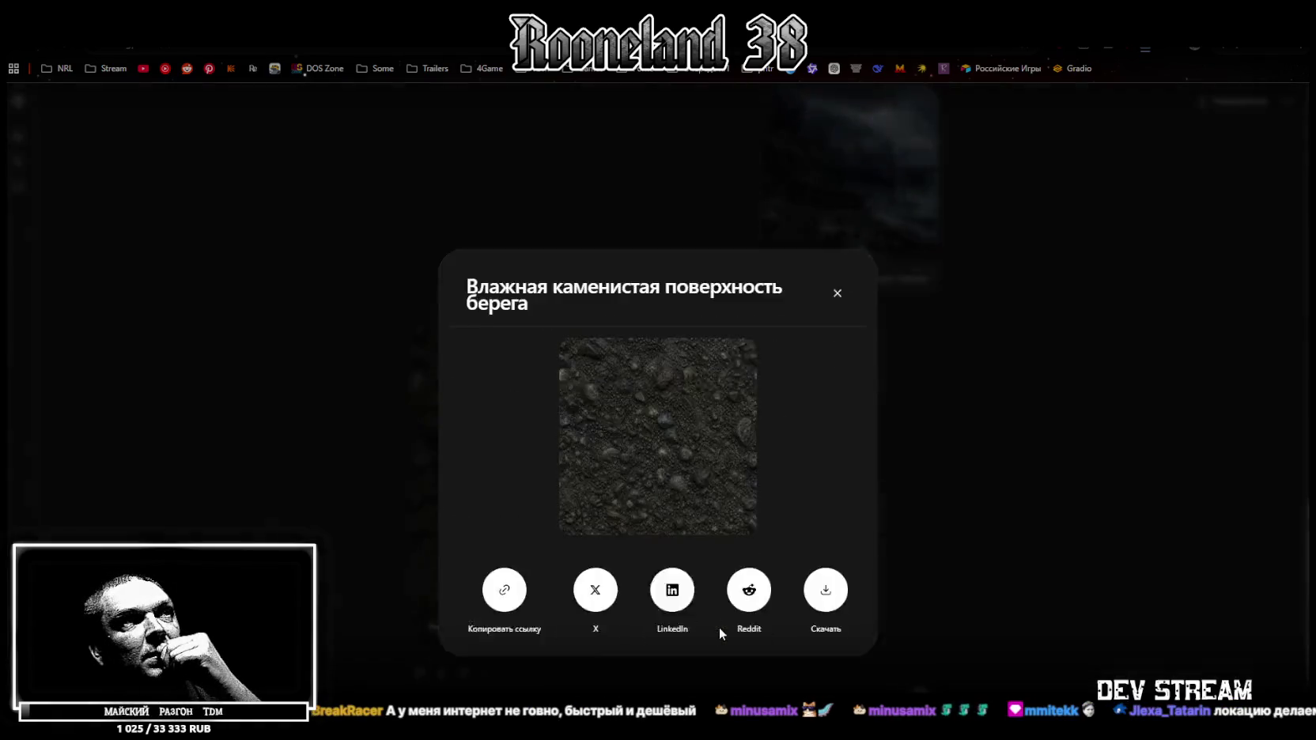
{"action": "left_click", "coordinate": [827, 553]}
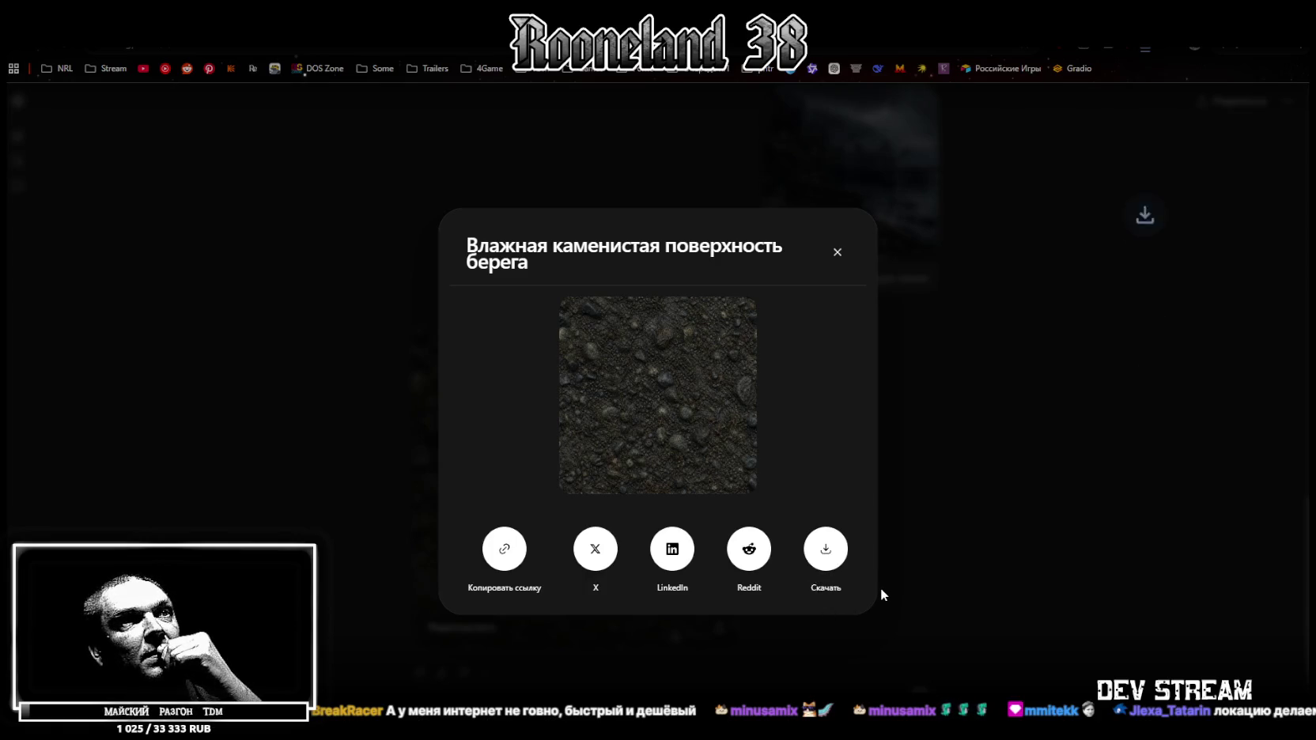
{"action": "left_click", "coordinate": [988, 502]}
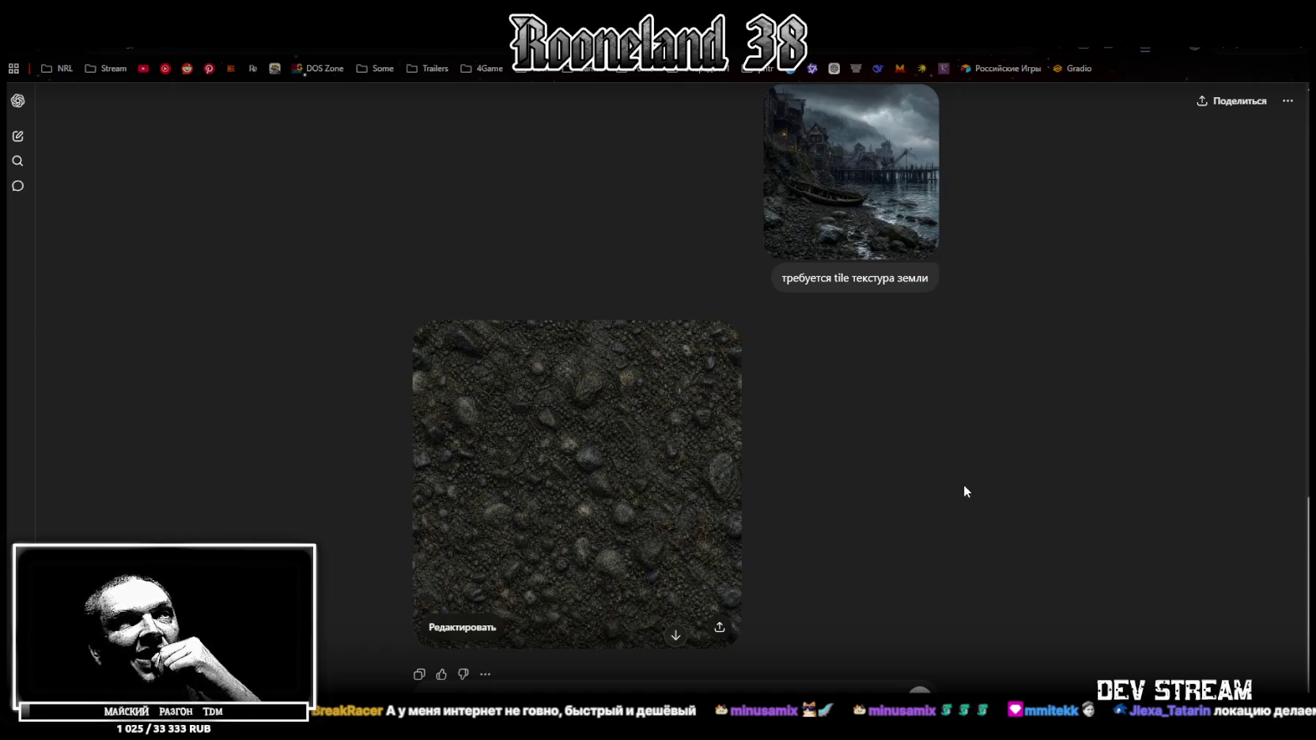
{"action": "scroll", "coordinate": [723, 461], "scroll_direction": "up", "scroll_amount": 15}
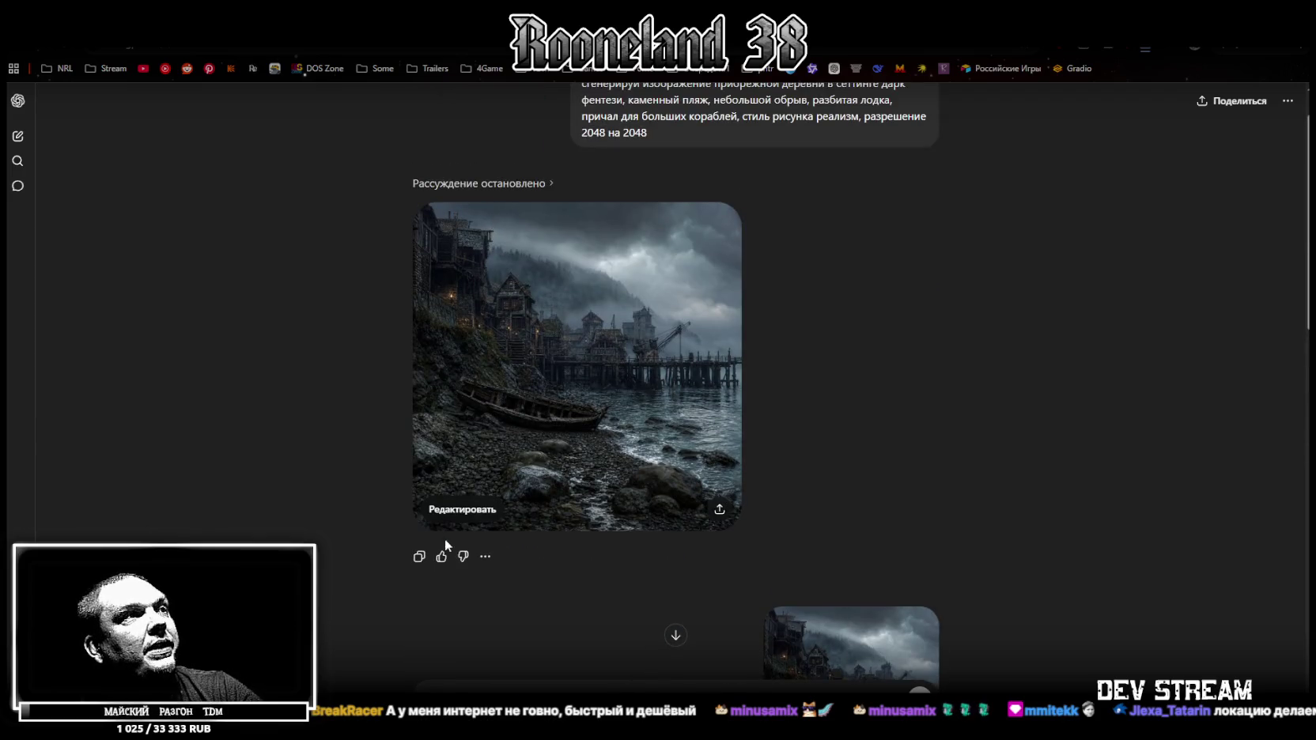
Send the village image with a grass tile texture request, then return to Unity.
{"action": "left_click", "coordinate": [420, 556]}
{"action": "key", "text": "ctrl+v"}
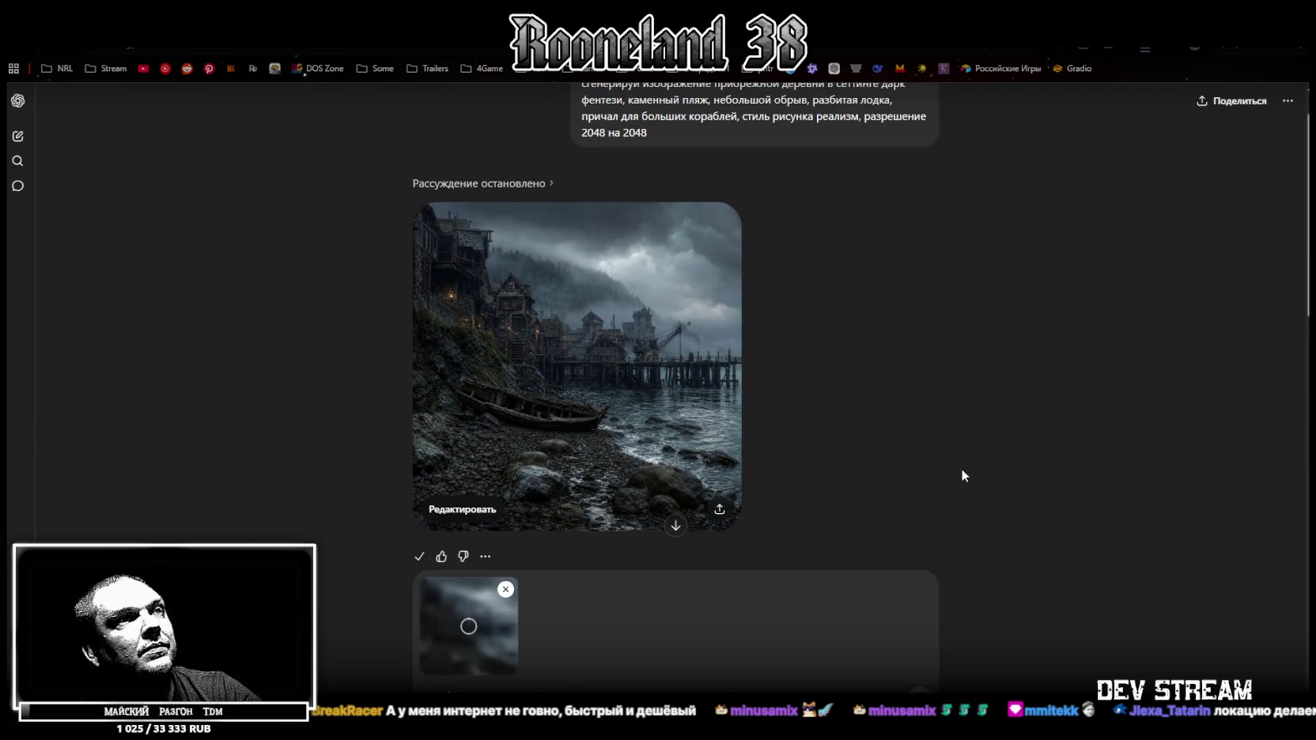
{"action": "scroll", "coordinate": [962, 468], "scroll_direction": "down", "scroll_amount": 5}
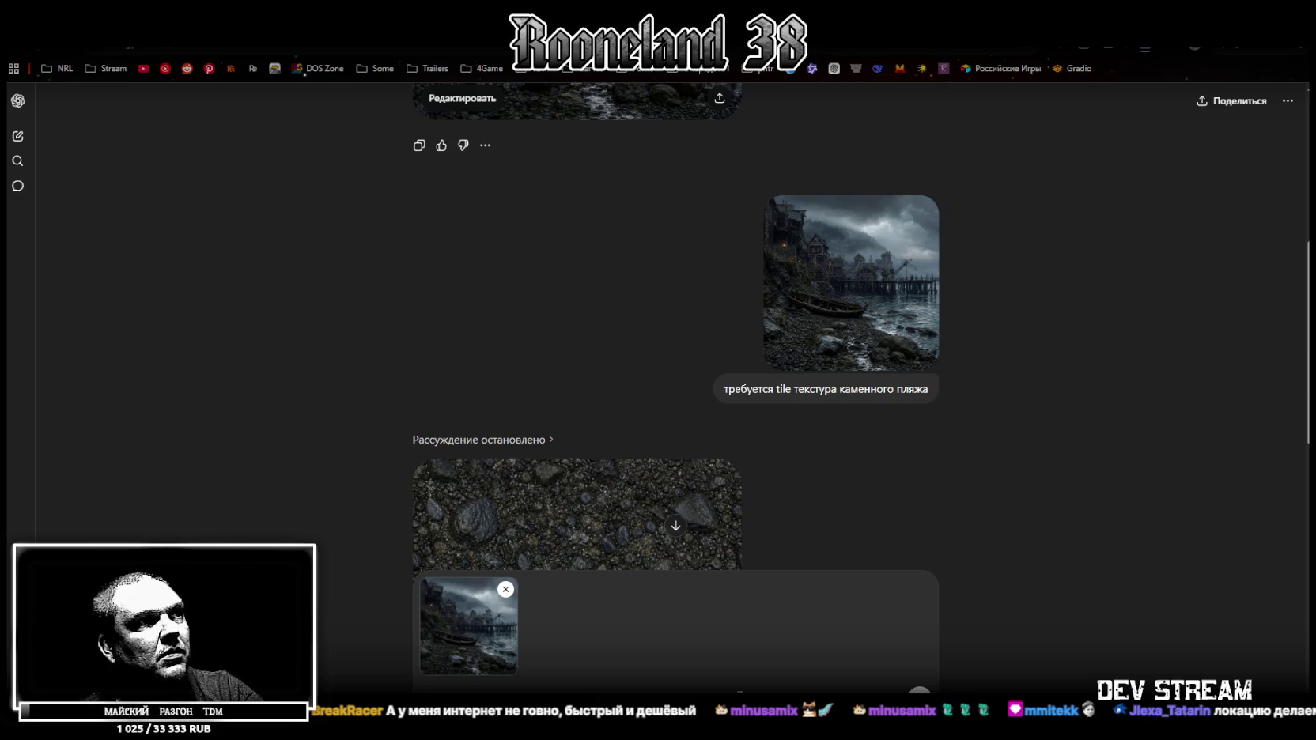
{"action": "key", "text": "Return"}
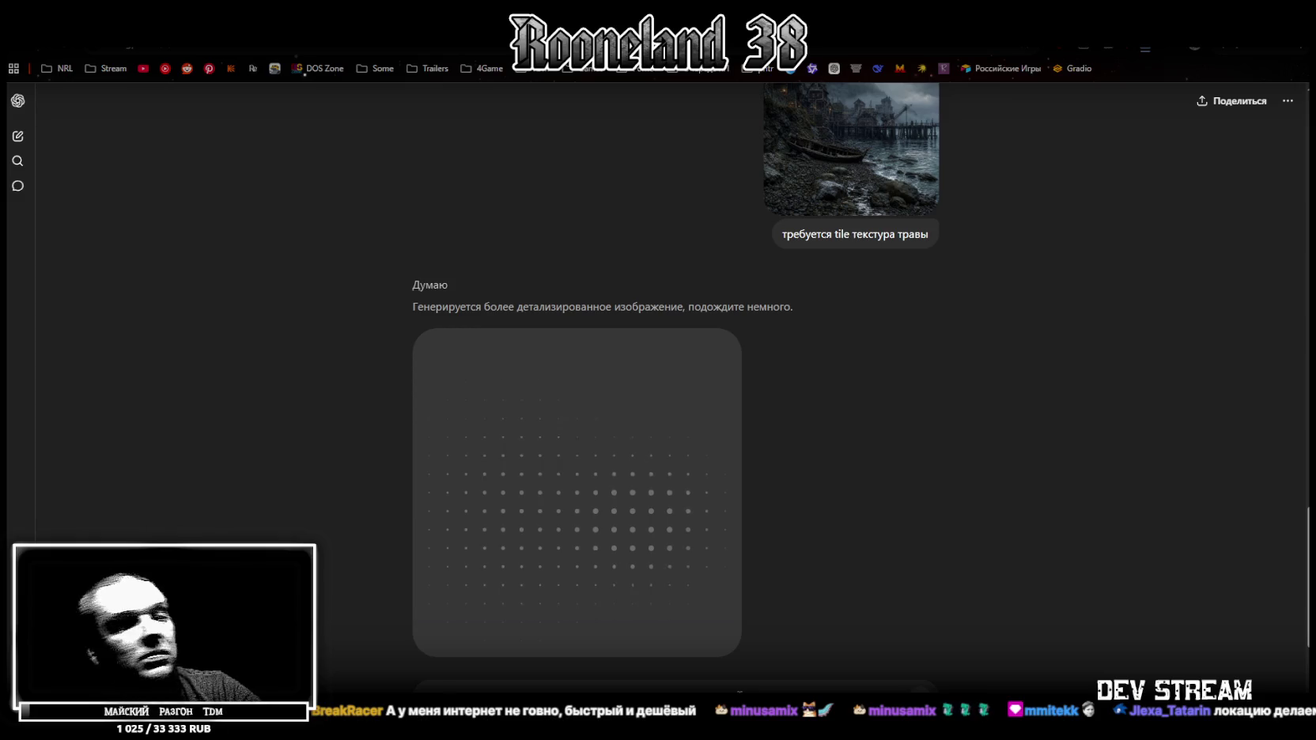
{"action": "key", "text": "alt+Tab"}
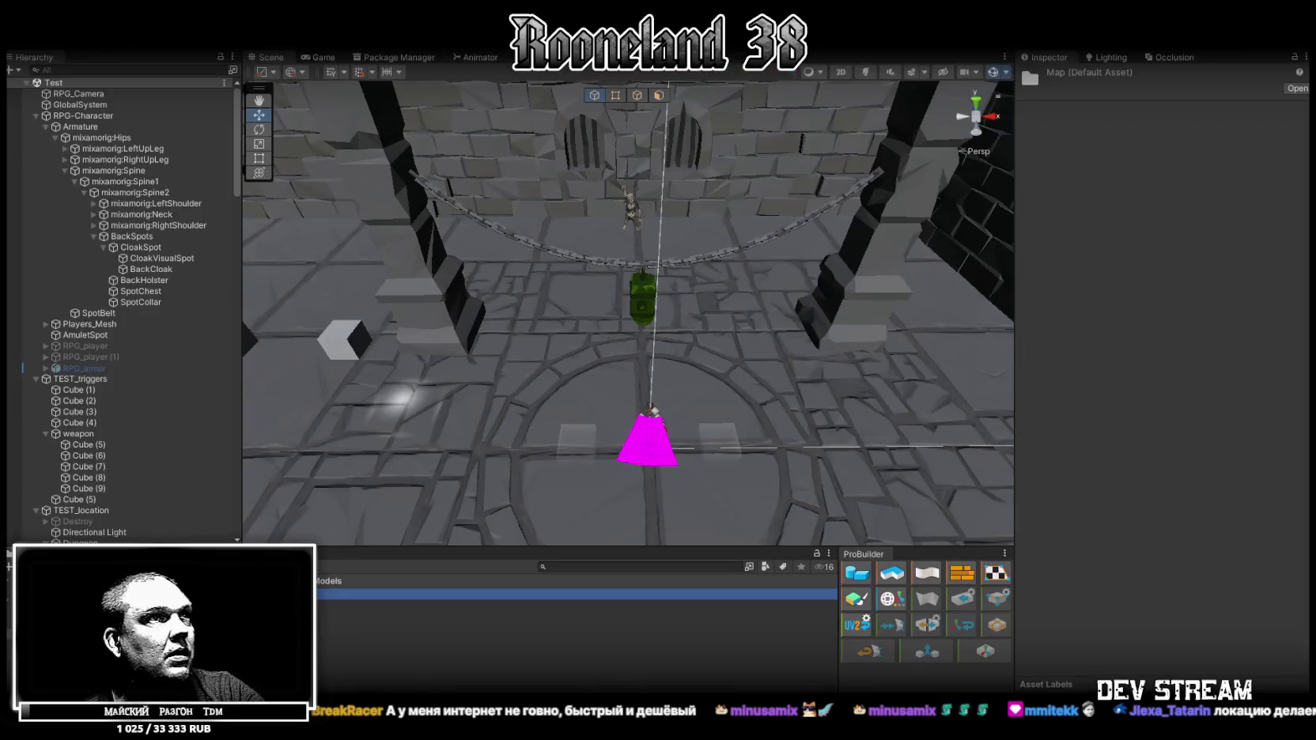
Collapse RPG-Character, TEST_triggers and TEST_location in the hierarchy and select TEST_location.
{"action": "scroll", "coordinate": [632, 221], "scroll_direction": "down", "scroll_amount": 10}
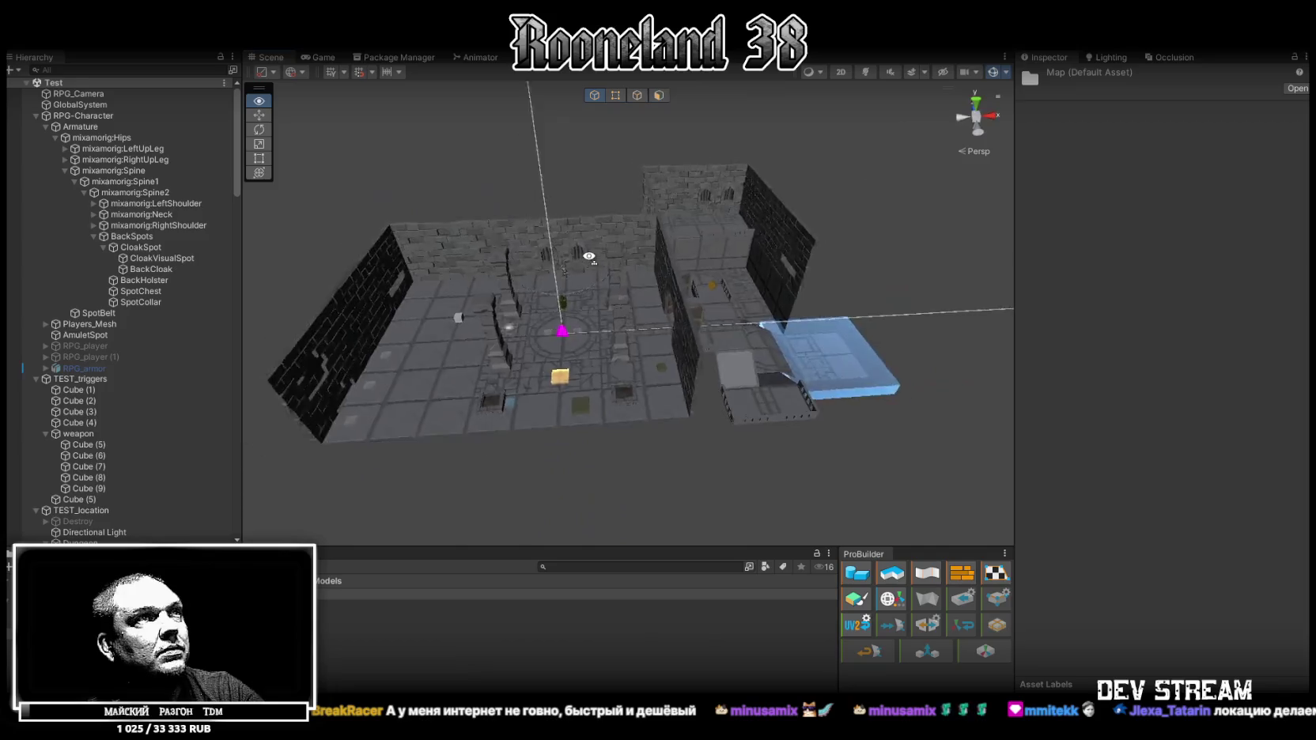
{"action": "left_click", "coordinate": [36, 115]}
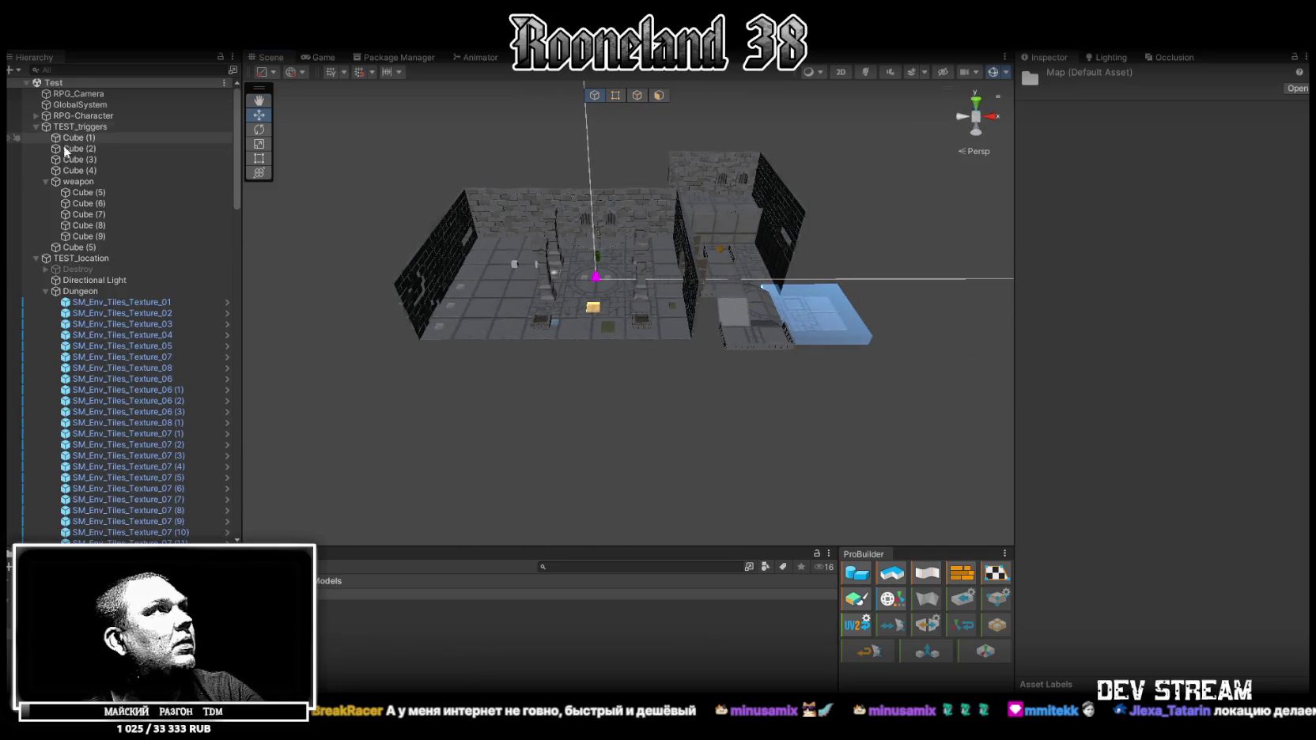
{"action": "left_click", "coordinate": [36, 127]}
{"action": "left_click", "coordinate": [37, 138]}
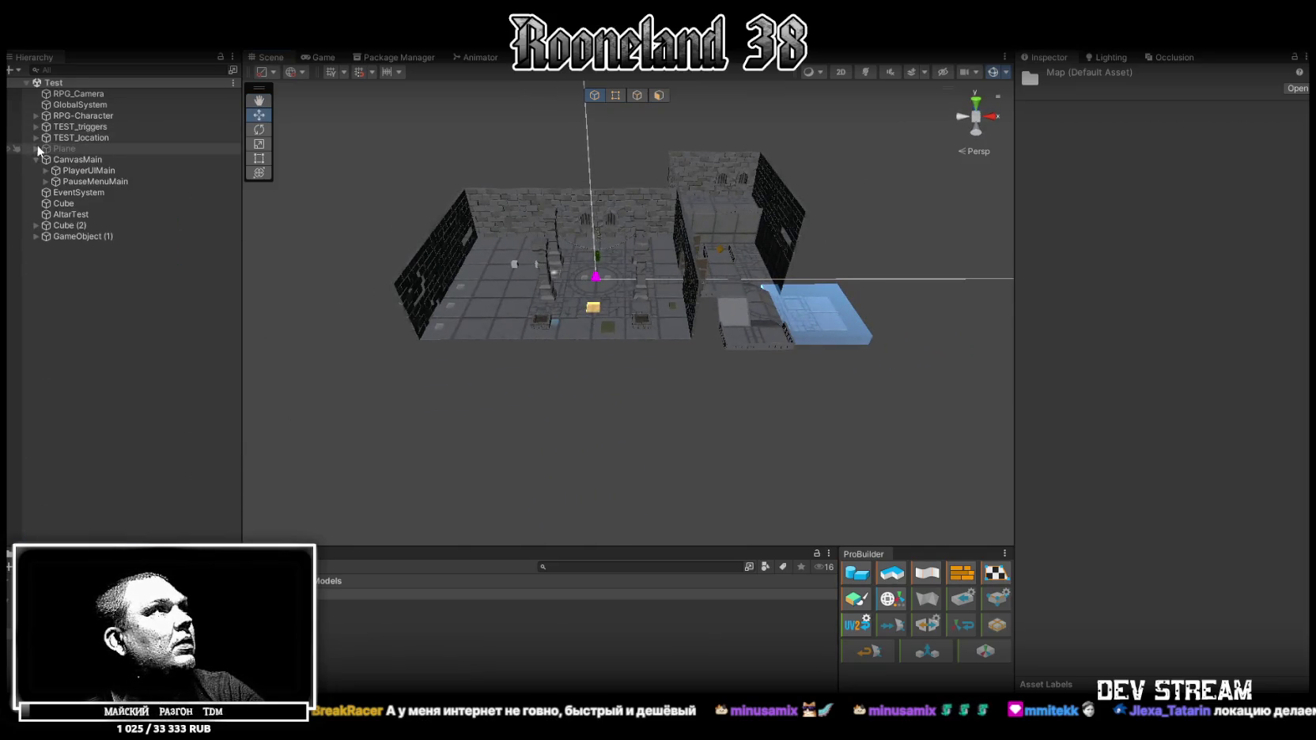
{"action": "left_click", "coordinate": [66, 129]}
{"action": "left_click", "coordinate": [66, 135]}
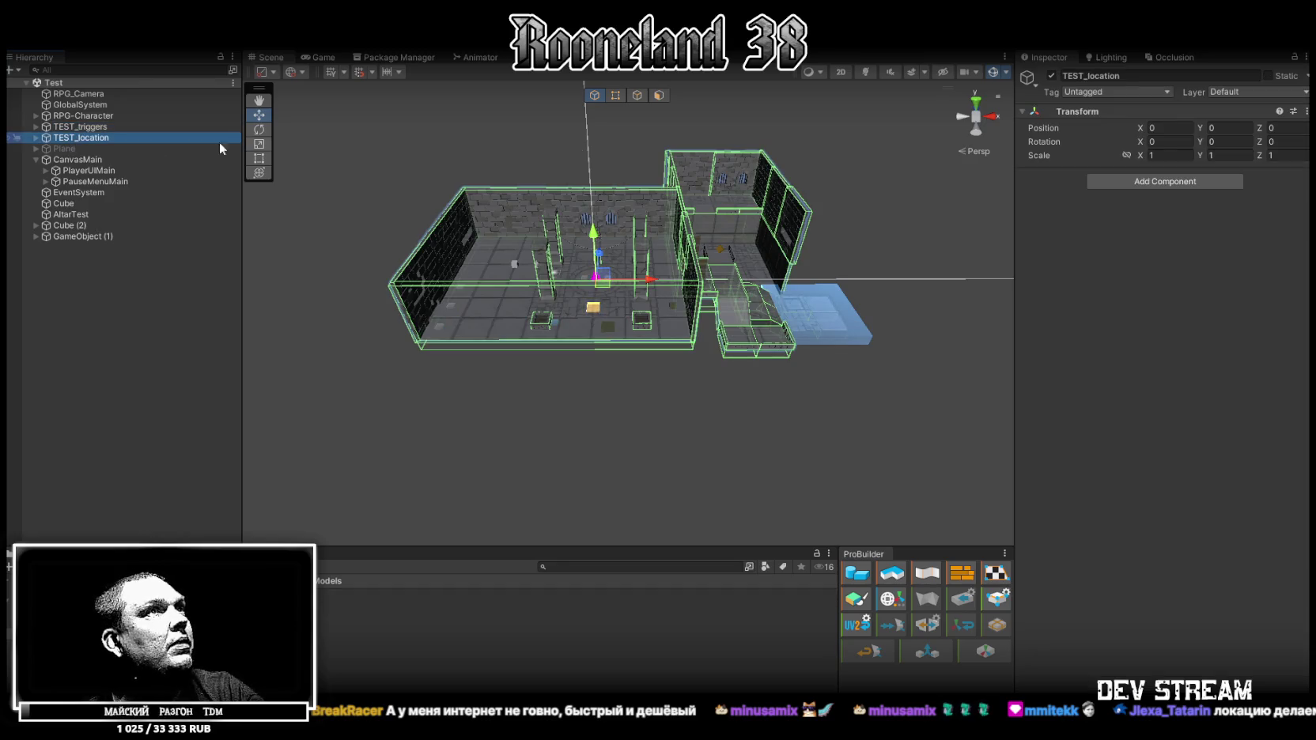
Deactivate TEST_location to hide the dungeon, collapse CanvasMain, and save the scene.
{"action": "left_click", "coordinate": [1051, 76]}
{"action": "left_click_drag", "start_coordinate": [744, 241], "coordinate": [763, 243]}
{"action": "left_click_drag", "start_coordinate": [778, 227], "coordinate": [783, 255]}
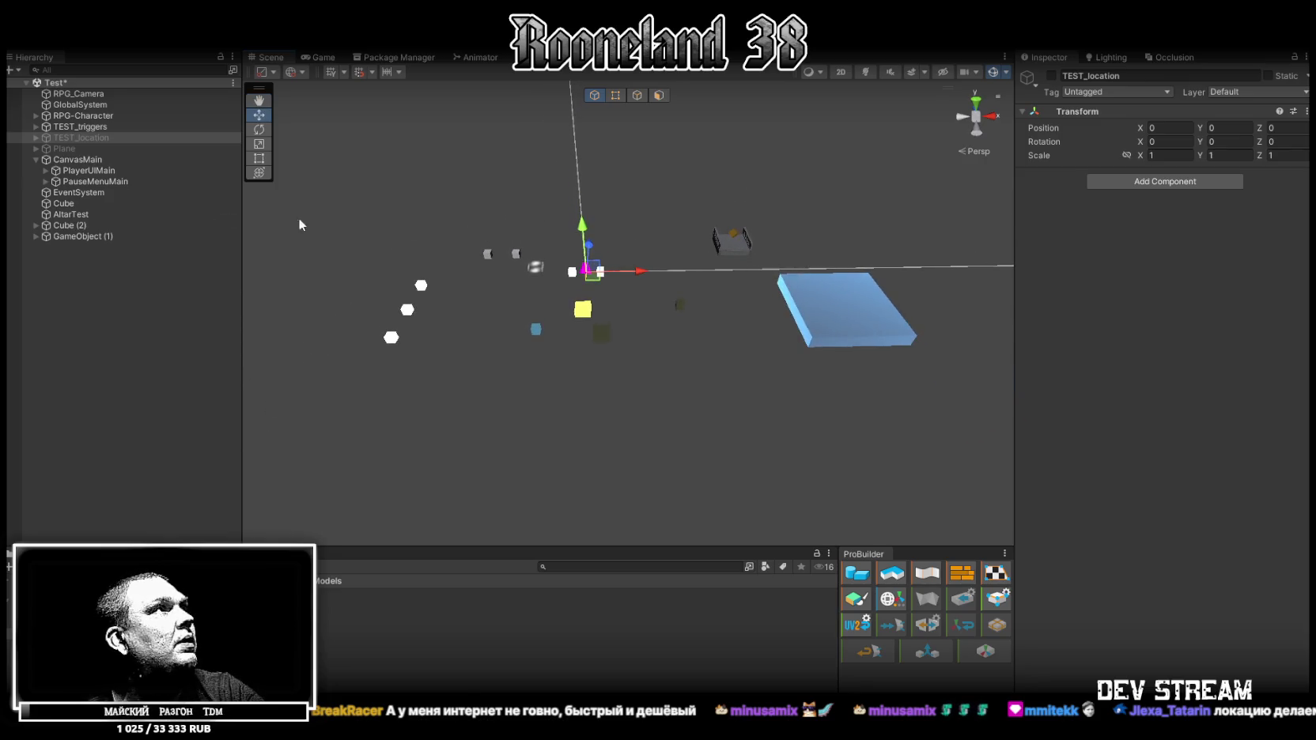
{"action": "left_click", "coordinate": [36, 160]}
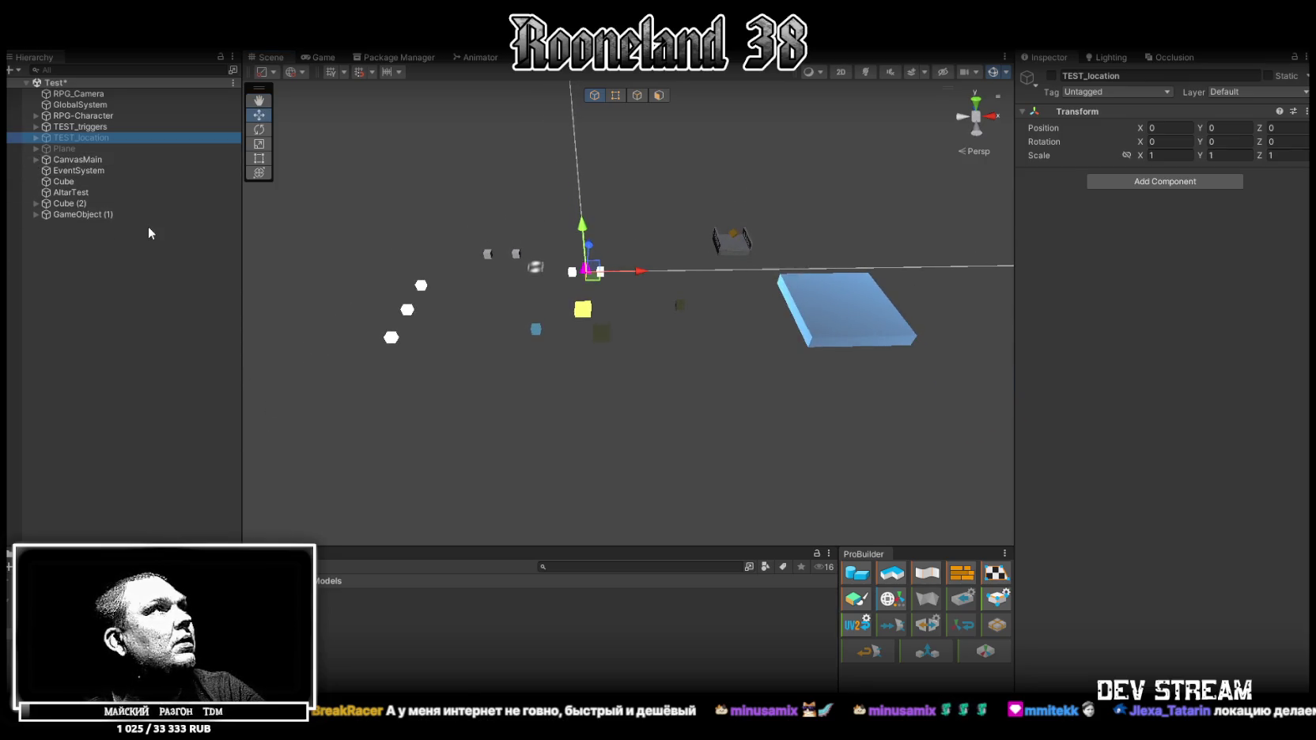
{"action": "key", "text": "ctrl+s"}
Create an empty GameObject in the hierarchy named -MAP-.
{"action": "right_click", "coordinate": [67, 258]}
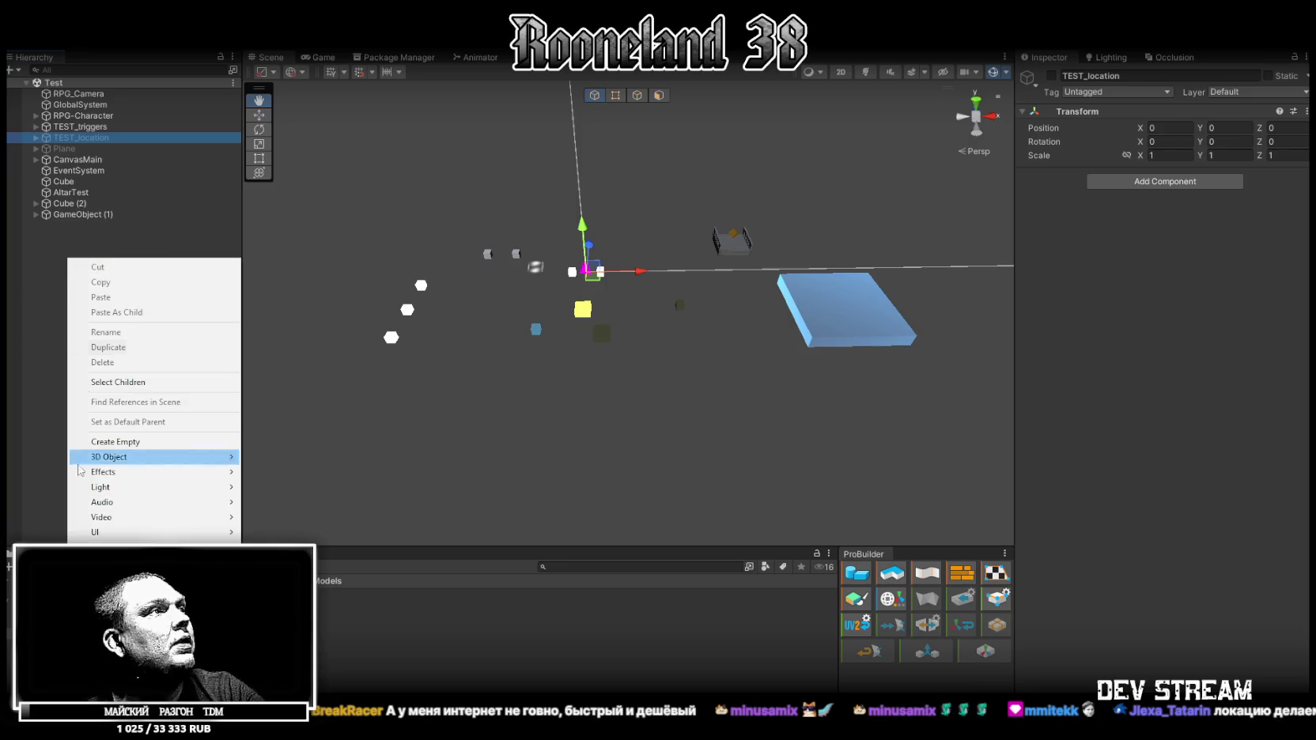
{"action": "left_click", "coordinate": [117, 443]}
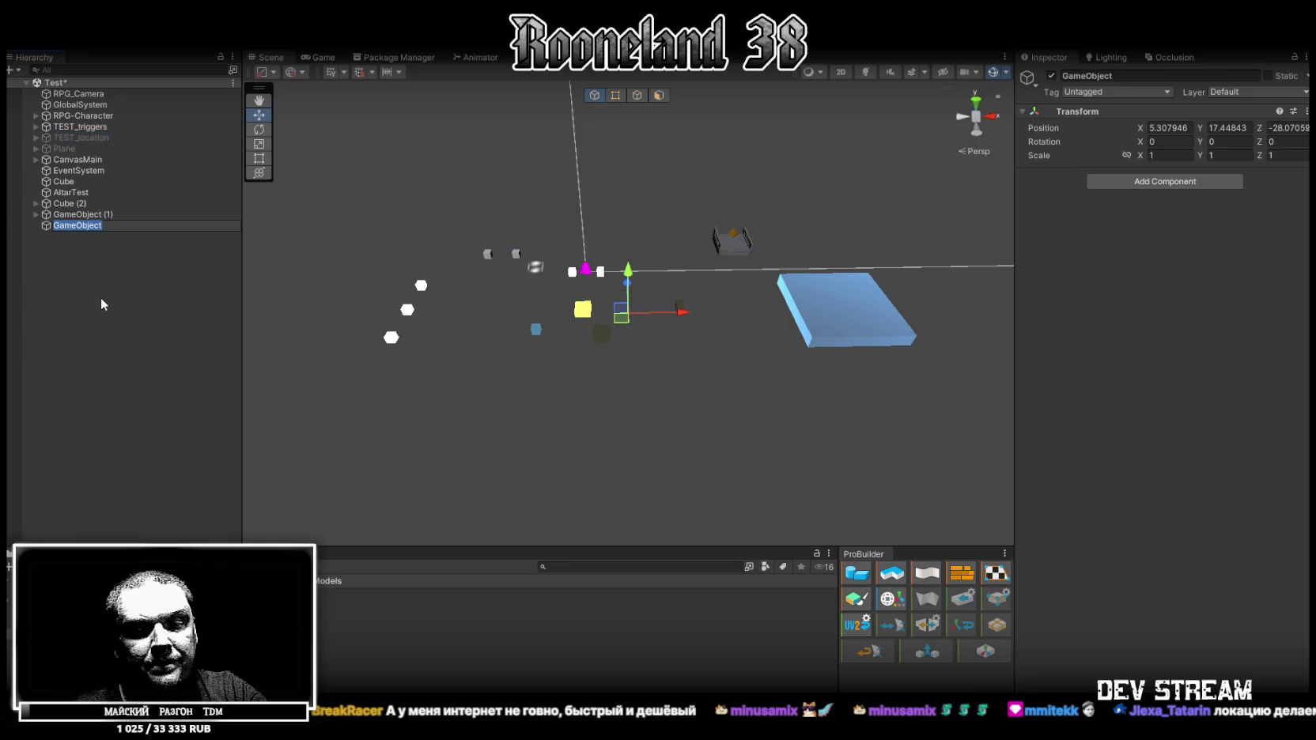
{"action": "type", "text": "-ЬФЗ"}
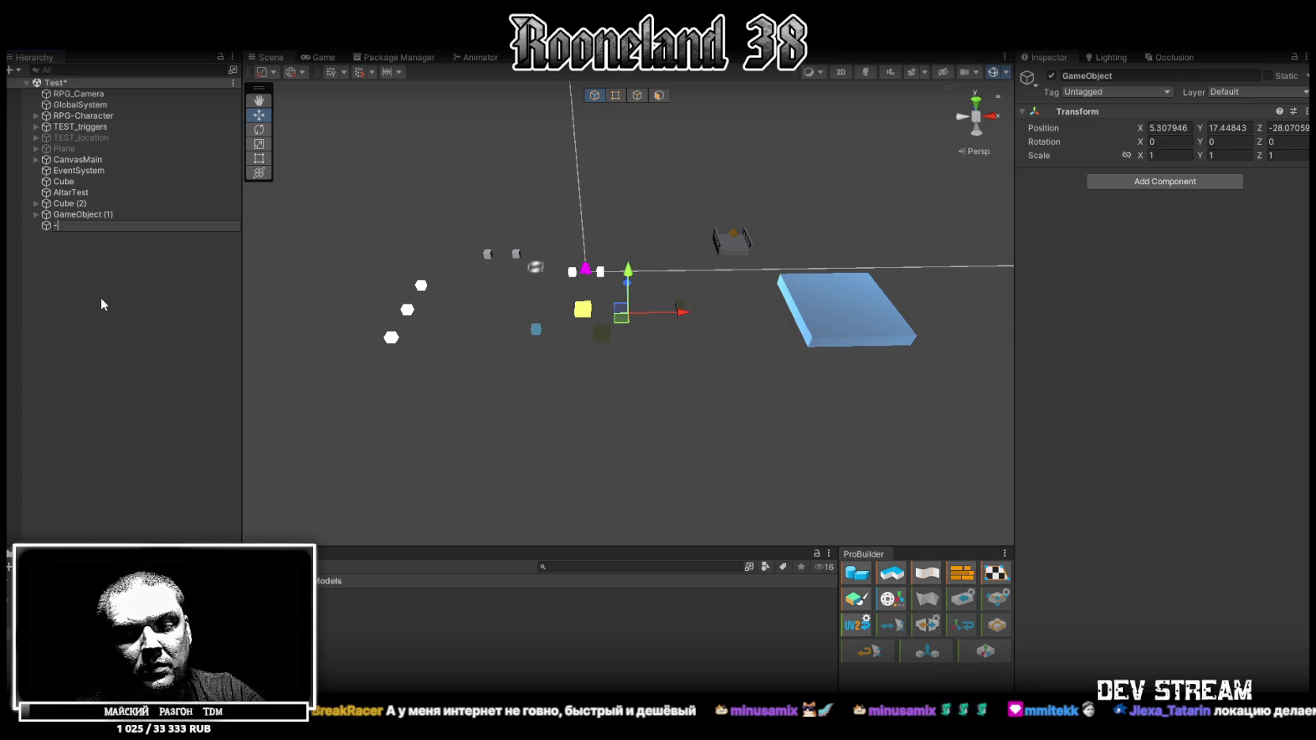
{"action": "key", "text": "BackSpace"}
{"action": "key", "text": "BackSpace"}
{"action": "key", "text": "BackSpace"}
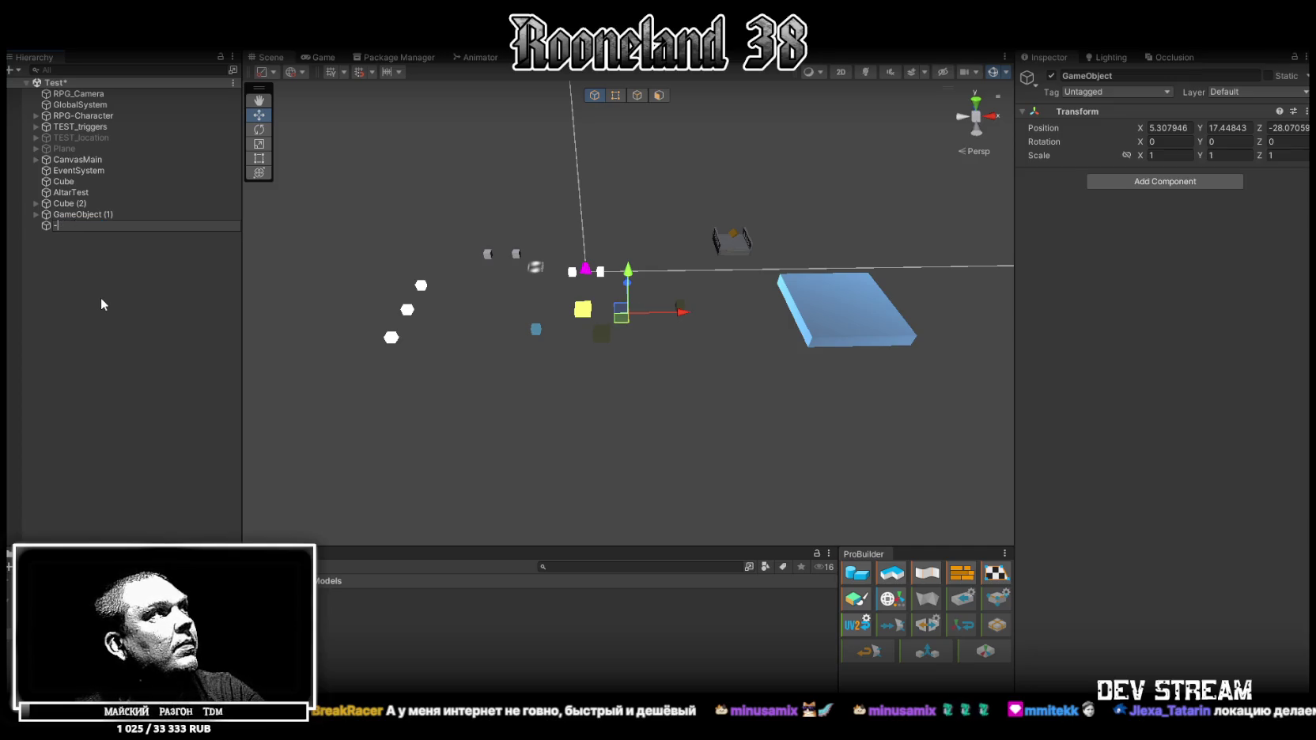
{"action": "type", "text": "MAP-"}
{"action": "key", "text": "Return"}
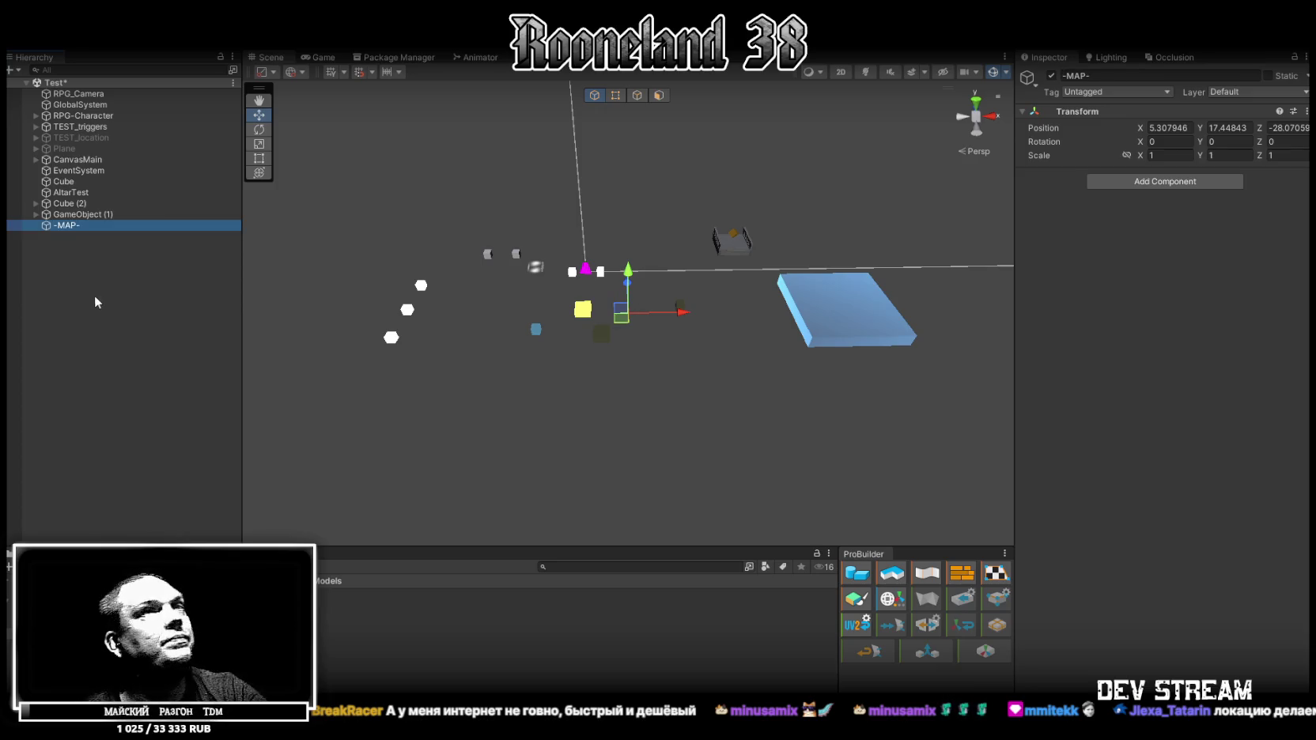
Set the -MAP- Transform position to 0, 0, 0.
{"action": "left_click_drag", "start_coordinate": [308, 270], "coordinate": [599, 332]}
{"action": "left_click", "coordinate": [1169, 127]}
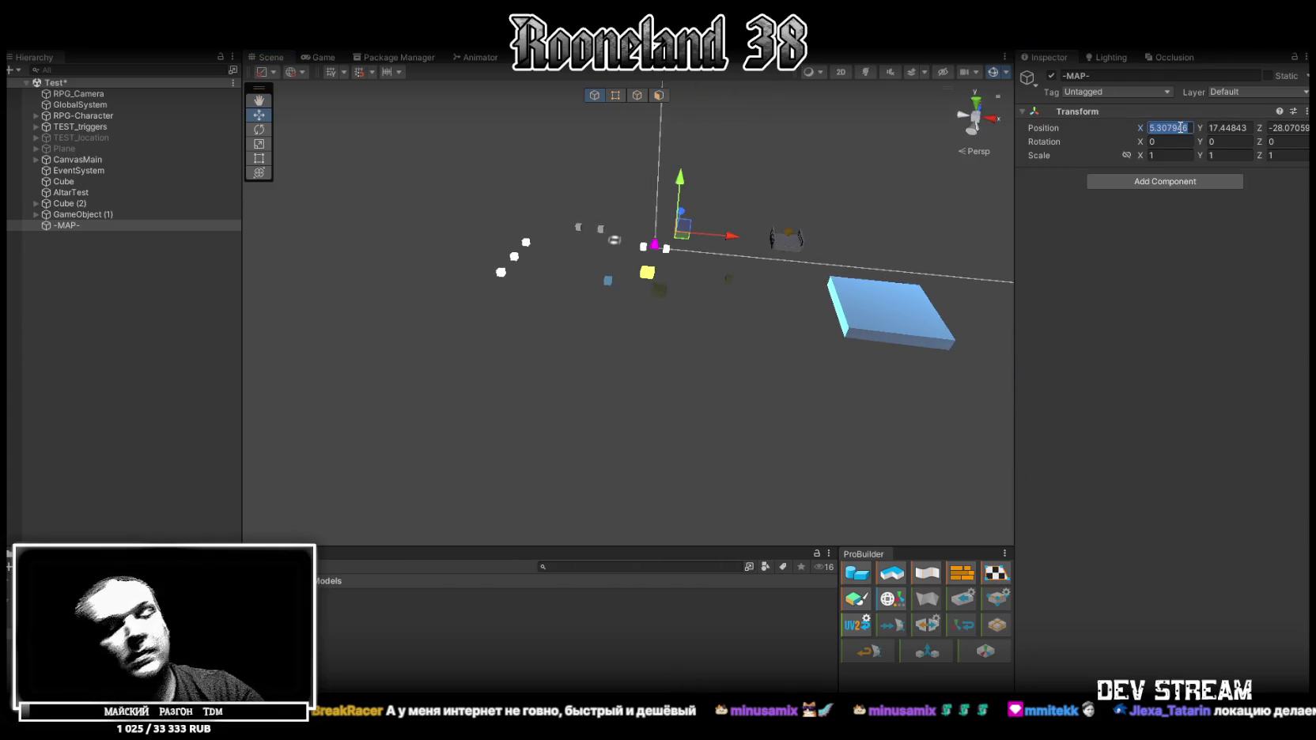
{"action": "type", "text": "0"}
{"action": "key", "text": "Tab"}
{"action": "type", "text": "0"}
{"action": "key", "text": "Tab"}
{"action": "type", "text": "0"}
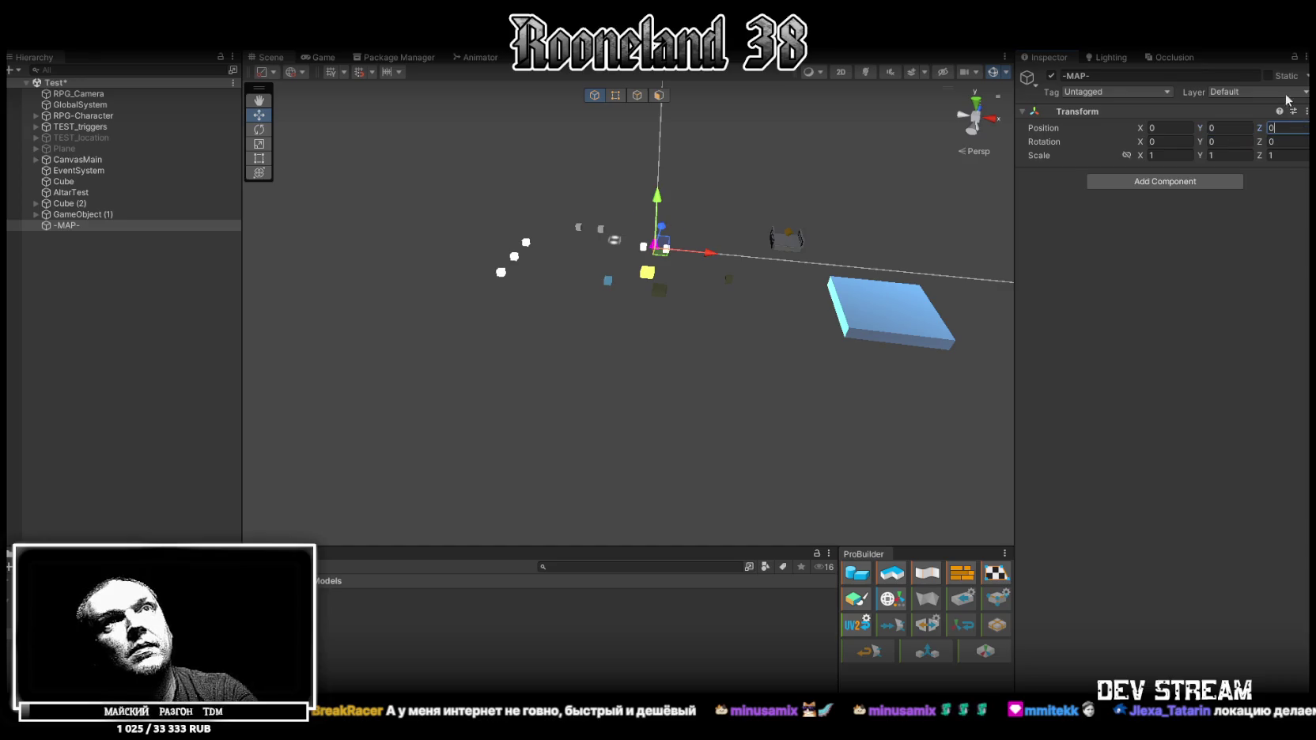
{"action": "left_click", "coordinate": [1268, 76]}
{"action": "right_click", "coordinate": [71, 224]}
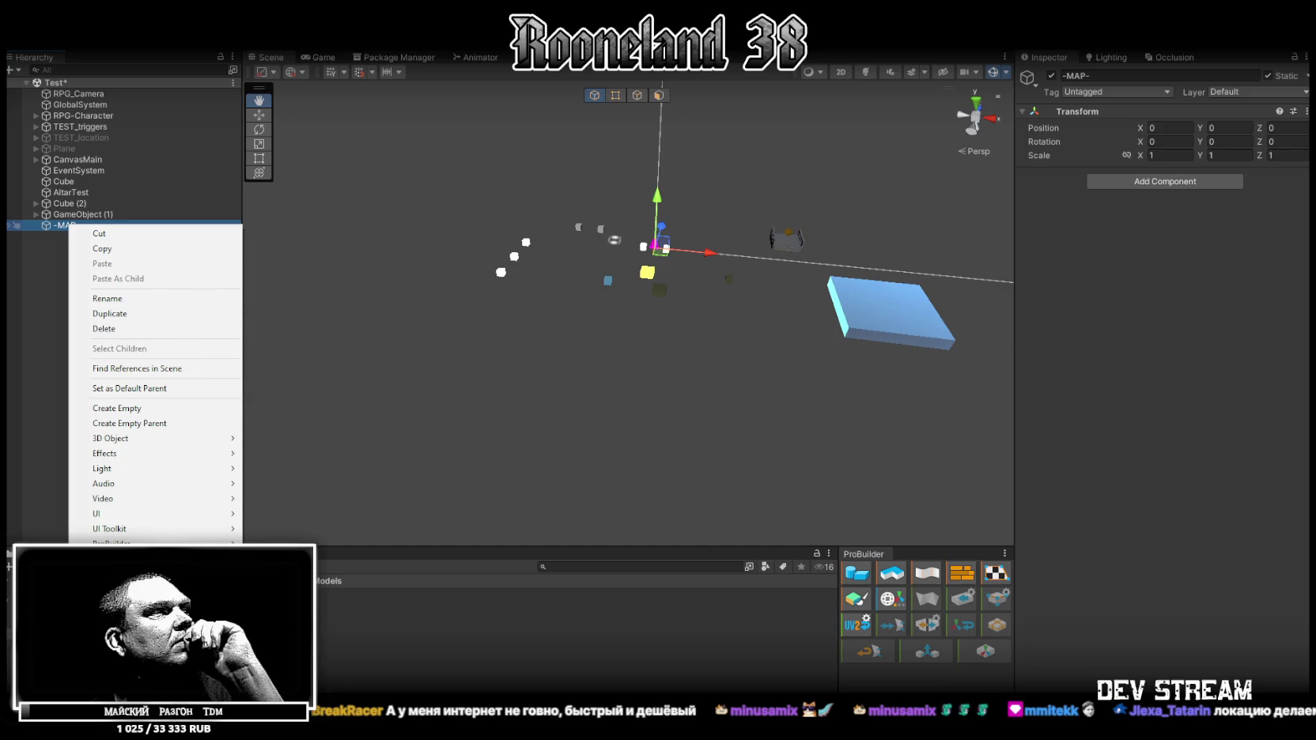
Add a 3D Object > Terrain under -MAP- and frame it in the Scene view.
{"action": "left_click", "coordinate": [46, 228]}
{"action": "right_click", "coordinate": [46, 225]}
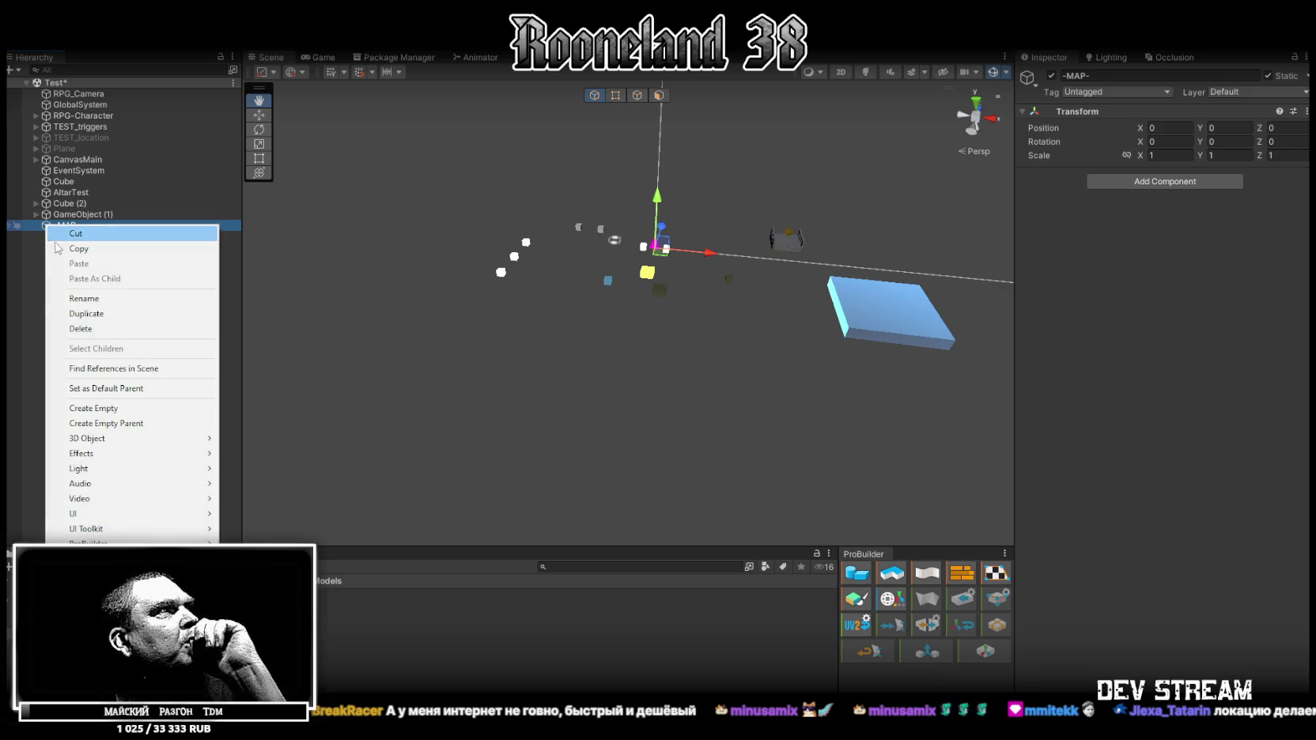
{"action": "mouse_move", "coordinate": [117, 440]}
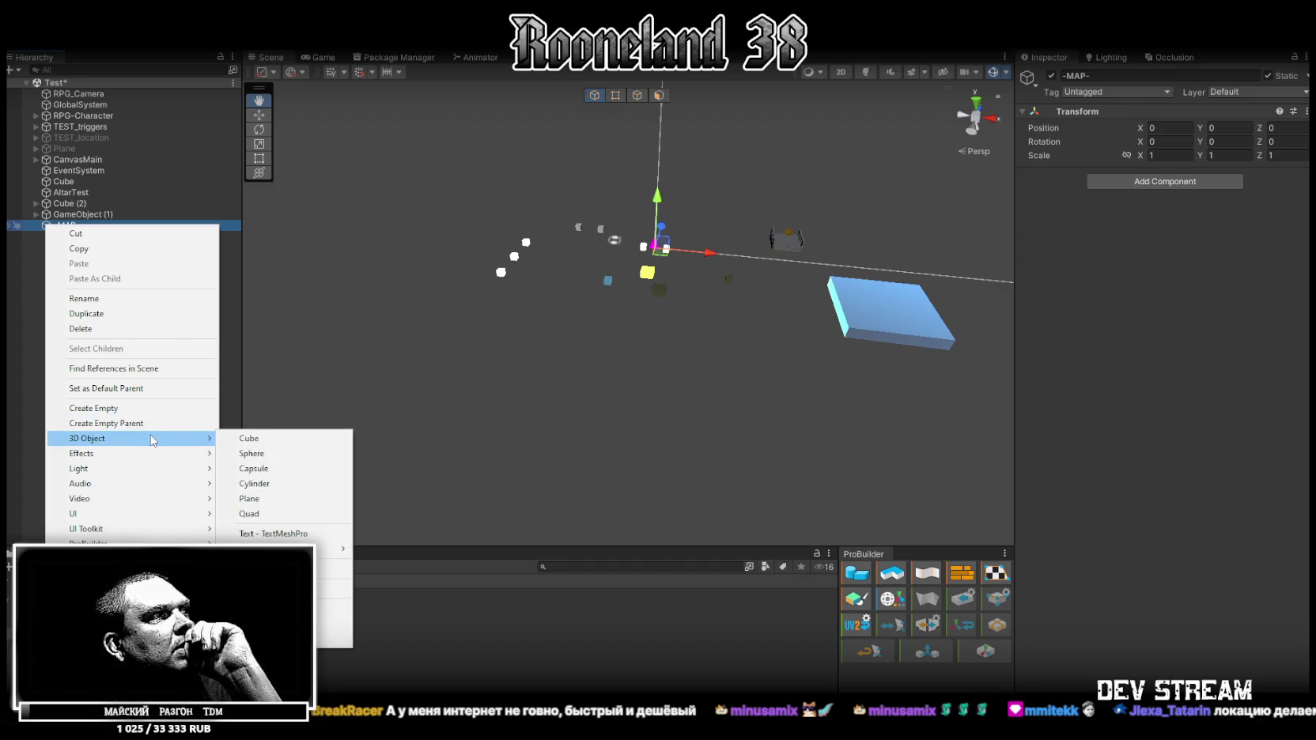
{"action": "left_click", "coordinate": [332, 609]}
{"action": "mouse_move", "coordinate": [734, 310]}
{"action": "left_mouse_down"}
{"action": "mouse_move", "coordinate": [879, 174]}
{"action": "mouse_move", "coordinate": [876, 211]}
{"action": "mouse_move", "coordinate": [1006, 153]}
{"action": "mouse_move", "coordinate": [1151, 194]}
{"action": "left_mouse_up"}
{"action": "left_click", "coordinate": [1208, 192]}
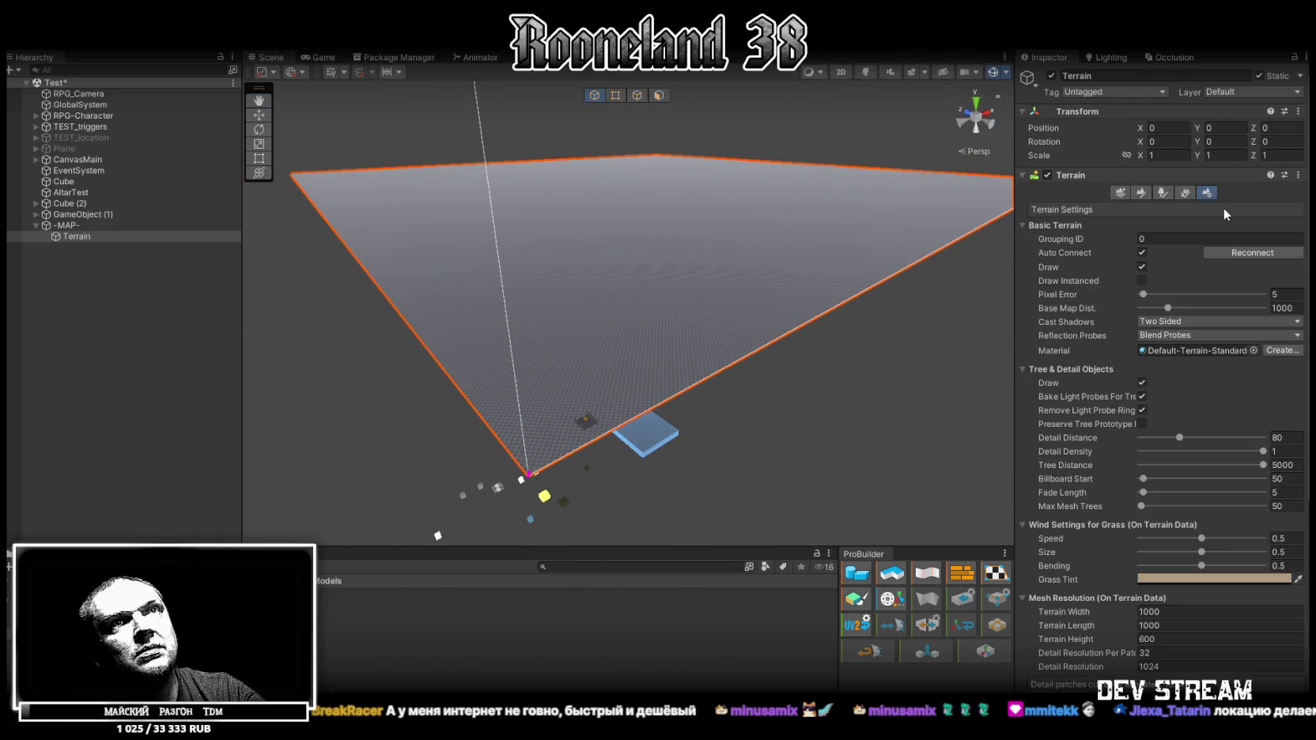
Set the terrain's Base Map Dist. to 200.
{"action": "double_click", "coordinate": [1286, 308]}
{"action": "type", "text": "200"}
{"action": "key", "text": "Return"}
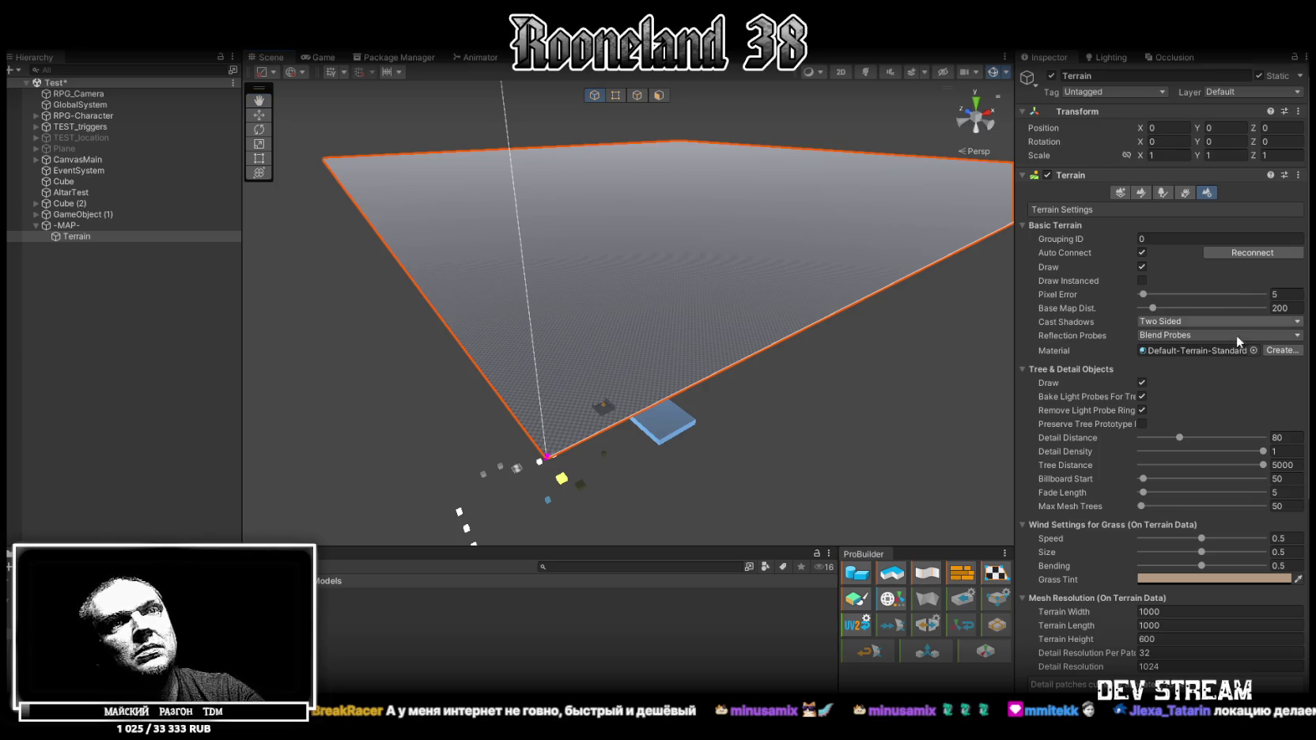
{"action": "scroll", "coordinate": [1257, 469], "scroll_direction": "down", "scroll_amount": 5}
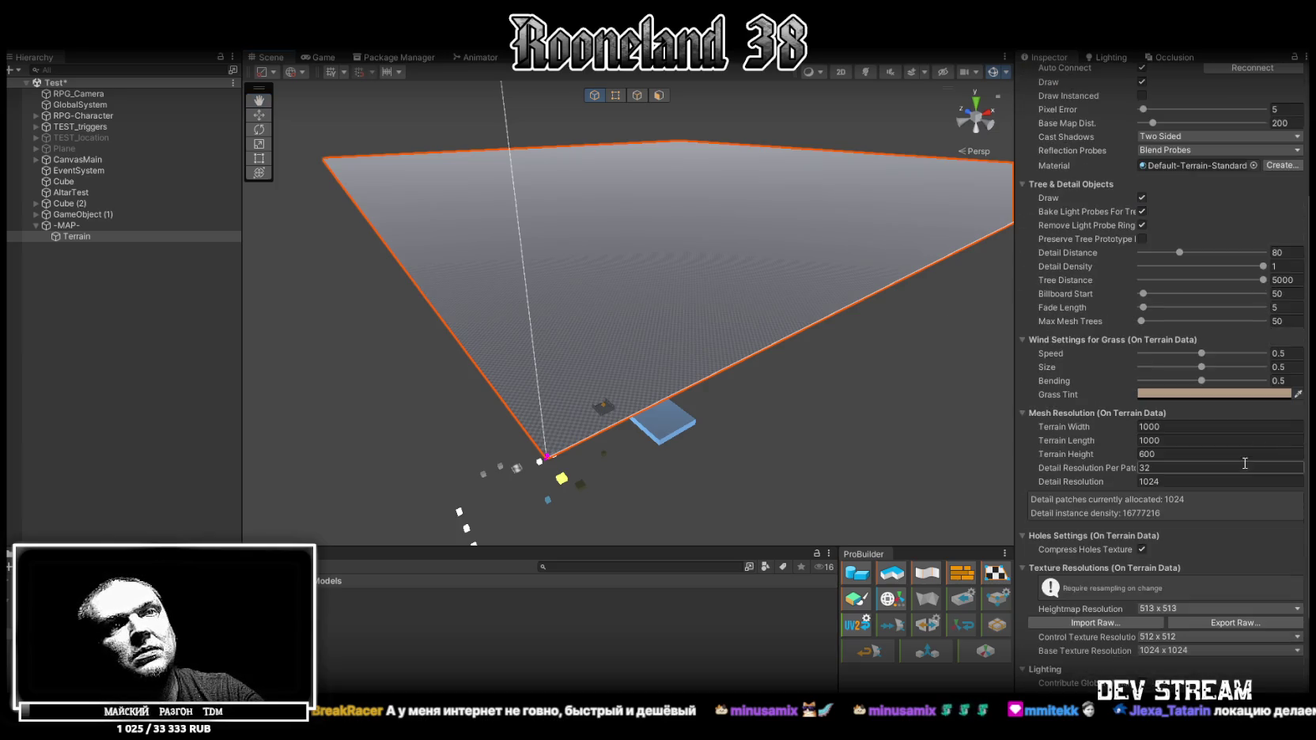
{"action": "scroll", "coordinate": [1242, 469], "scroll_direction": "up", "scroll_amount": 2}
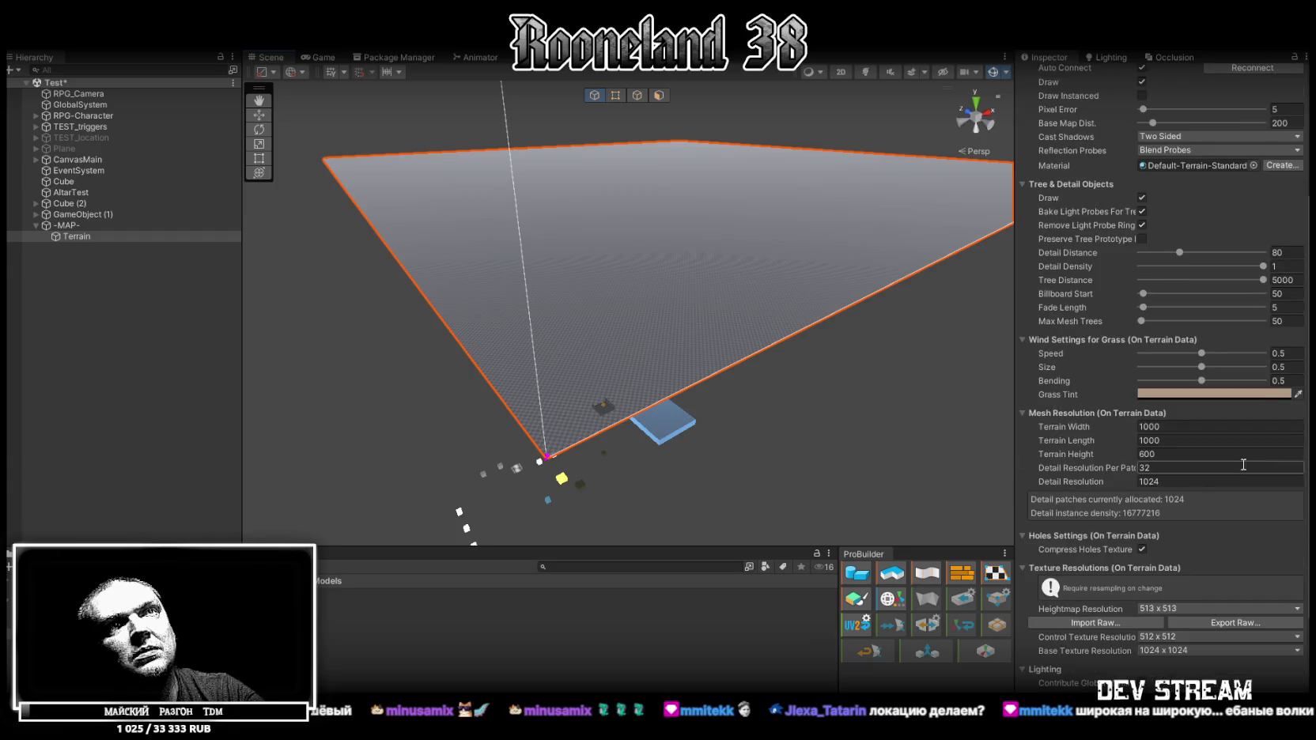
Set Tree Distance to 200 and glance at the neighbor and paint terrain tools.
{"action": "double_click", "coordinate": [1283, 280]}
{"action": "type", "text": "200"}
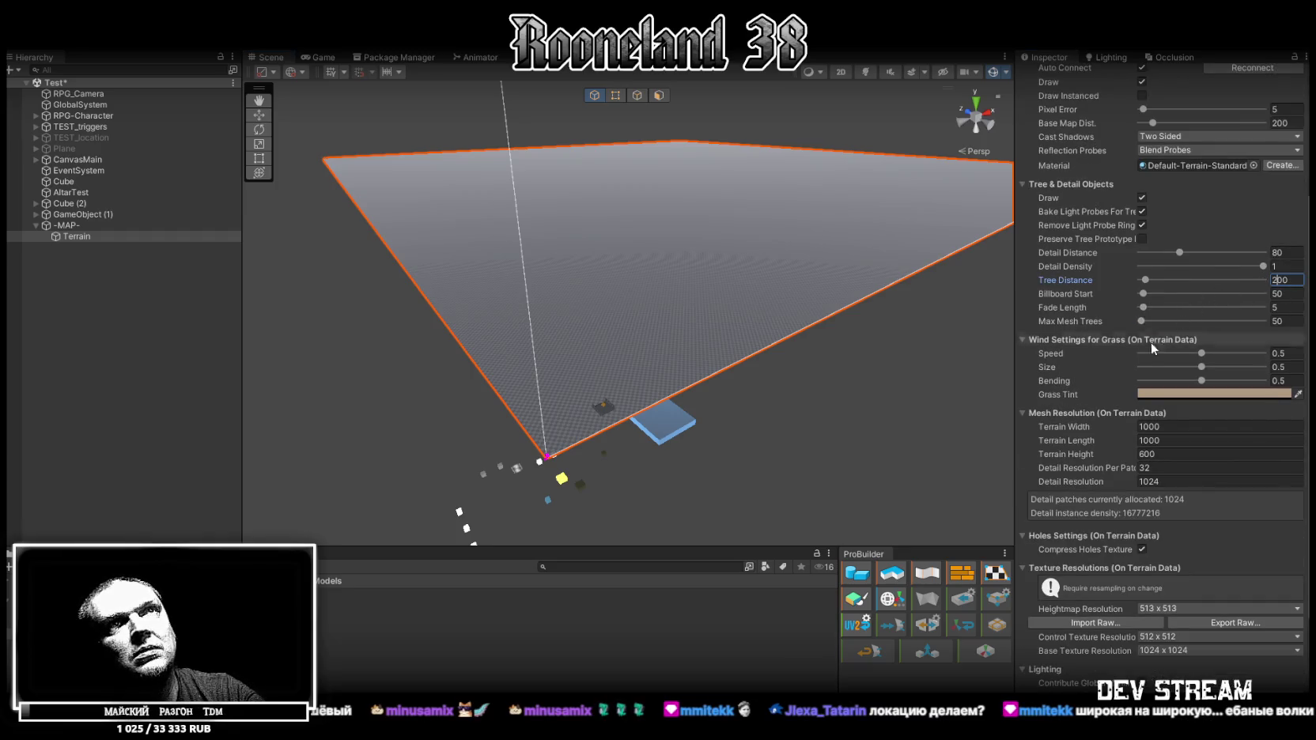
{"action": "scroll", "coordinate": [1147, 356], "scroll_direction": "up", "scroll_amount": 3}
{"action": "left_click", "coordinate": [1120, 193]}
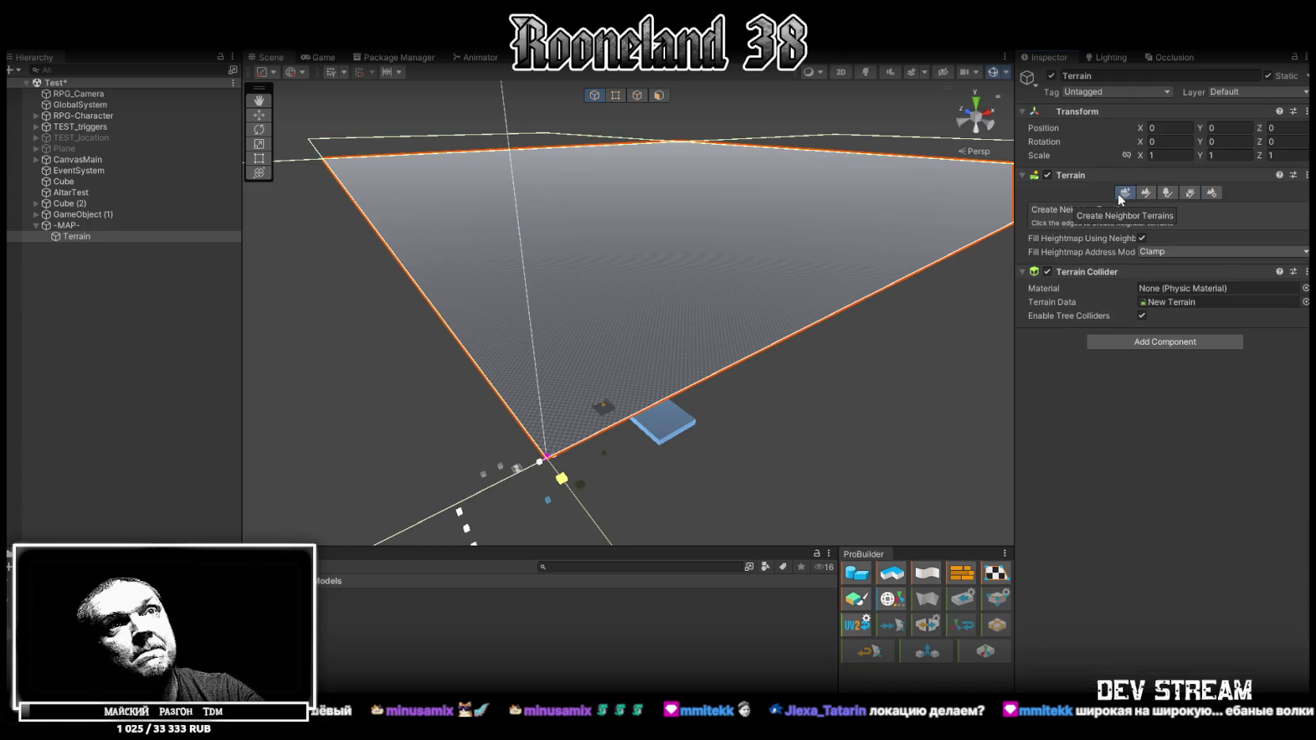
{"action": "left_click", "coordinate": [1148, 194]}
{"action": "left_click", "coordinate": [1212, 194]}
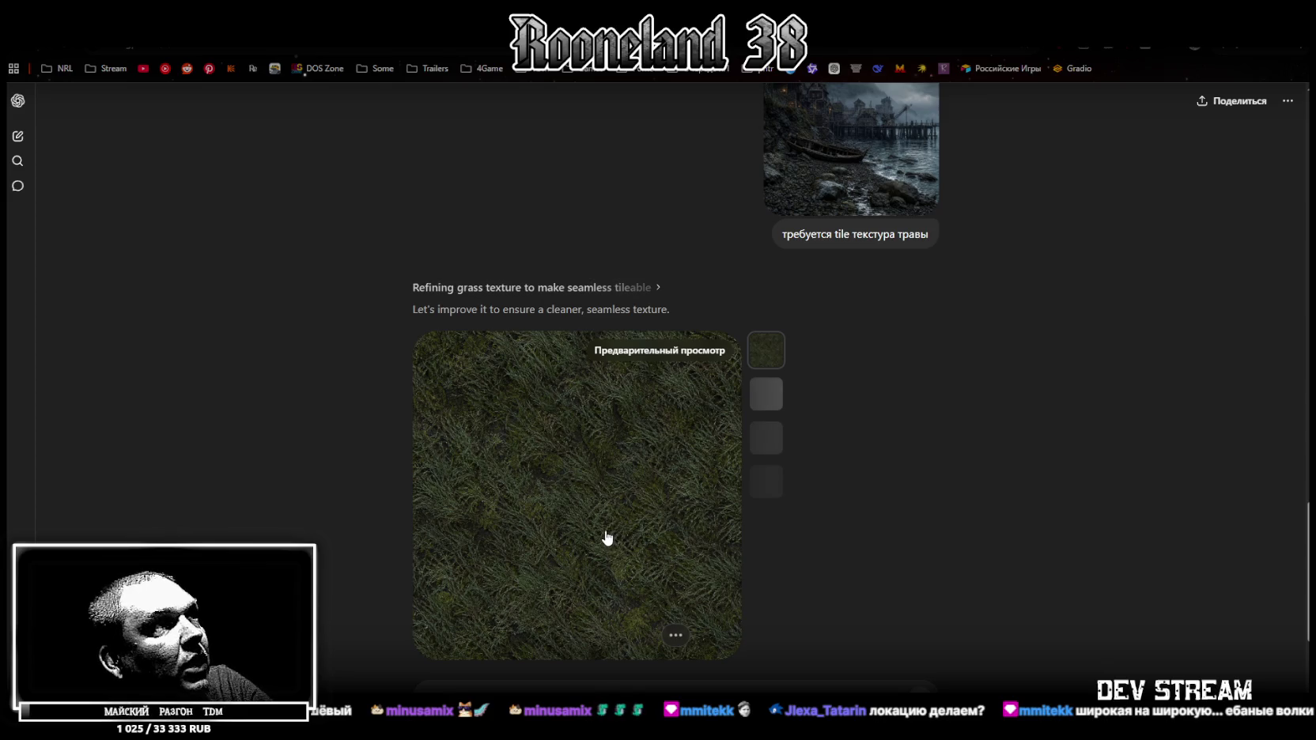
Enlarge the generated dark-green grass tile image in ChatGPT, then switch back to Unity.
{"action": "left_click", "coordinate": [571, 478]}
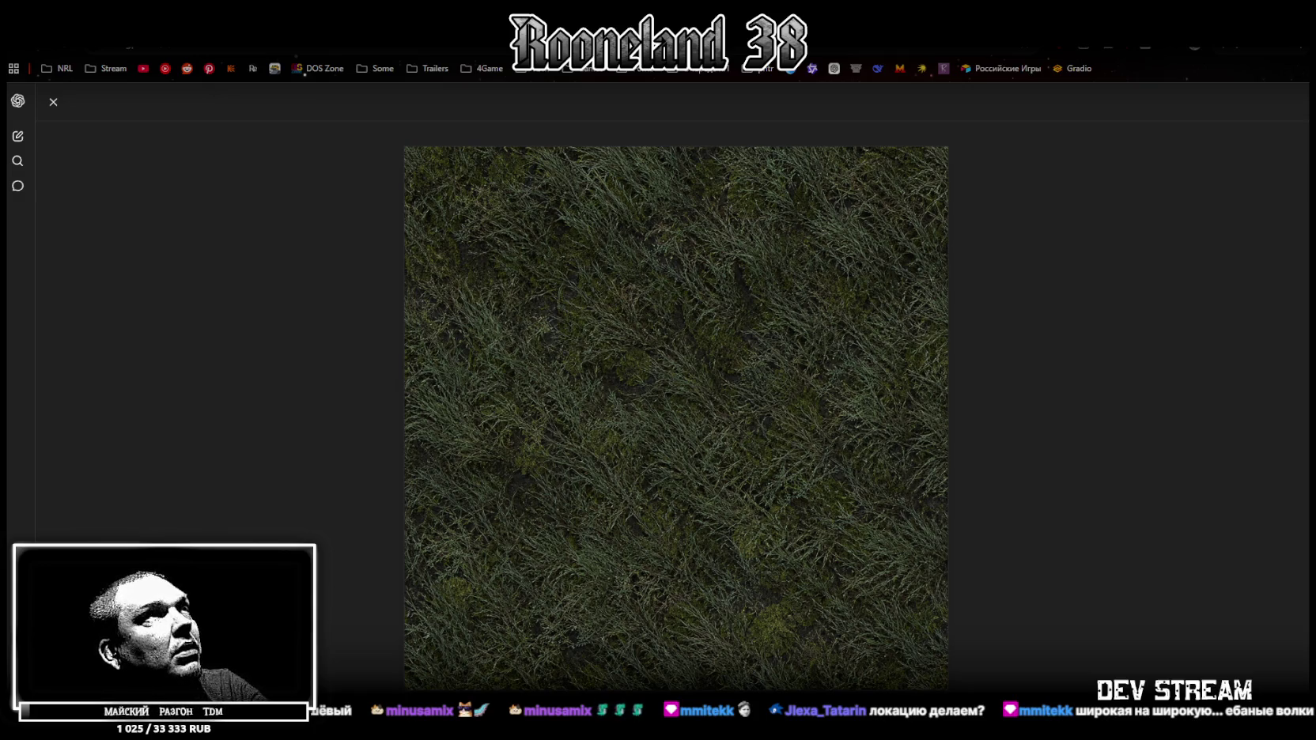
{"action": "key", "text": "alt+Tab"}
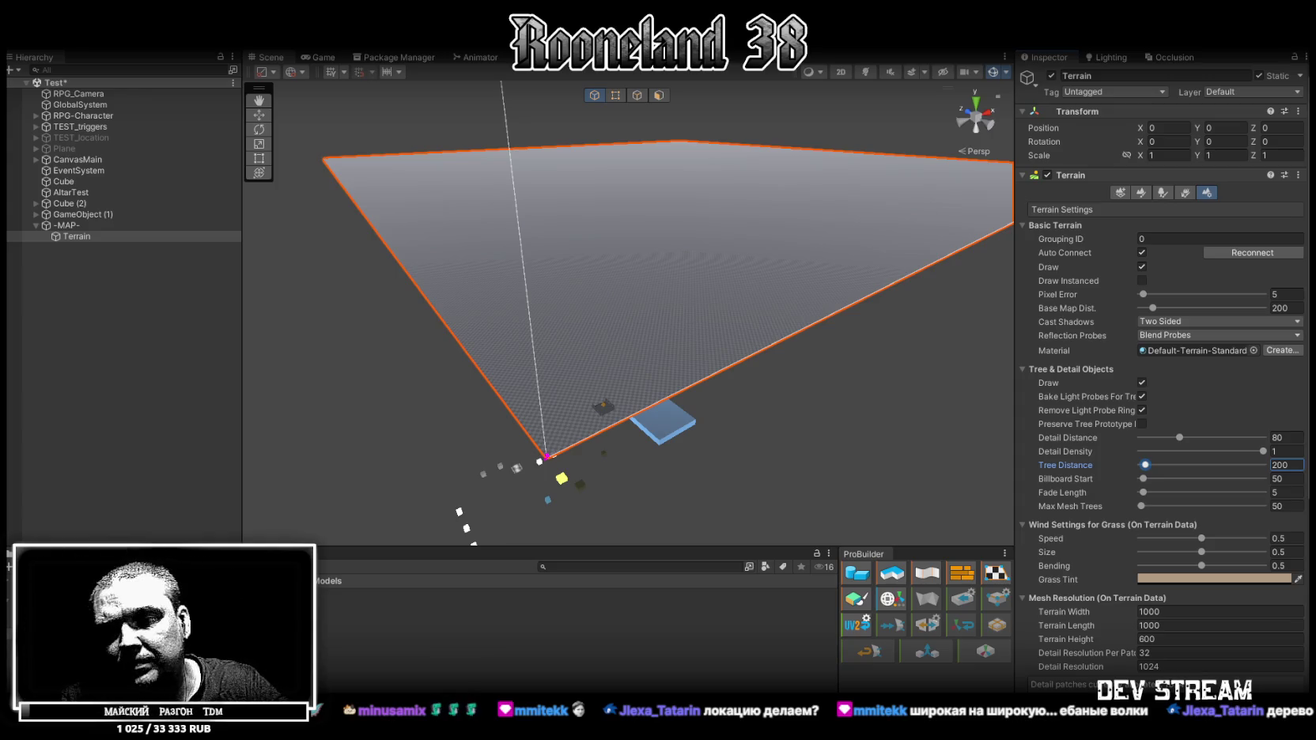
Set the terrain's Mesh Resolution Width and Length both to 200.
{"action": "scroll", "coordinate": [1179, 434], "scroll_direction": "down", "scroll_amount": 3}
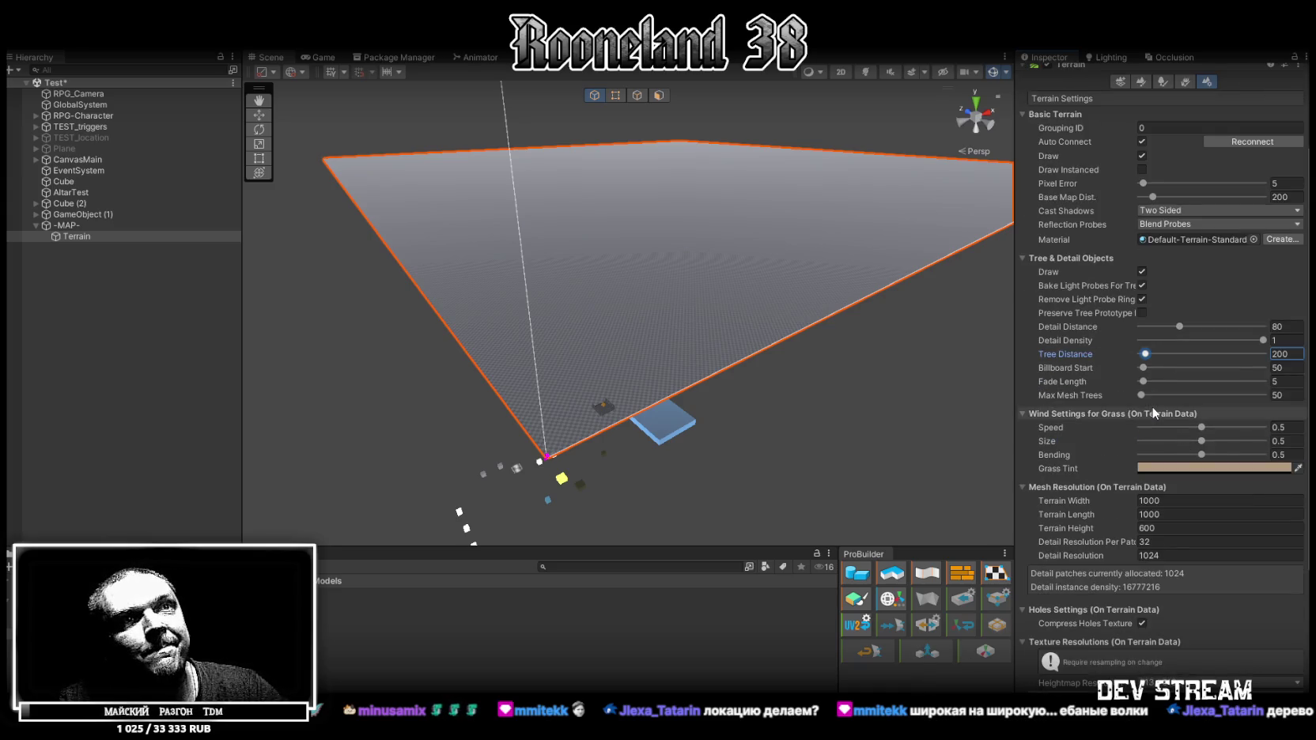
{"action": "left_click", "coordinate": [1151, 501]}
{"action": "type", "text": "200"}
{"action": "key", "text": "Tab"}
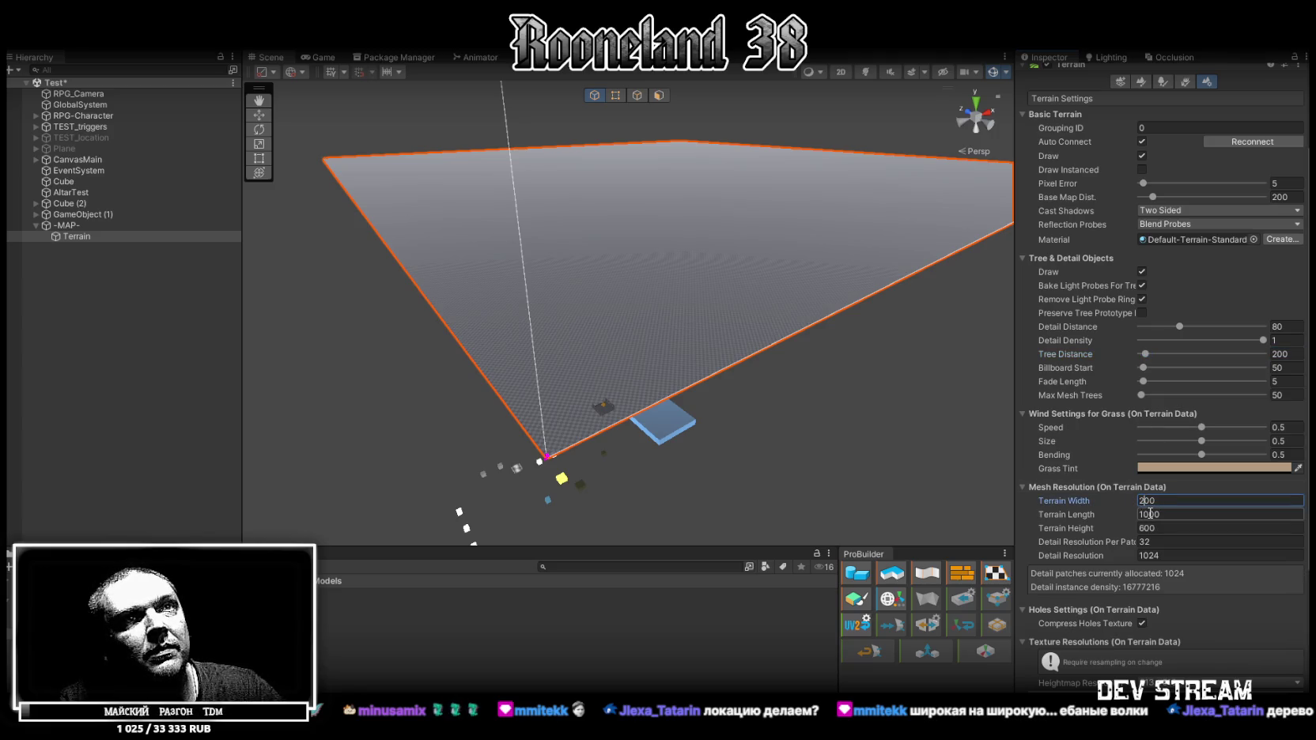
{"action": "type", "text": "200"}
{"action": "key", "text": "Return"}
{"action": "mouse_move", "coordinate": [792, 372]}
{"action": "left_mouse_down"}
{"action": "mouse_move", "coordinate": [825, 373]}
{"action": "mouse_move", "coordinate": [702, 302]}
{"action": "left_mouse_up"}
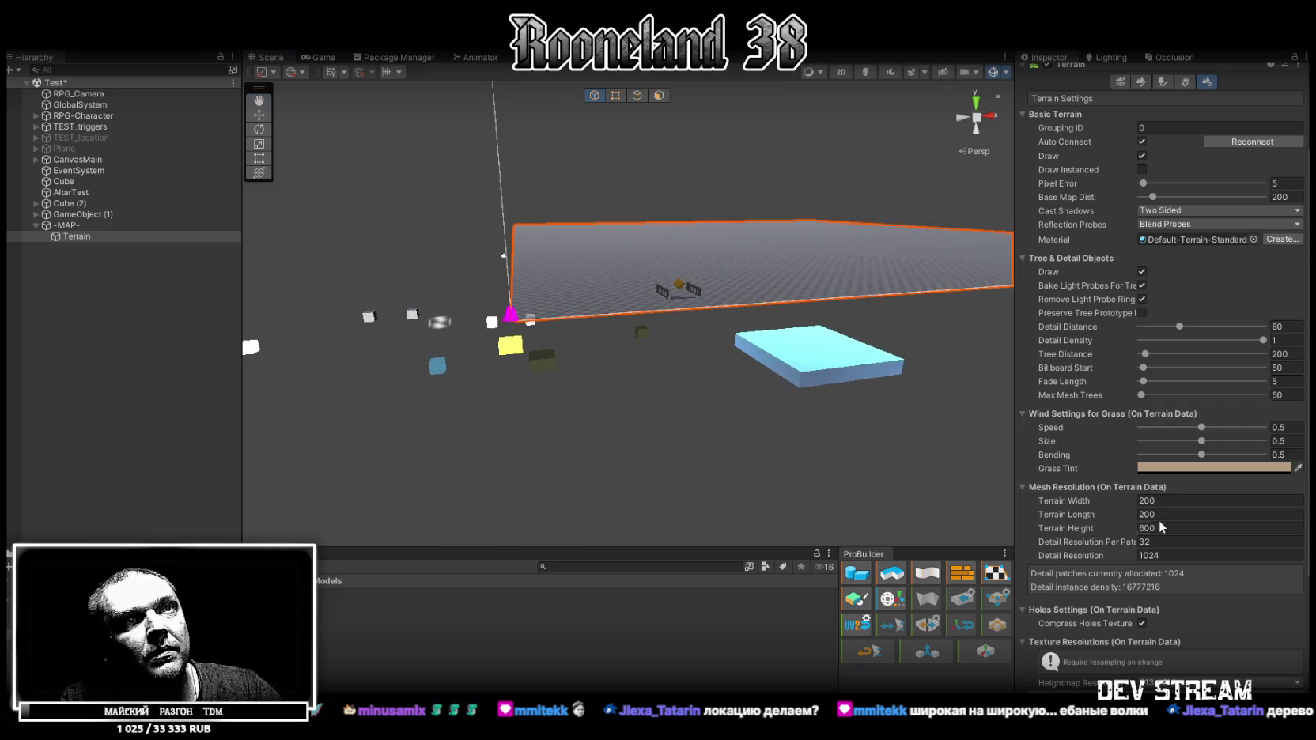
Orbit and zoom the Scene view to inspect the resized 200×200 terrain.
{"action": "mouse_move", "coordinate": [716, 372]}
{"action": "left_mouse_down"}
{"action": "mouse_move", "coordinate": [692, 312]}
{"action": "mouse_move", "coordinate": [620, 417]}
{"action": "mouse_move", "coordinate": [1130, 338]}
{"action": "left_mouse_up"}
{"action": "scroll", "coordinate": [1130, 340], "scroll_direction": "down", "scroll_amount": 3}
{"action": "mouse_move", "coordinate": [761, 307]}
{"action": "left_mouse_down"}
{"action": "mouse_move", "coordinate": [772, 254]}
{"action": "mouse_move", "coordinate": [784, 261]}
{"action": "left_mouse_up"}
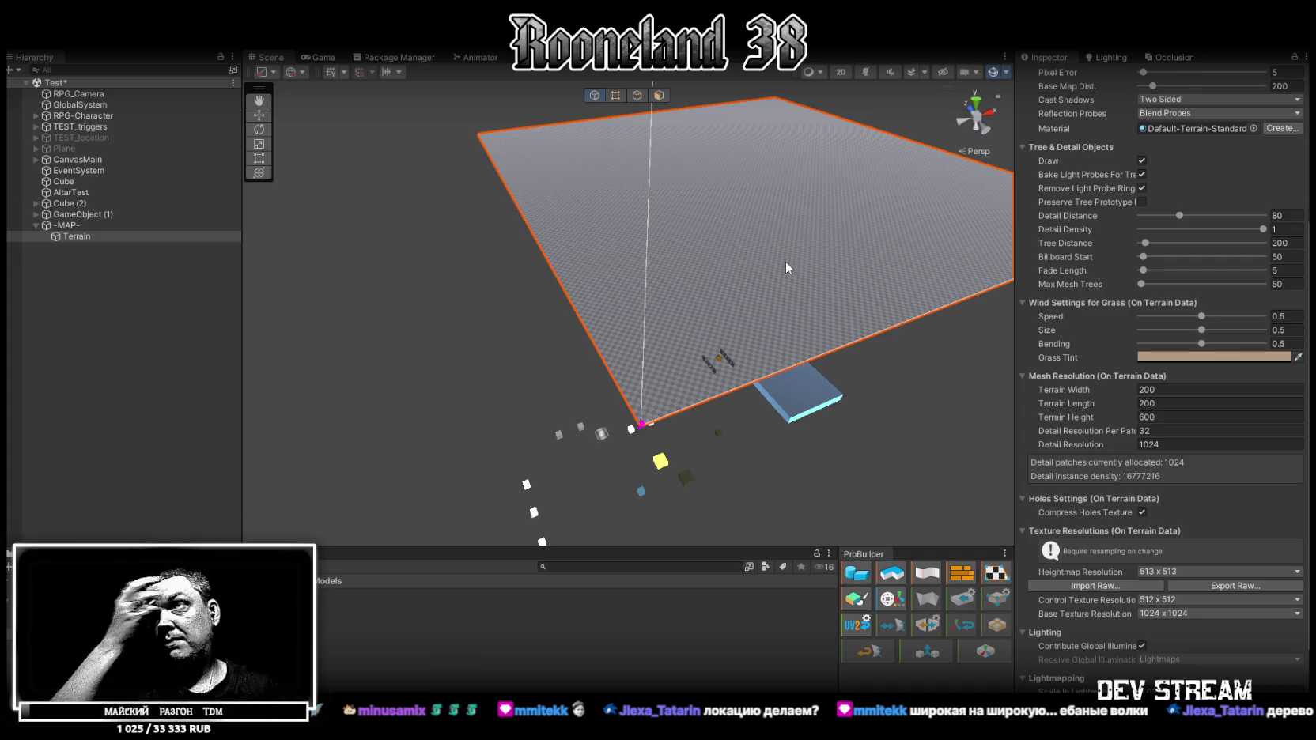
{"action": "left_click_drag", "start_coordinate": [786, 260], "coordinate": [680, 378]}
{"action": "scroll", "coordinate": [1116, 359], "scroll_direction": "up", "scroll_amount": 5}
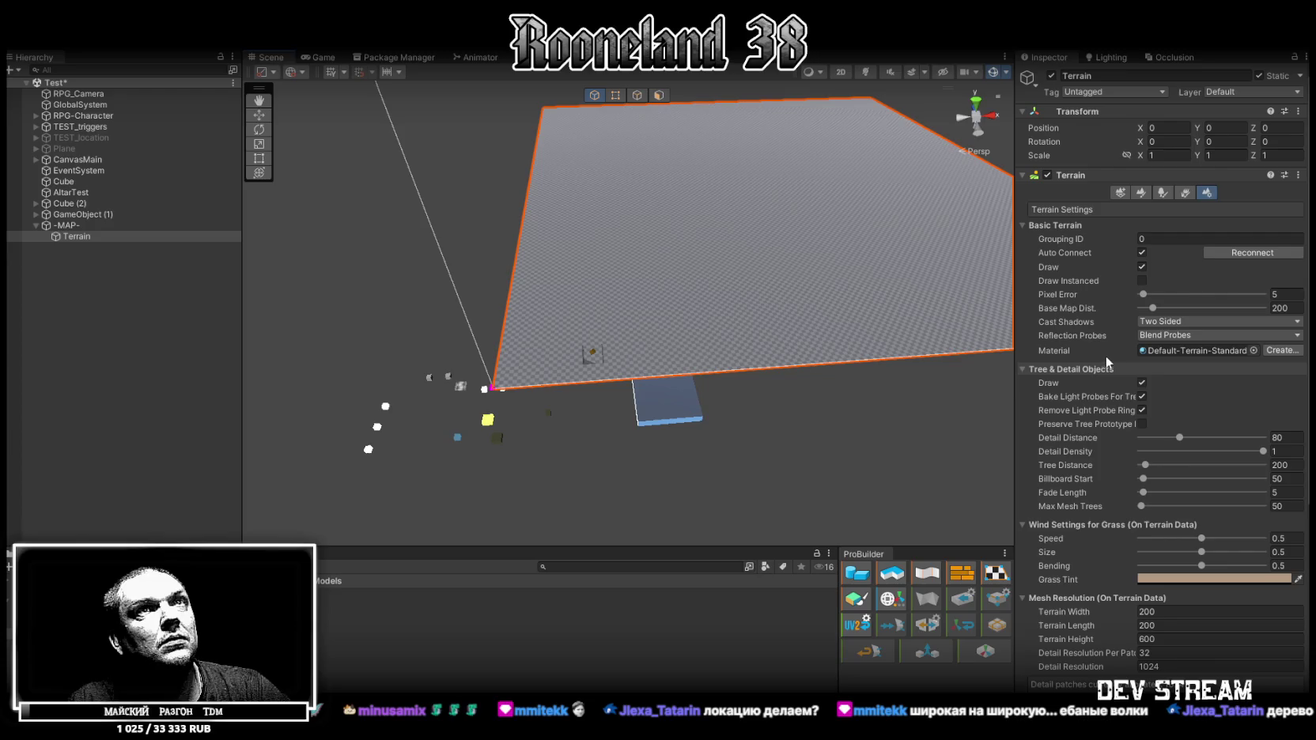
{"action": "mouse_move", "coordinate": [763, 243]}
{"action": "left_mouse_down"}
{"action": "mouse_move", "coordinate": [725, 265]}
{"action": "mouse_move", "coordinate": [749, 282]}
{"action": "mouse_move", "coordinate": [800, 261]}
{"action": "left_mouse_up"}
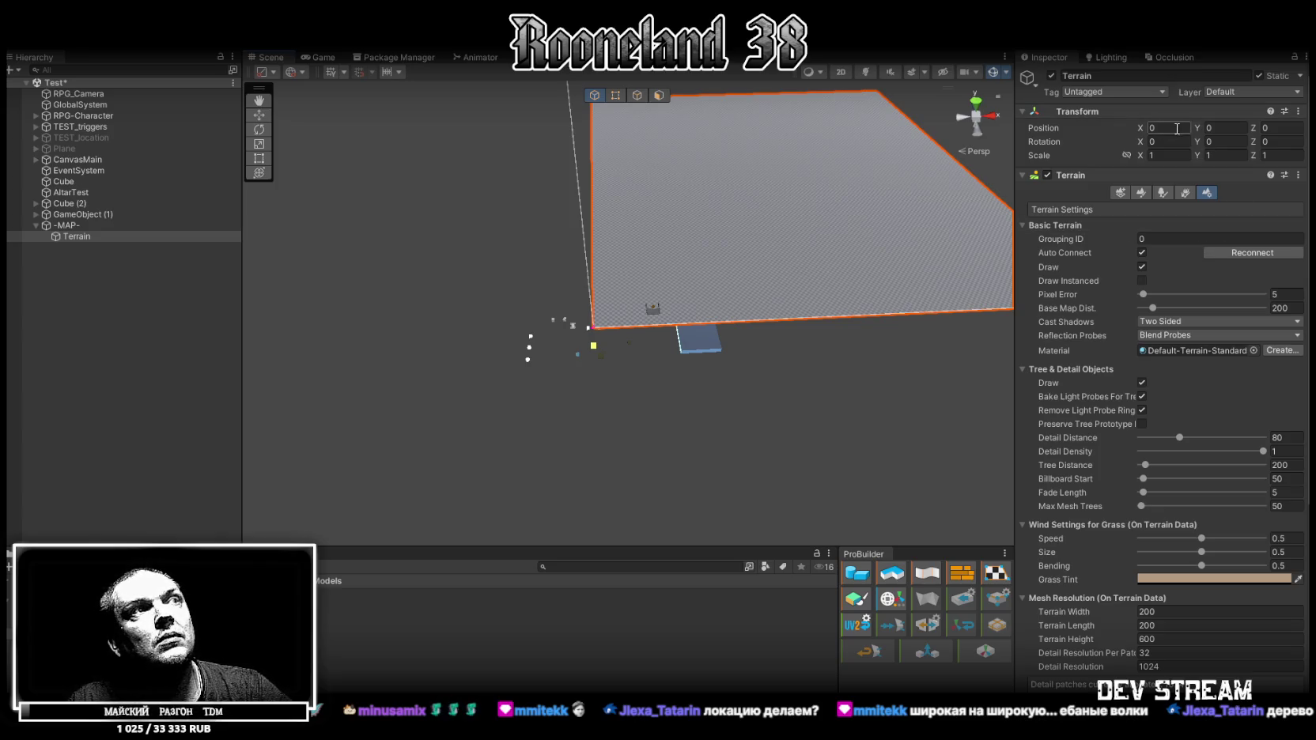
{"action": "mouse_move", "coordinate": [615, 200]}
{"action": "left_mouse_down"}
{"action": "mouse_move", "coordinate": [708, 170]}
{"action": "mouse_move", "coordinate": [715, 151]}
{"action": "mouse_move", "coordinate": [741, 153]}
{"action": "mouse_move", "coordinate": [635, 208]}
{"action": "left_mouse_up"}
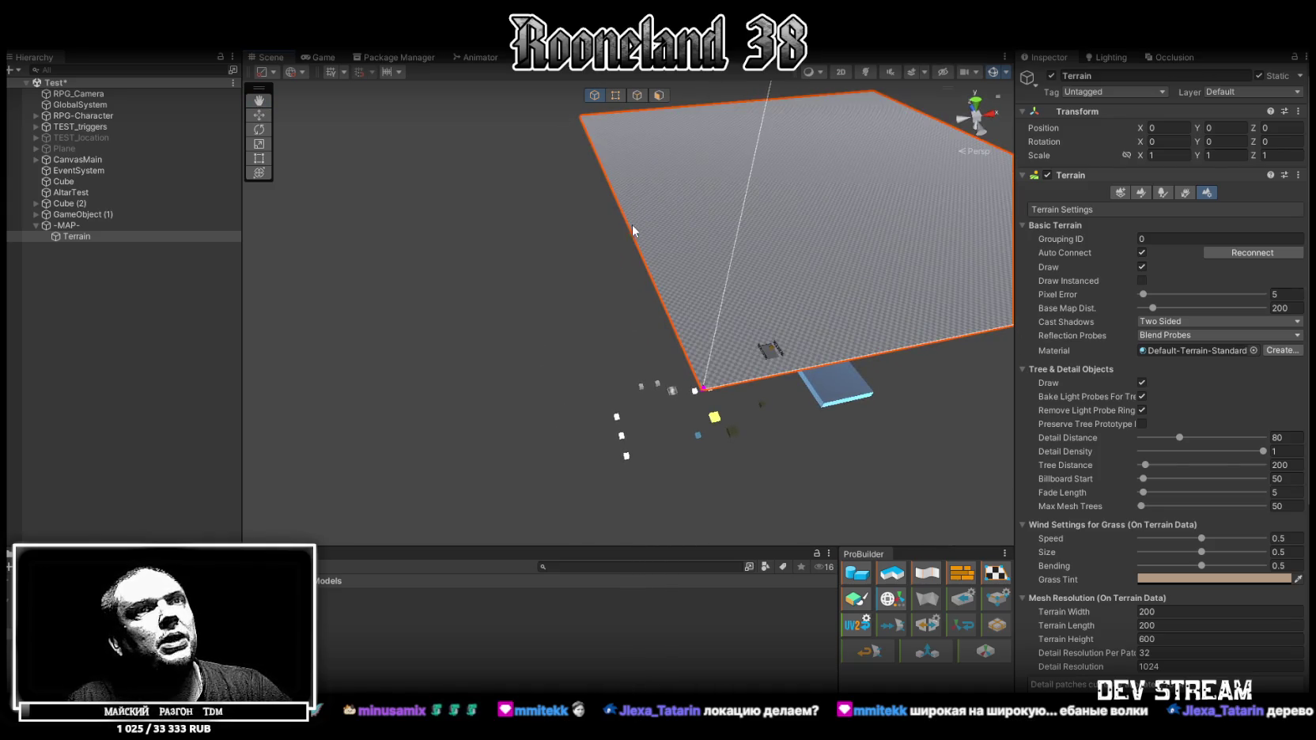
{"action": "scroll", "coordinate": [1188, 510], "scroll_direction": "down", "scroll_amount": 3}
{"action": "scroll", "coordinate": [1183, 498], "scroll_direction": "up", "scroll_amount": 3}
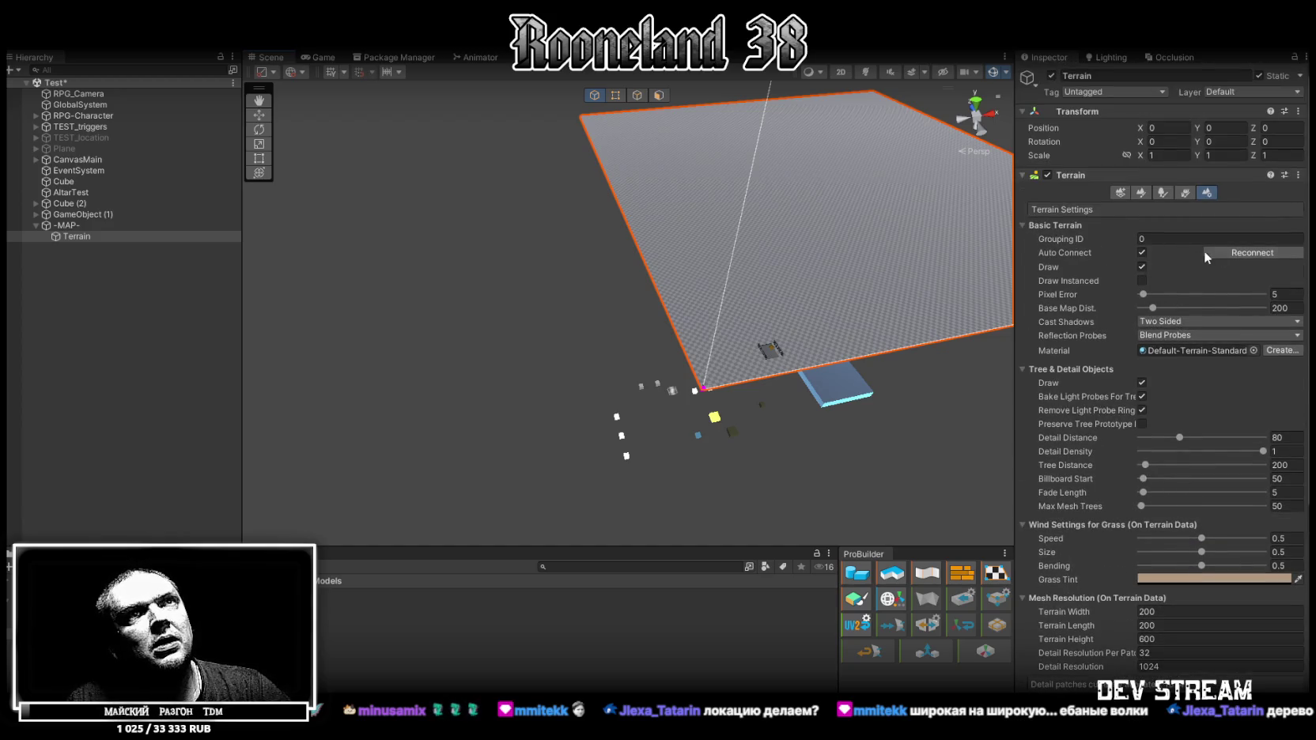
Reconnect the terrain to its neighbours and look through the Terrain Settings.
{"action": "left_click", "coordinate": [1245, 250]}
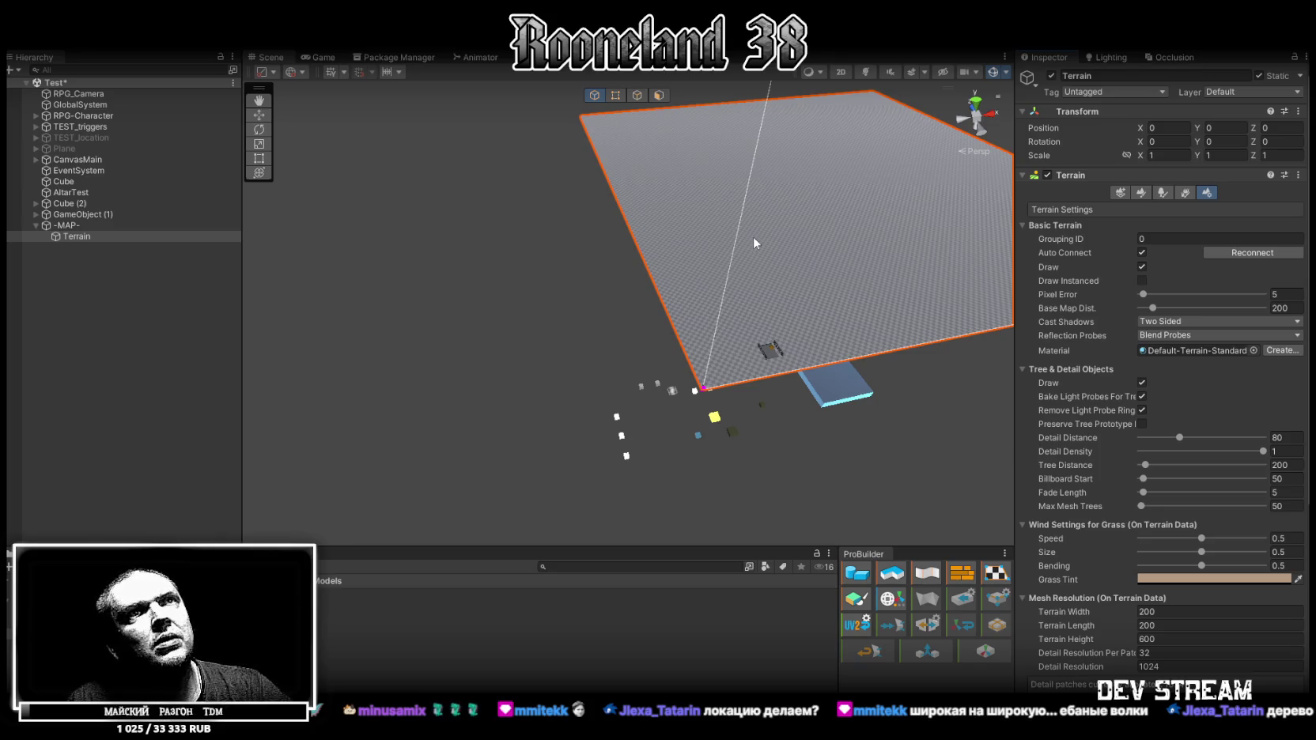
{"action": "scroll", "coordinate": [1021, 330], "scroll_direction": "down", "scroll_amount": 6}
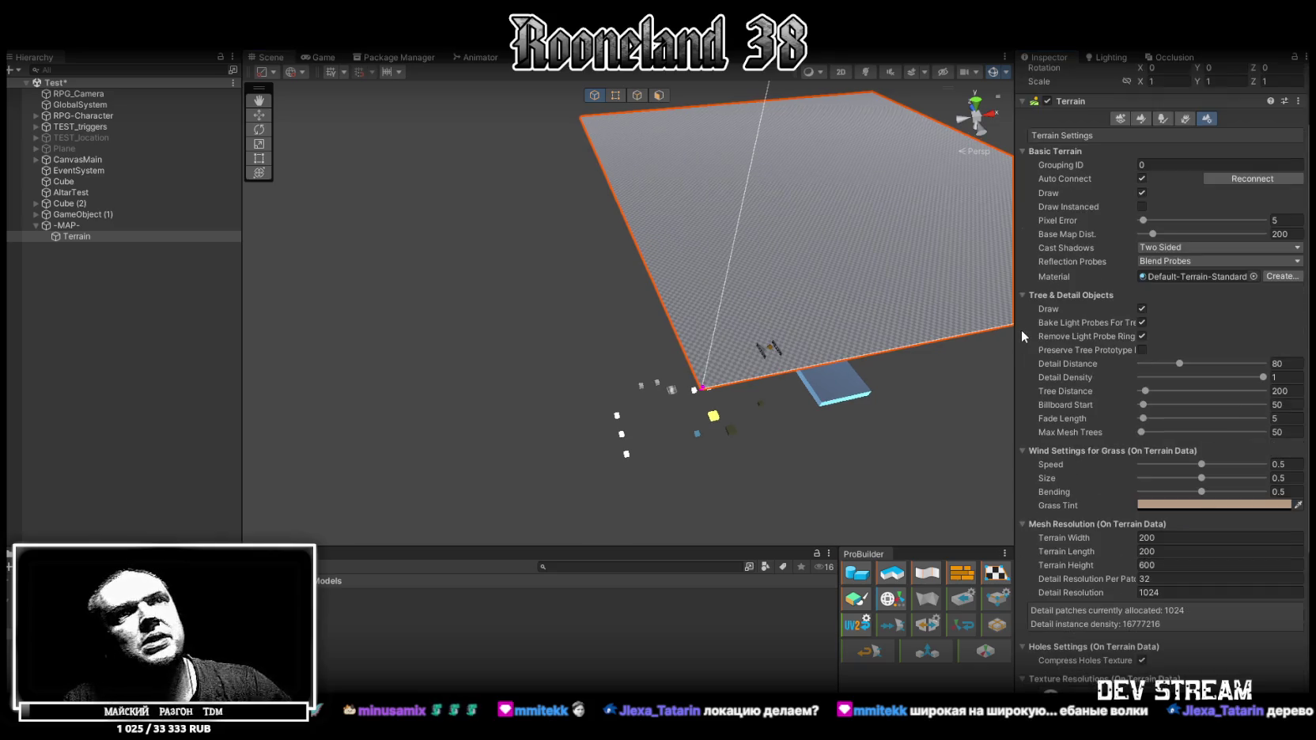
{"action": "scroll", "coordinate": [1185, 375], "scroll_direction": "down", "scroll_amount": 3}
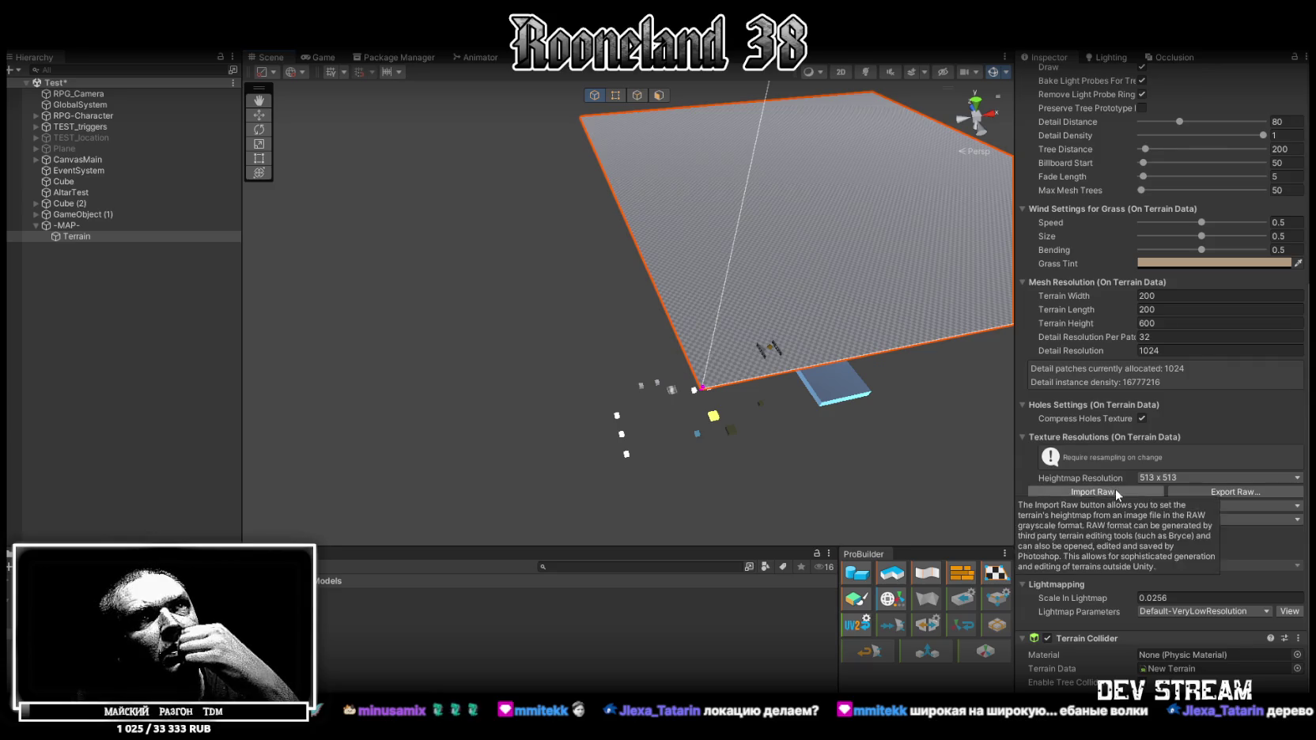
{"action": "scroll", "coordinate": [1115, 488], "scroll_direction": "up", "scroll_amount": 10}
{"action": "mouse_move", "coordinate": [1121, 484]}
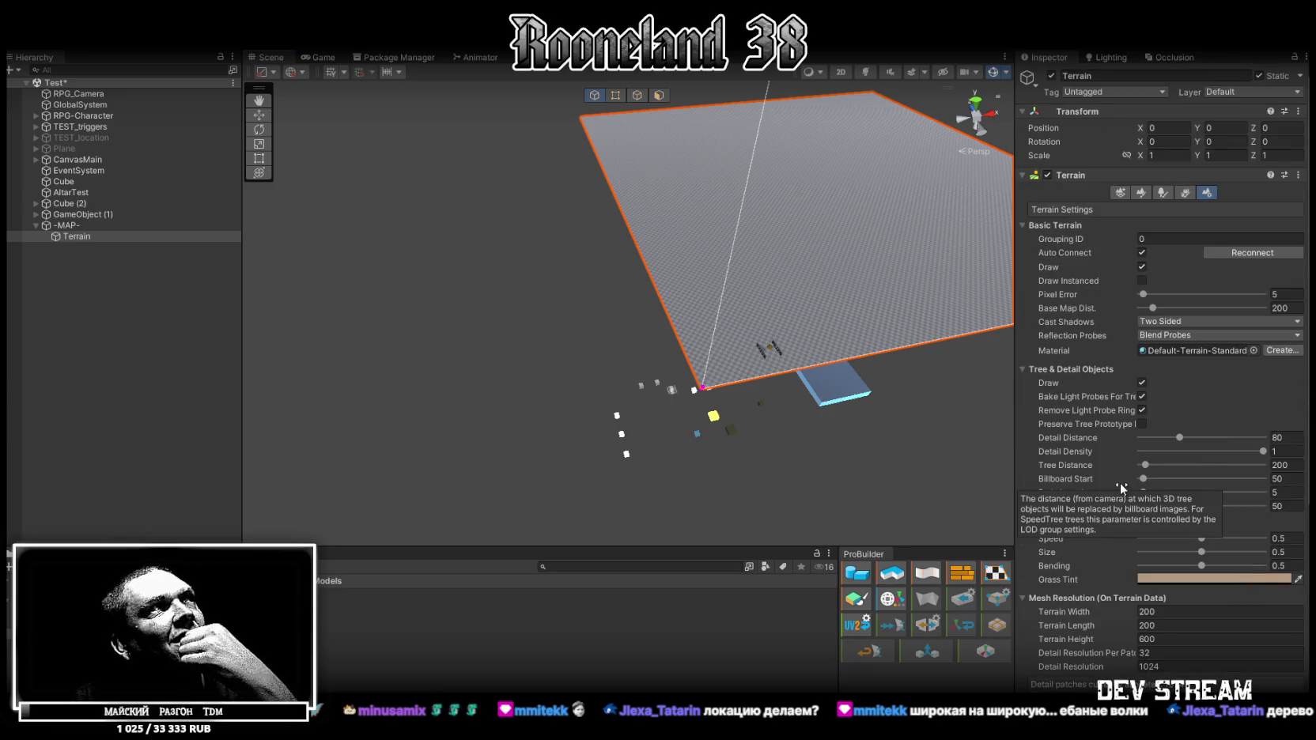
{"action": "left_click_drag", "start_coordinate": [673, 205], "coordinate": [693, 192]}
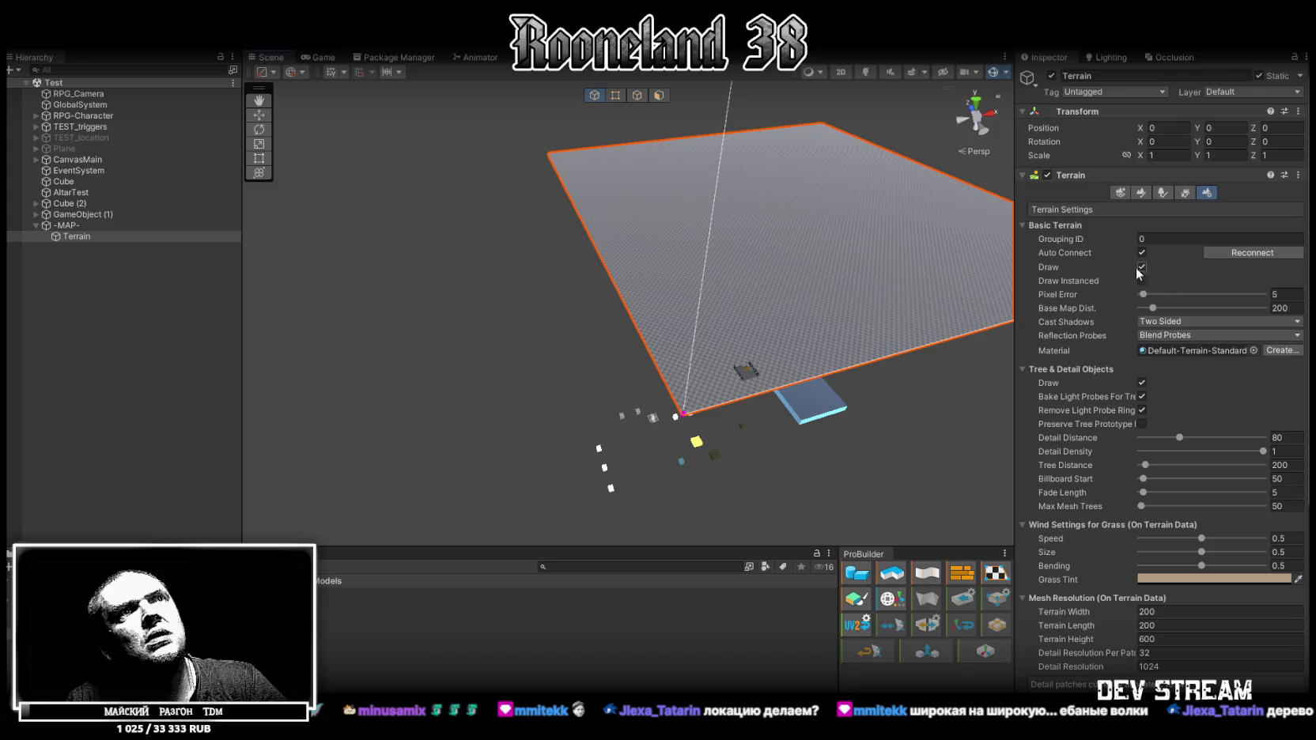
Switch to Create Neighbor Terrains and add a neighbour tile at (-200,0,0).
{"action": "left_click", "coordinate": [1114, 194]}
{"action": "mouse_move", "coordinate": [546, 301]}
{"action": "left_mouse_down"}
{"action": "mouse_move", "coordinate": [730, 294]}
{"action": "mouse_move", "coordinate": [589, 454]}
{"action": "left_mouse_up"}
{"action": "left_click", "coordinate": [550, 287]}
Add neighbour tiles at (-200,0,-200) and (0,0,-200), undoing an extra one at (-400,0,0).
{"action": "left_click", "coordinate": [589, 454]}
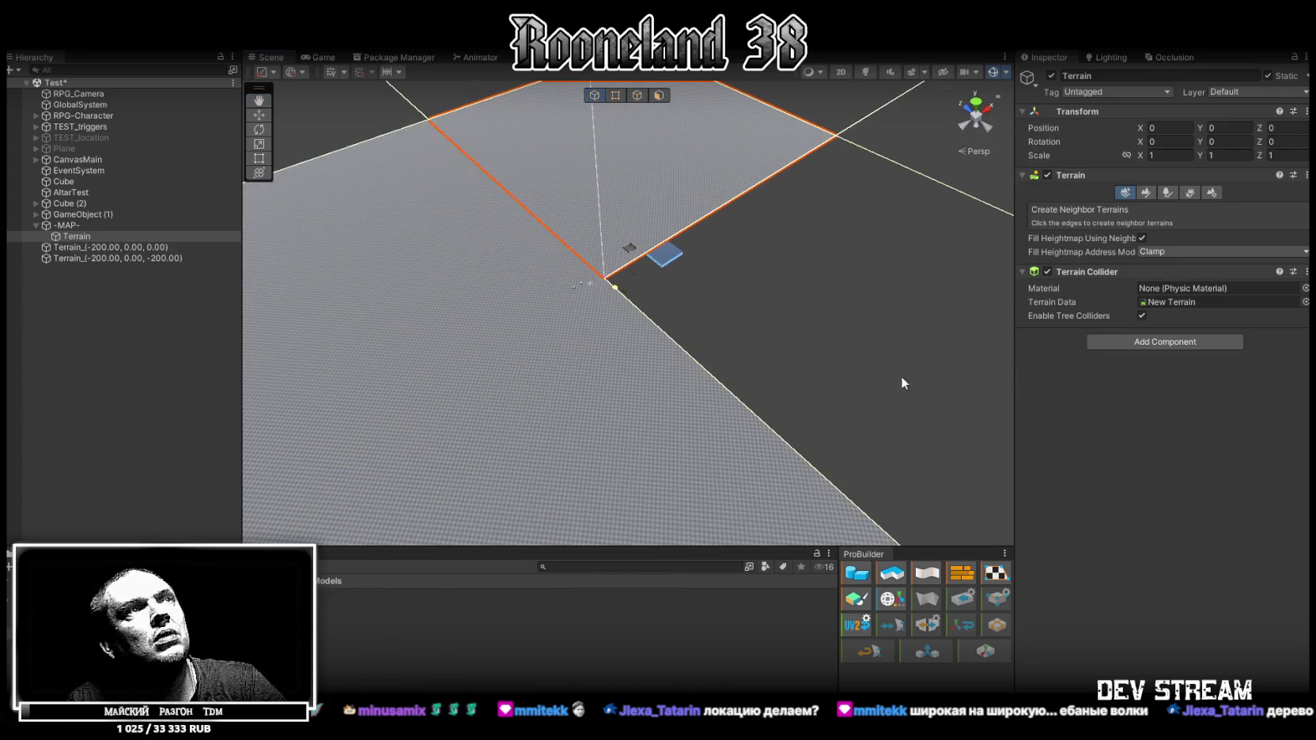
{"action": "left_click", "coordinate": [901, 375]}
{"action": "mouse_move", "coordinate": [692, 316]}
{"action": "left_mouse_down"}
{"action": "mouse_move", "coordinate": [882, 283]}
{"action": "mouse_move", "coordinate": [444, 283]}
{"action": "mouse_move", "coordinate": [556, 314]}
{"action": "mouse_move", "coordinate": [749, 310]}
{"action": "mouse_move", "coordinate": [560, 329]}
{"action": "left_mouse_up"}
{"action": "left_click", "coordinate": [558, 266]}
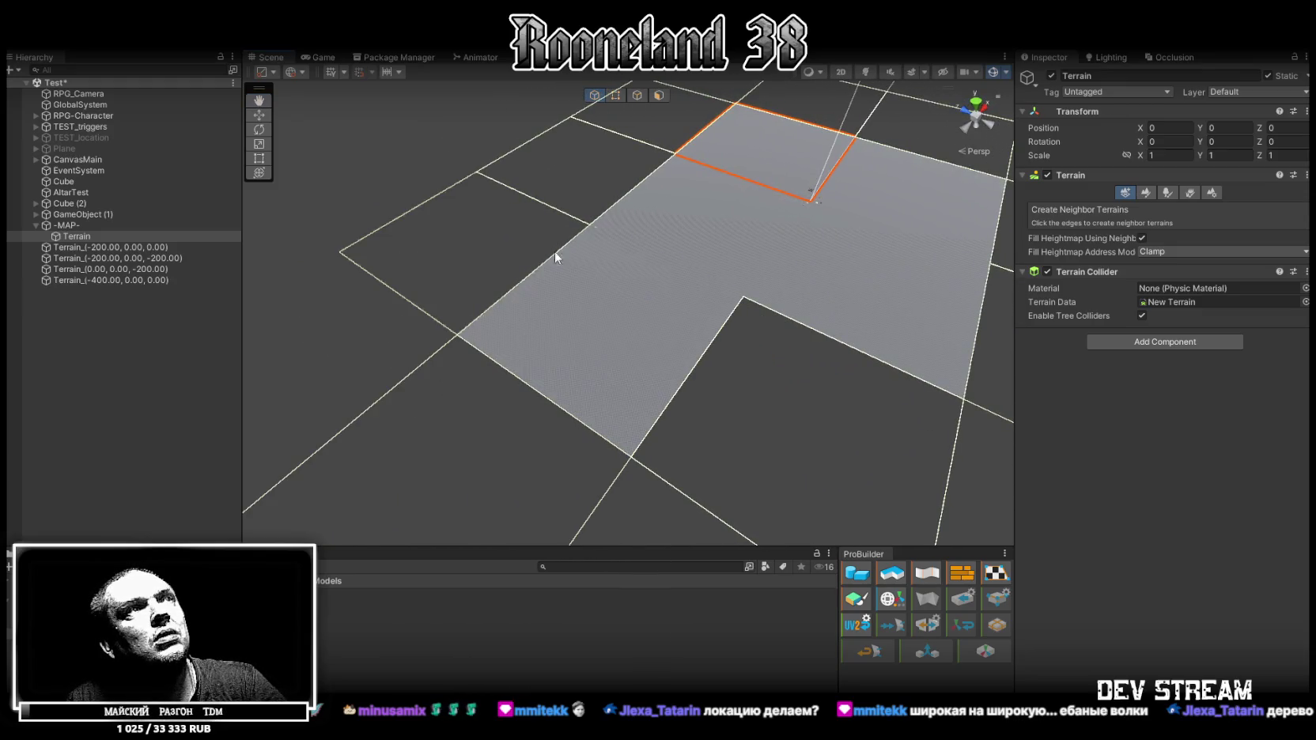
{"action": "mouse_move", "coordinate": [588, 252]}
{"action": "left_mouse_down"}
{"action": "mouse_move", "coordinate": [749, 211]}
{"action": "mouse_move", "coordinate": [721, 214]}
{"action": "mouse_move", "coordinate": [674, 253]}
{"action": "mouse_move", "coordinate": [781, 214]}
{"action": "mouse_move", "coordinate": [643, 212]}
{"action": "mouse_move", "coordinate": [584, 229]}
{"action": "left_mouse_up"}
{"action": "key", "text": "ctrl+z"}
Select -MAP-, the (-200,0,0) tile, then the original Terrain in the Hierarchy.
{"action": "left_click", "coordinate": [87, 226]}
{"action": "left_click", "coordinate": [80, 236]}
{"action": "left_click", "coordinate": [78, 250]}
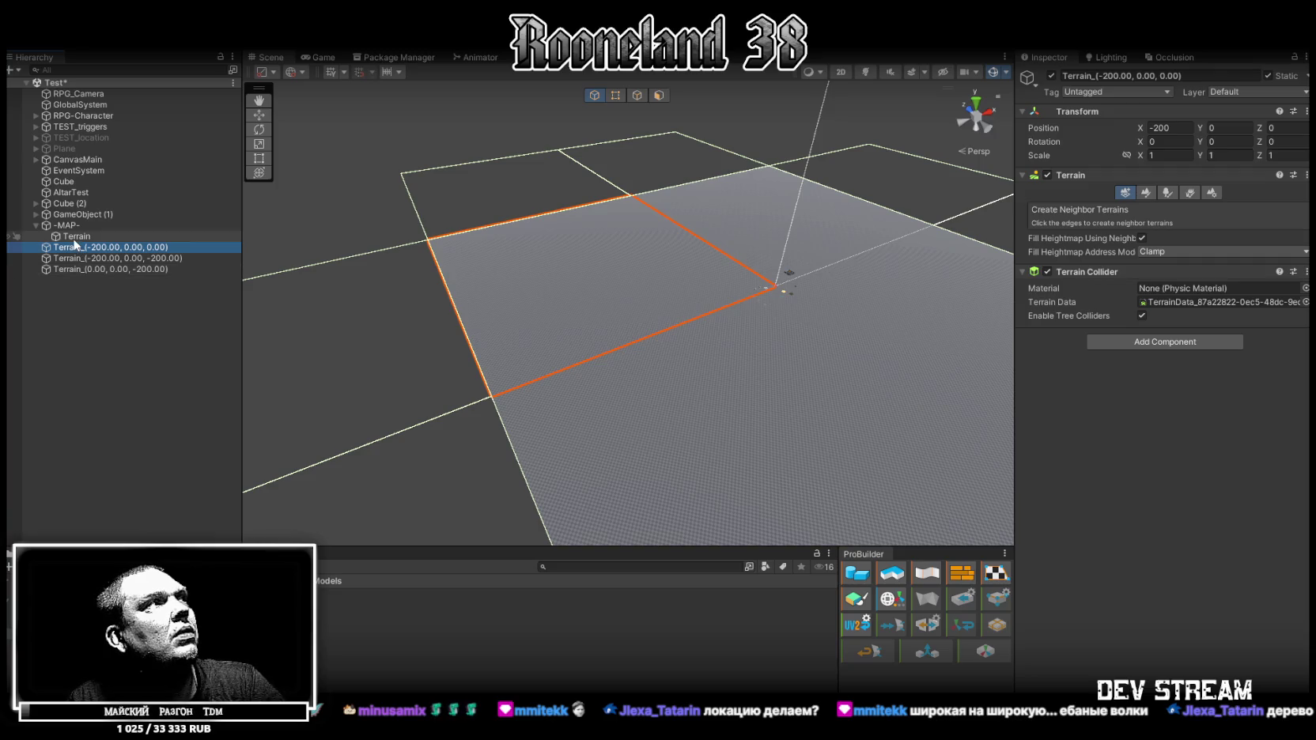
{"action": "left_click", "coordinate": [76, 238]}
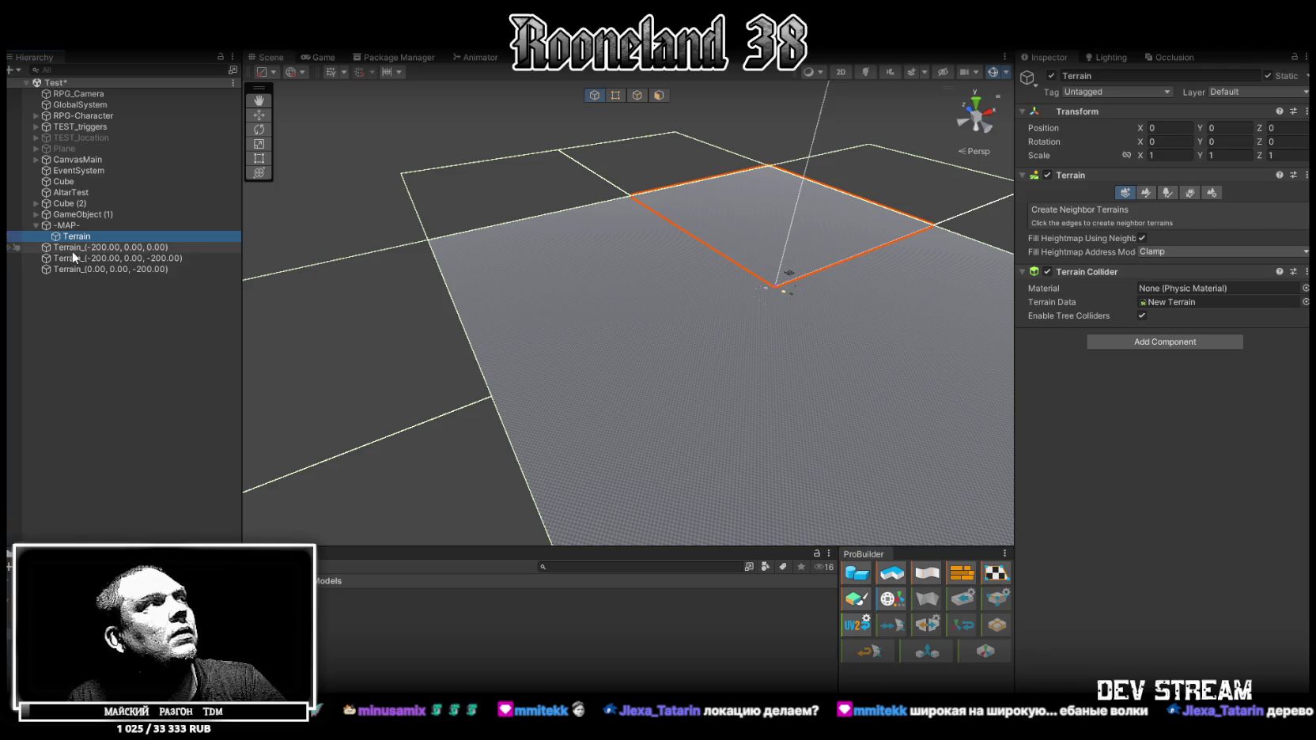
Move the three added terrain tiles under -MAP- and reselect the original Terrain.
{"action": "left_click", "coordinate": [72, 248]}
{"action": "left_click", "coordinate": [70, 269], "text": "shift"}
{"action": "left_click_drag", "start_coordinate": [76, 249], "coordinate": [78, 227]}
{"action": "mouse_move", "coordinate": [336, 261]}
{"action": "left_mouse_down"}
{"action": "mouse_move", "coordinate": [447, 250]}
{"action": "mouse_move", "coordinate": [269, 247]}
{"action": "mouse_move", "coordinate": [258, 263]}
{"action": "mouse_move", "coordinate": [427, 205]}
{"action": "left_mouse_up"}
{"action": "scroll", "coordinate": [518, 183], "scroll_direction": "up", "scroll_amount": 5}
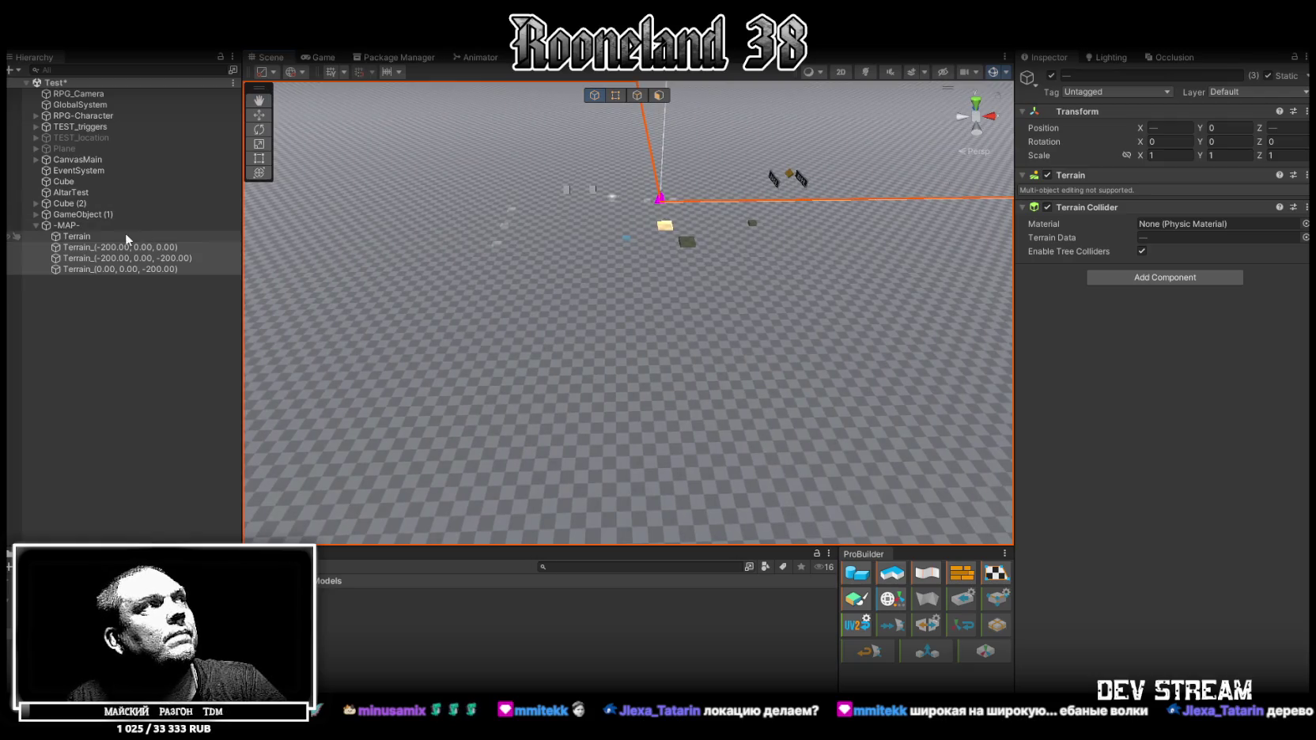
{"action": "left_click", "coordinate": [140, 236]}
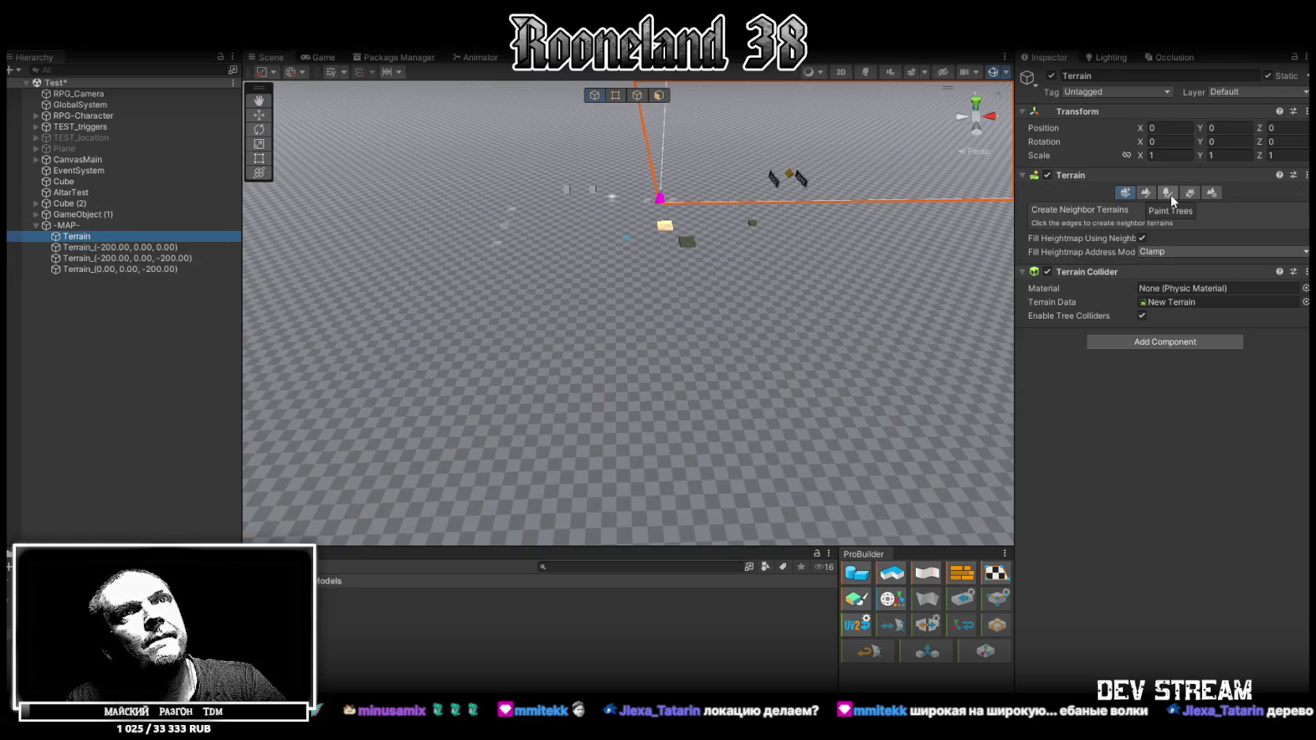
{"action": "left_click", "coordinate": [1147, 193]}
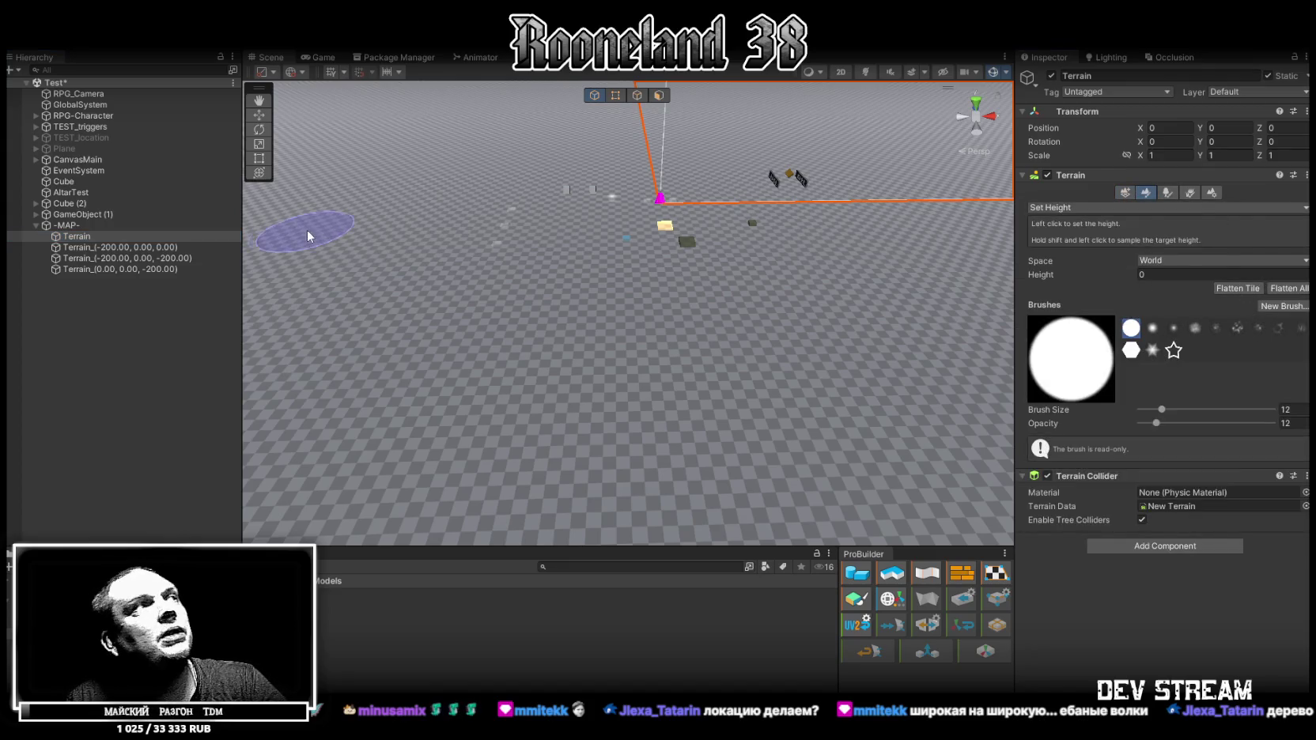
Delete the three added neighbour terrain tiles.
{"action": "left_click", "coordinate": [107, 247]}
{"action": "left_click", "coordinate": [106, 269], "text": "shift"}
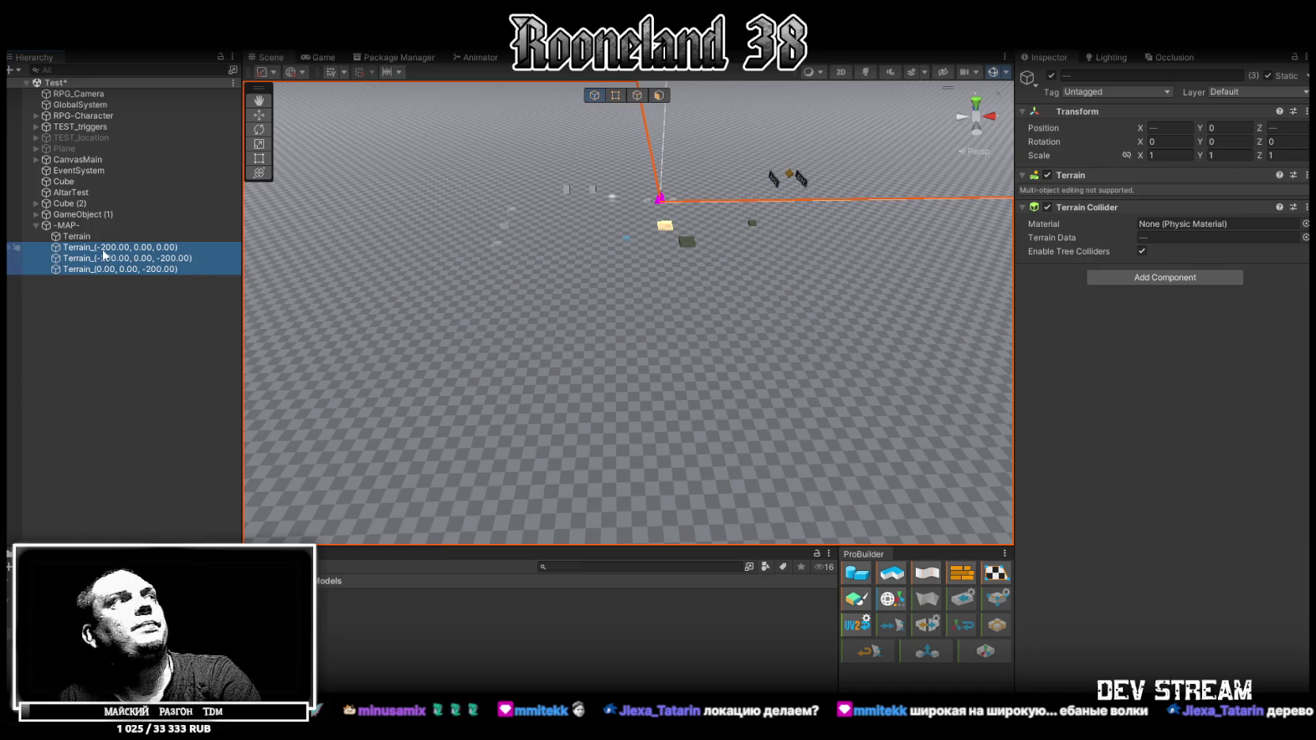
{"action": "key", "text": "Delete"}
Reselect the original Terrain and toggle Enable Tree Colliders.
{"action": "left_click", "coordinate": [82, 235]}
{"action": "left_click", "coordinate": [1125, 193]}
{"action": "mouse_move", "coordinate": [601, 261]}
{"action": "left_mouse_down"}
{"action": "mouse_move", "coordinate": [539, 214]}
{"action": "mouse_move", "coordinate": [688, 235]}
{"action": "mouse_move", "coordinate": [748, 227]}
{"action": "left_mouse_up"}
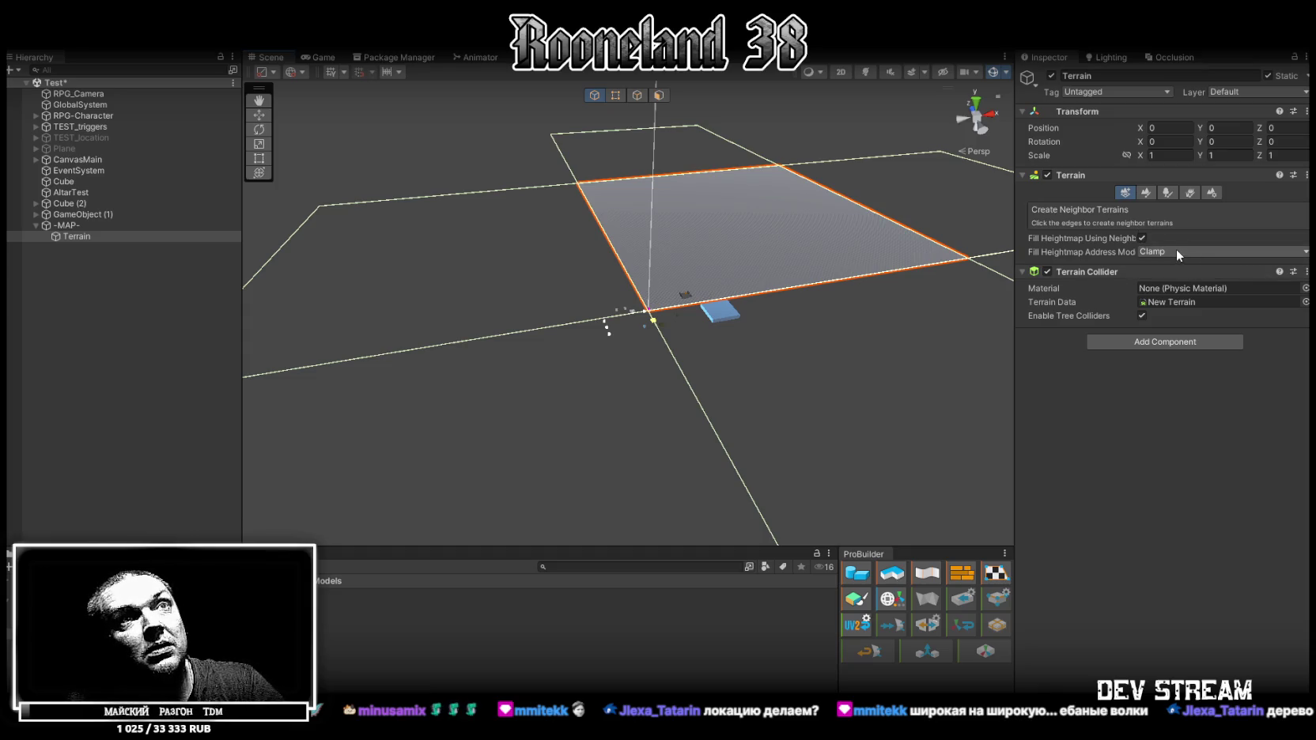
{"action": "left_click", "coordinate": [1142, 316]}
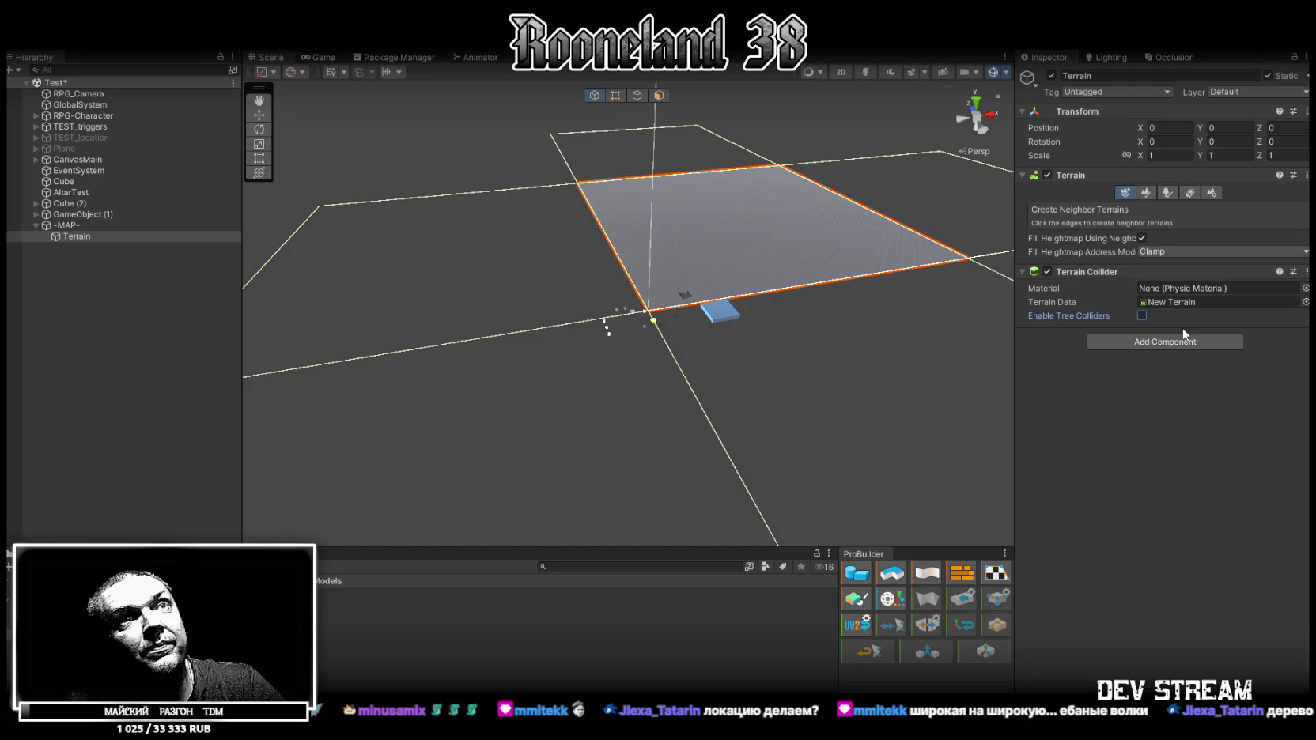
Show the Terrain's Set Height options with height 0 and its brushes.
{"action": "left_click", "coordinate": [1147, 193]}
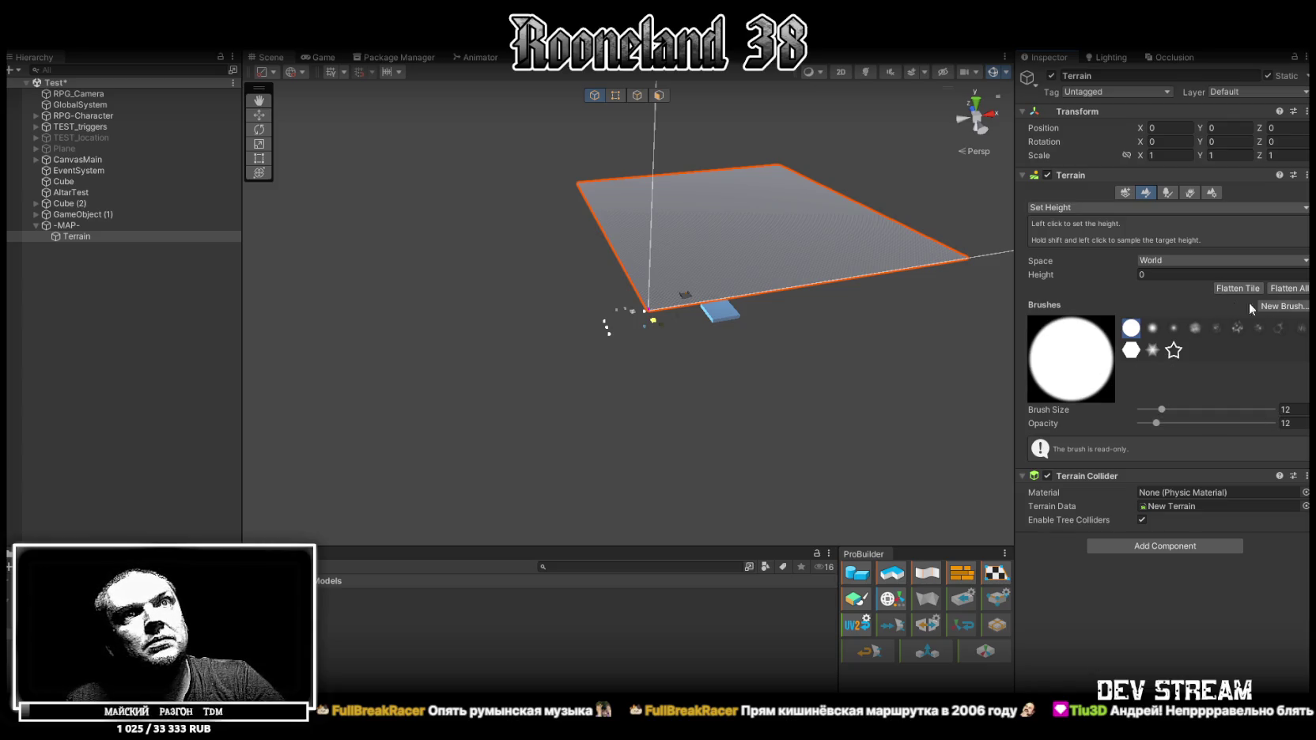
{"action": "left_click", "coordinate": [1283, 306]}
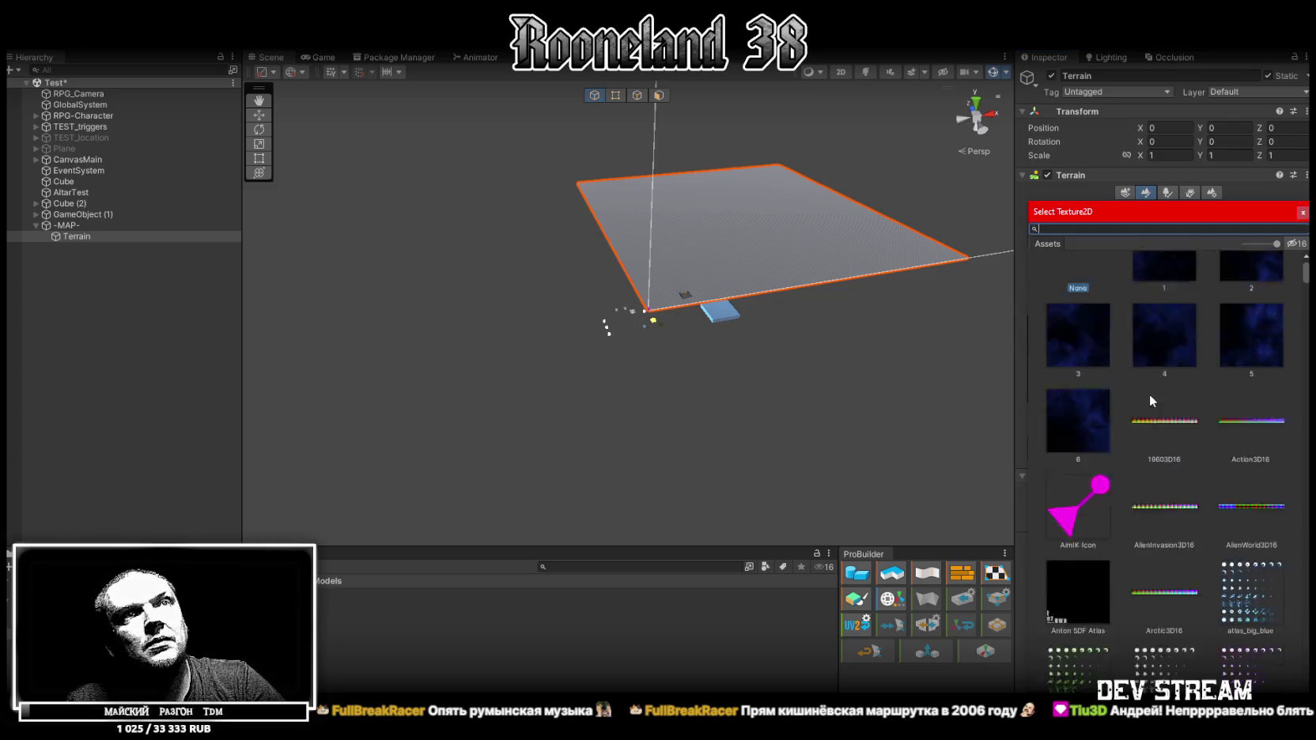
{"action": "left_click", "coordinate": [1300, 215]}
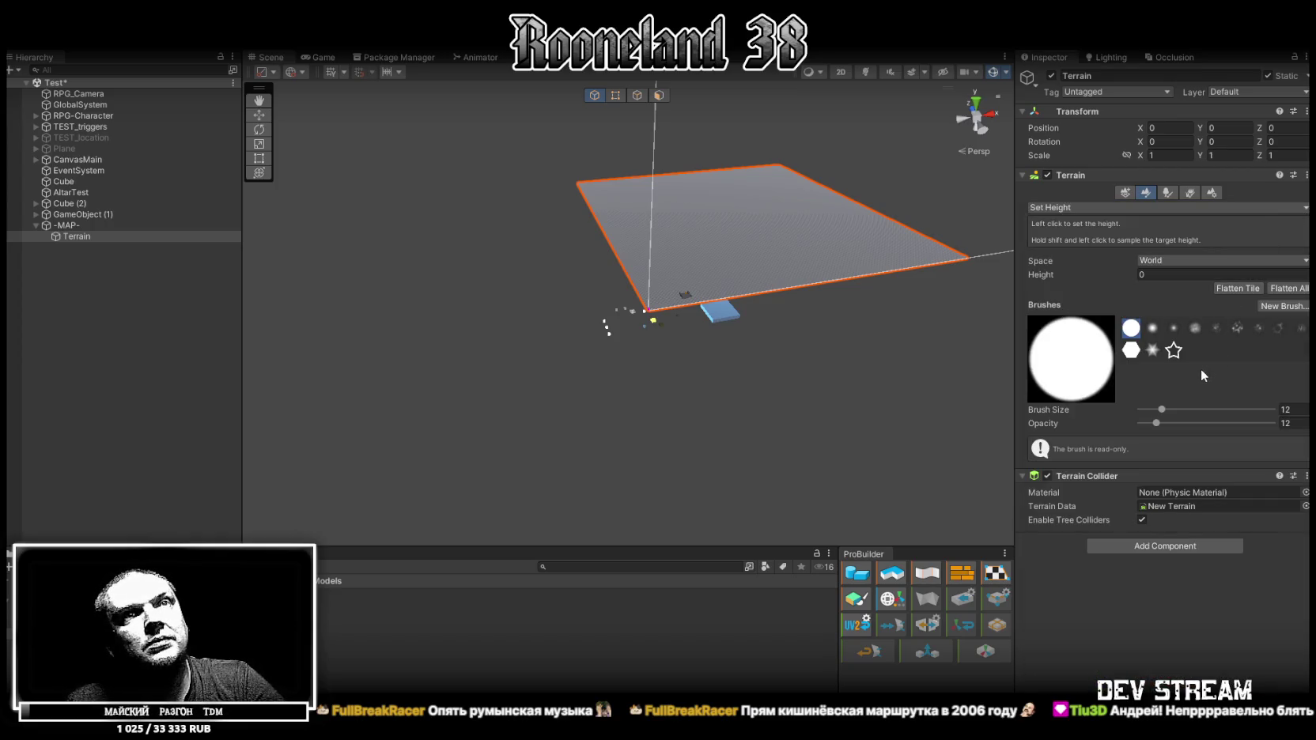
{"action": "left_click", "coordinate": [1204, 261]}
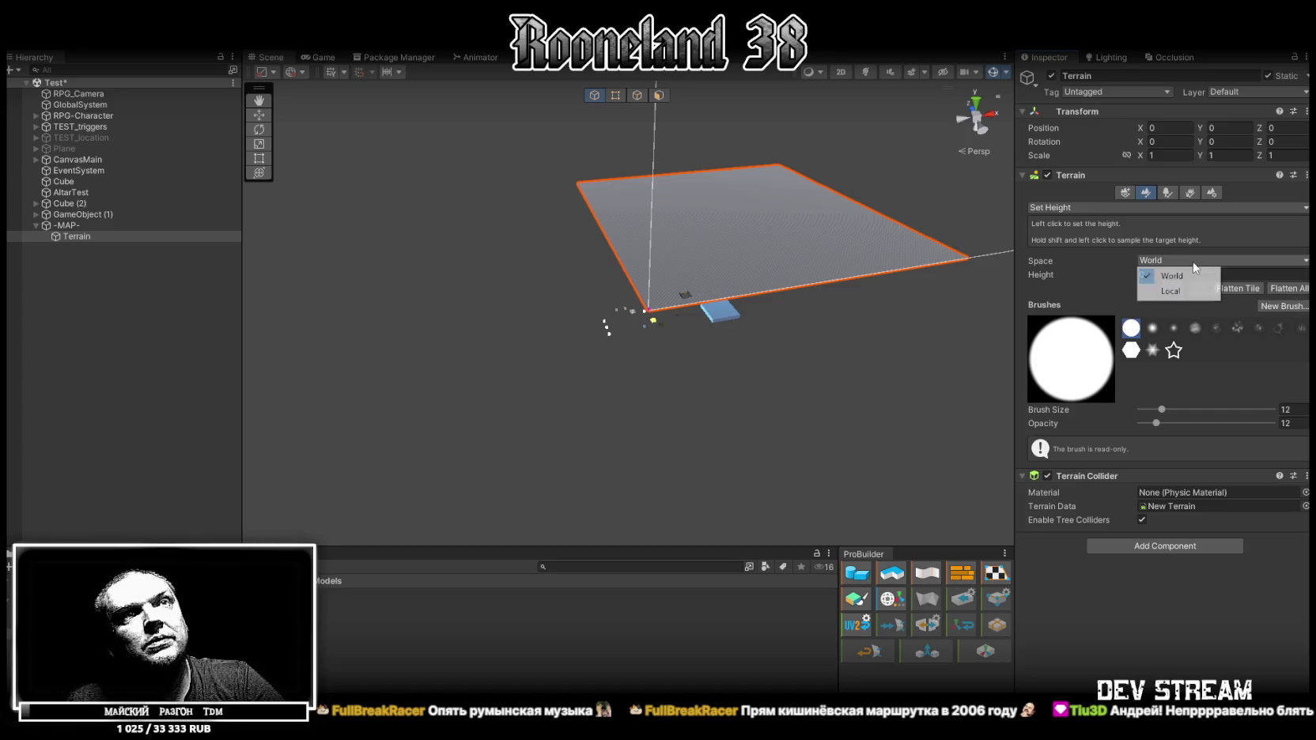
{"action": "left_click", "coordinate": [1193, 599]}
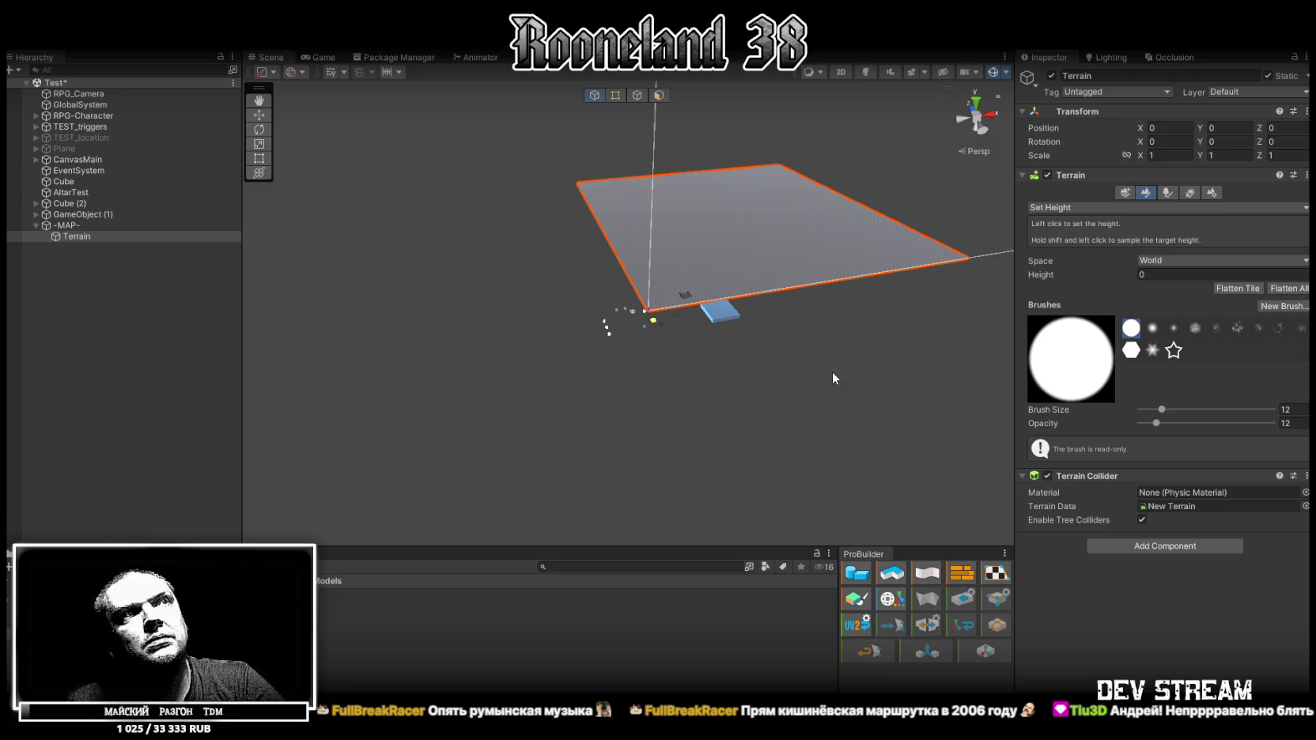
{"action": "left_click", "coordinate": [1165, 194]}
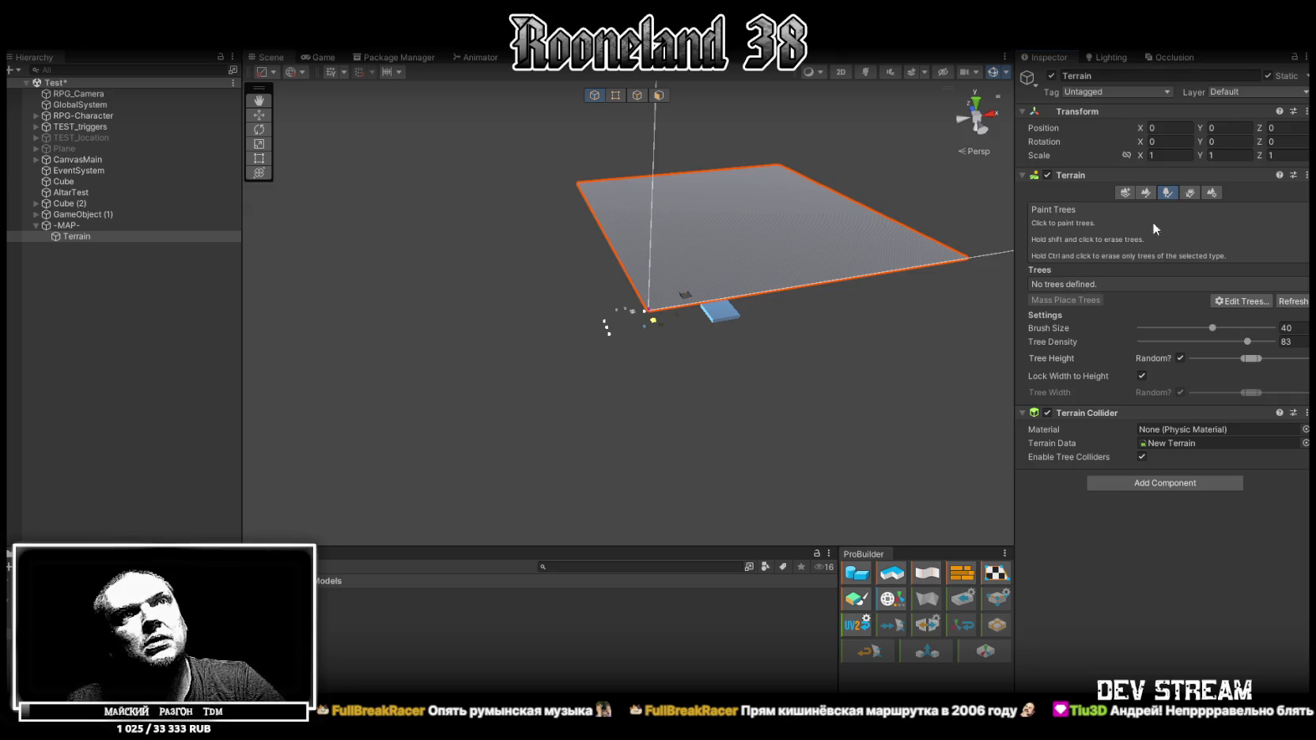
Open Paint Details, view Edit Details, and close it without adding detail objects.
{"action": "left_click", "coordinate": [1191, 193]}
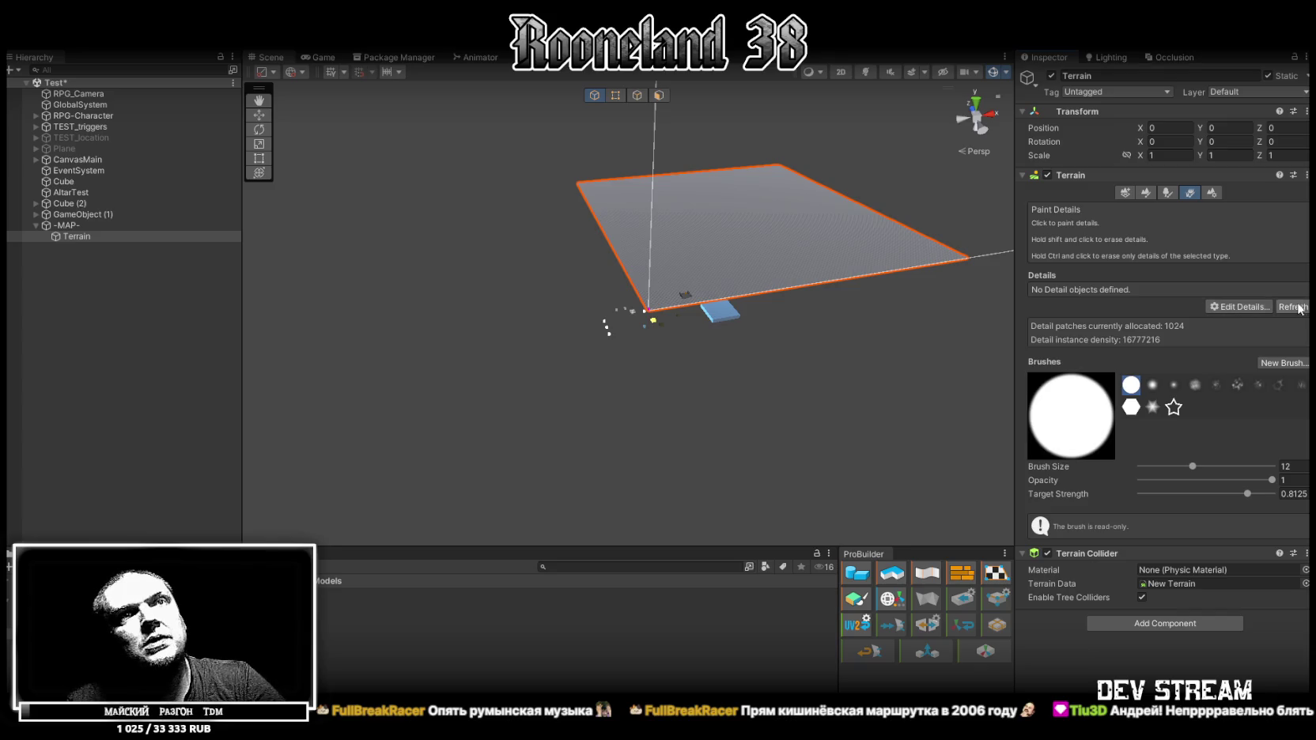
{"action": "left_click", "coordinate": [1259, 306]}
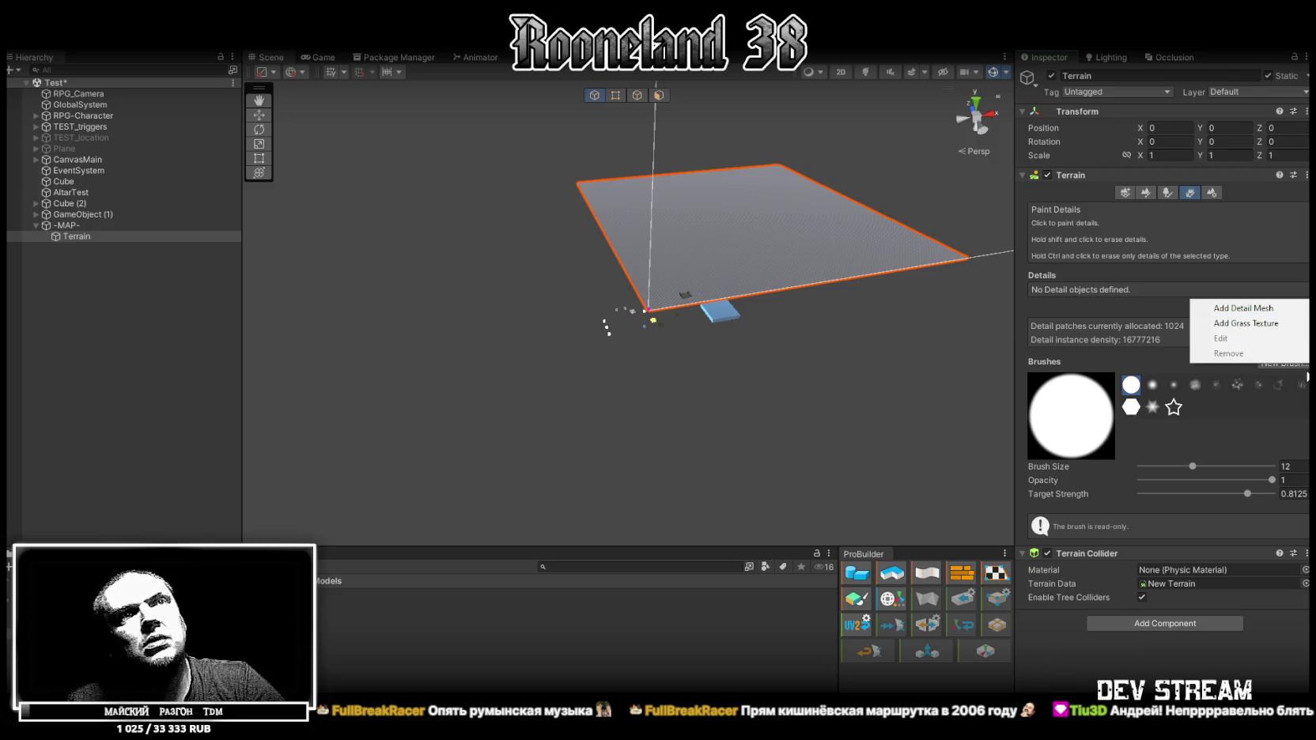
{"action": "left_click", "coordinate": [1233, 307]}
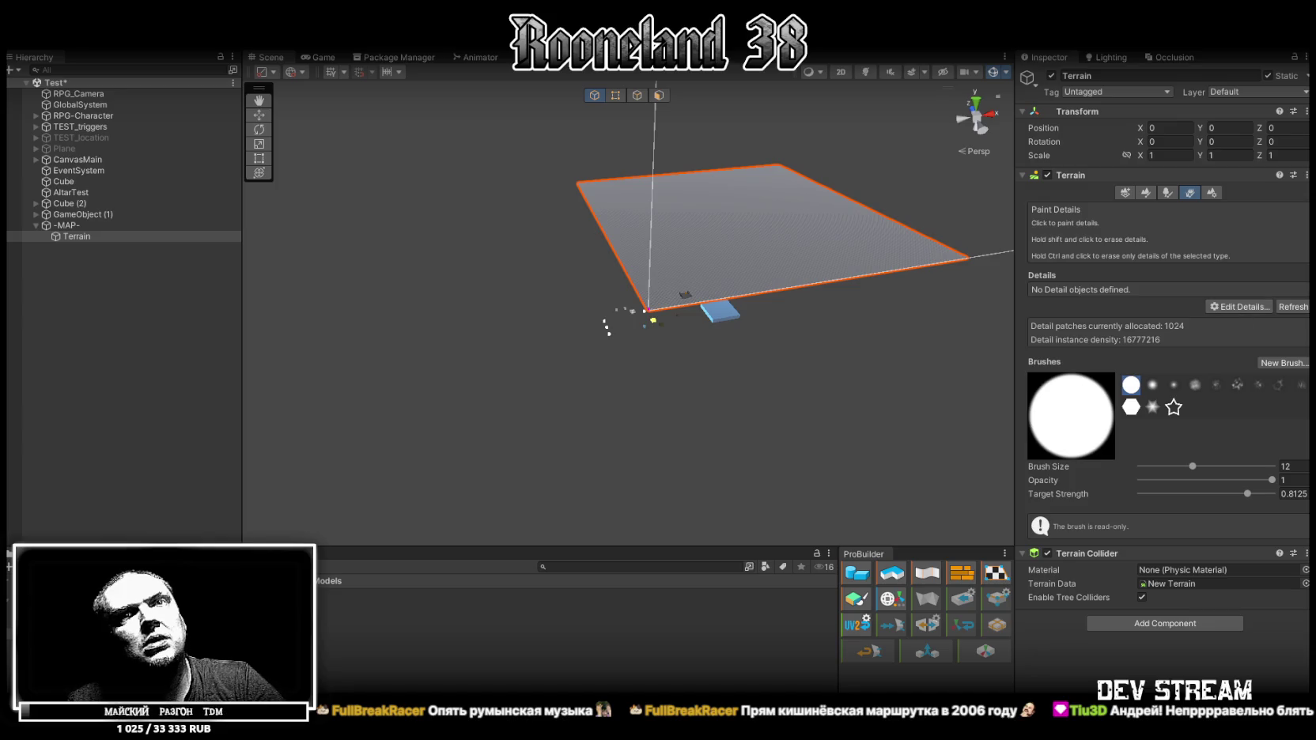
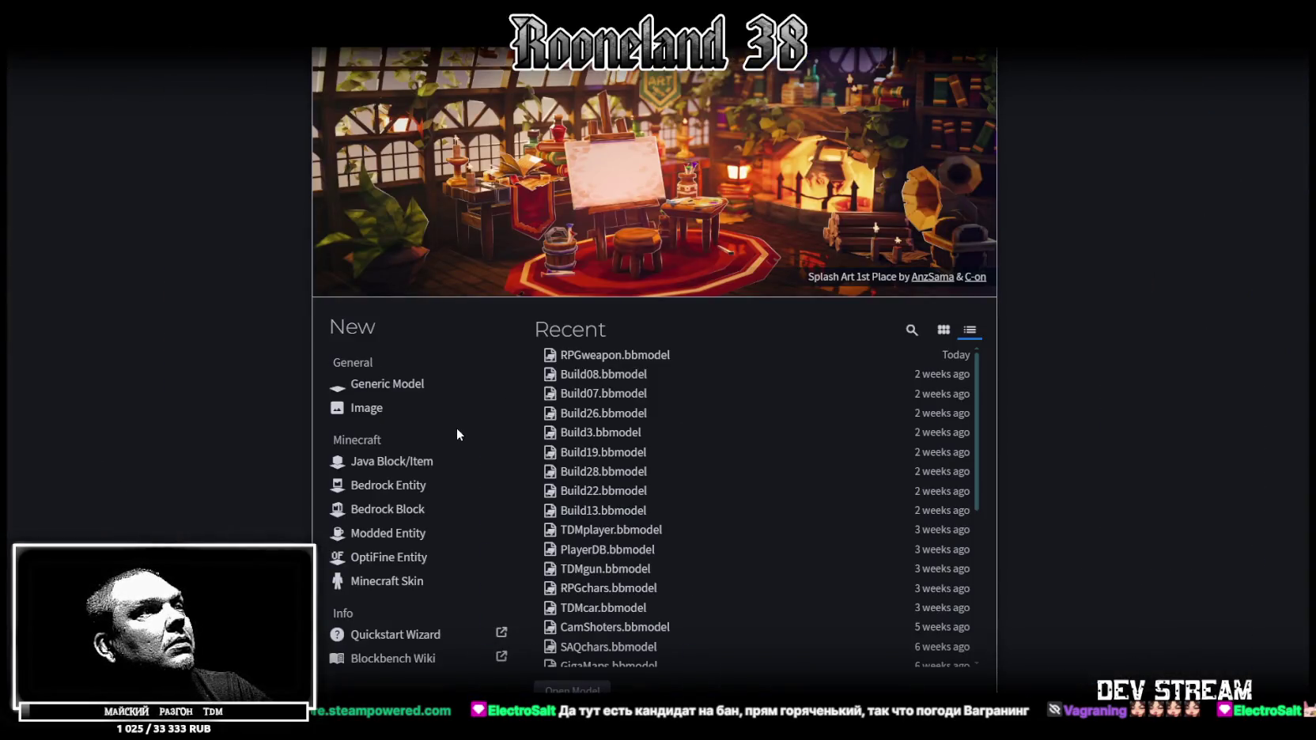
Save the RPGweapon.bbmodel weapon model with Ctrl+S.
{"action": "scroll", "coordinate": [546, 506], "scroll_direction": "down", "scroll_amount": 3}
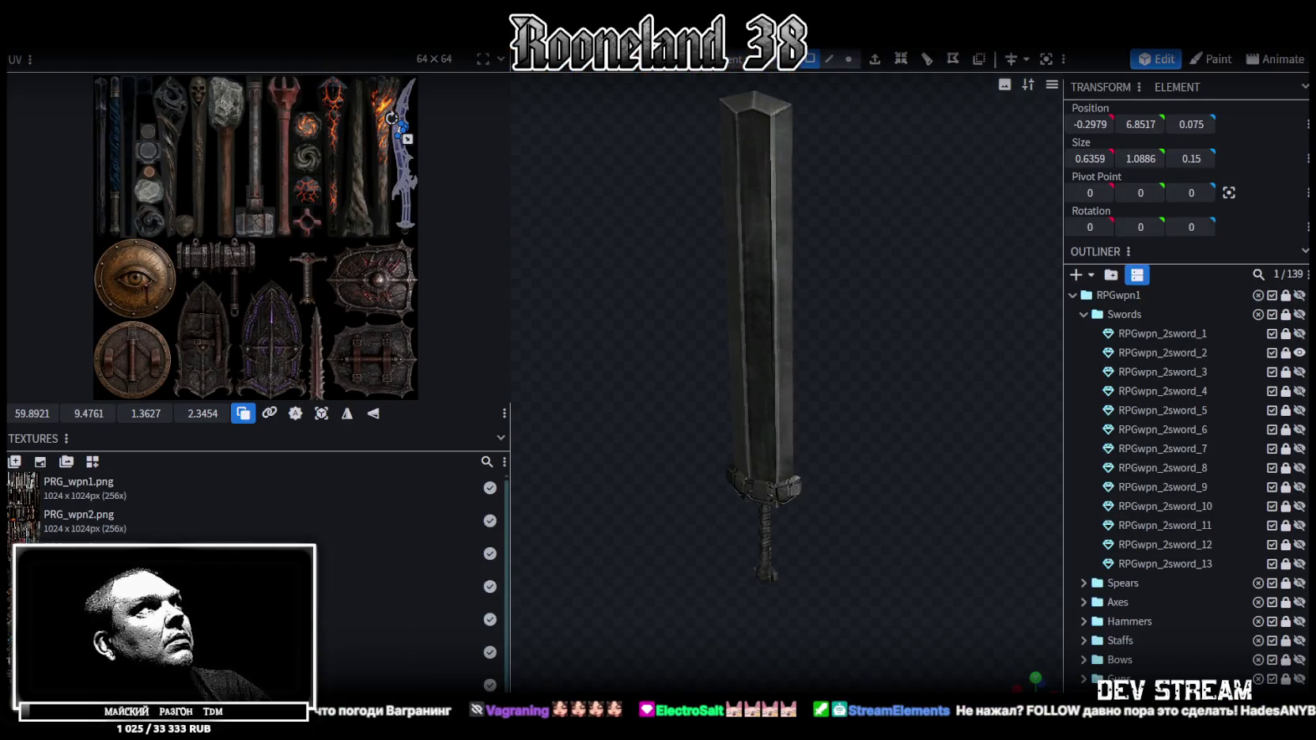
{"action": "key", "text": "ctrl+s"}
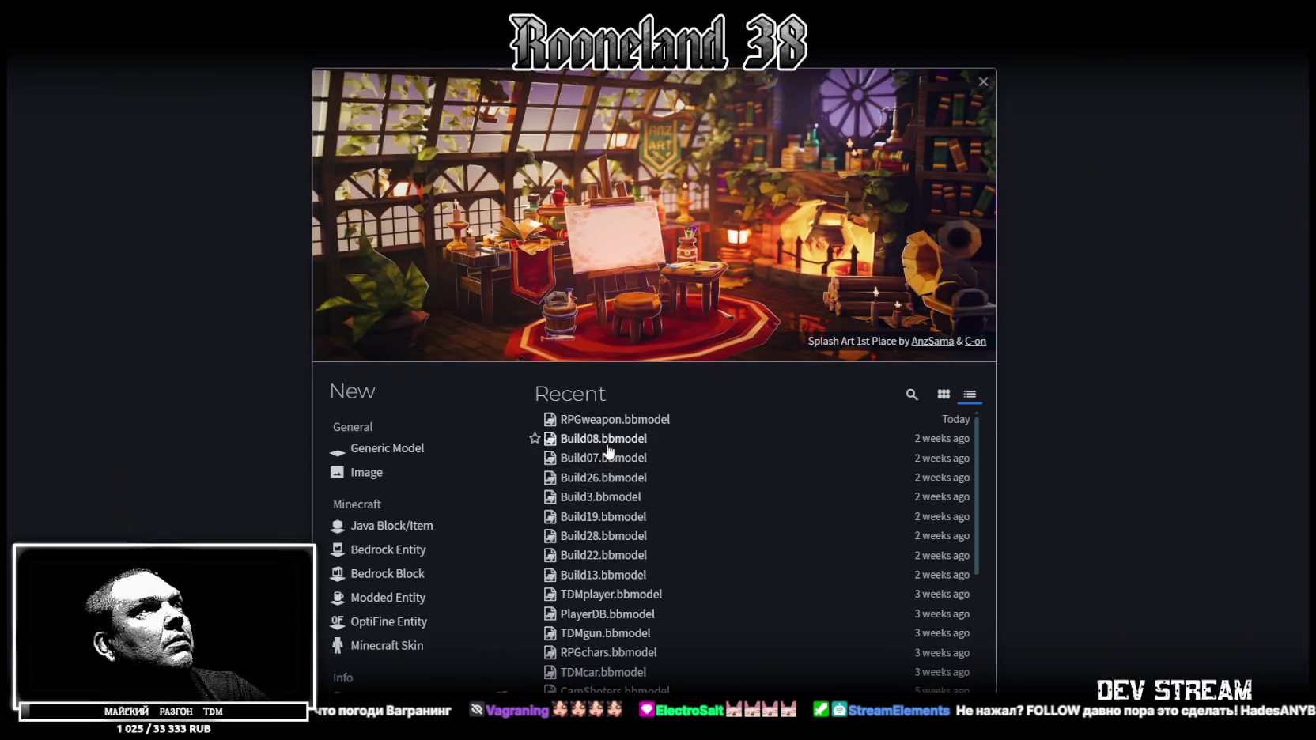
{"action": "scroll", "coordinate": [1065, 393], "scroll_direction": "down", "scroll_amount": 1}
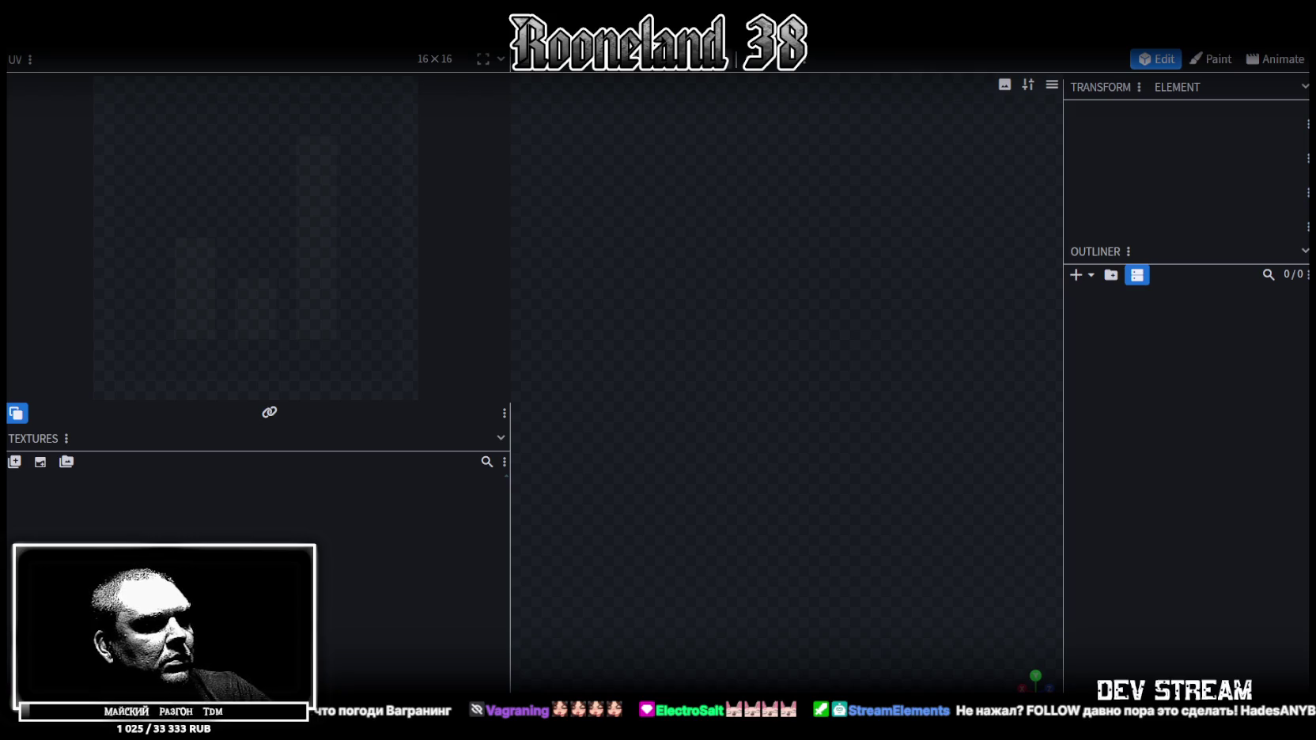
{"action": "mouse_move", "coordinate": [312, 563]}
{"action": "left_mouse_down"}
{"action": "mouse_move", "coordinate": [322, 596]}
{"action": "mouse_move", "coordinate": [781, 530]}
{"action": "left_mouse_up"}
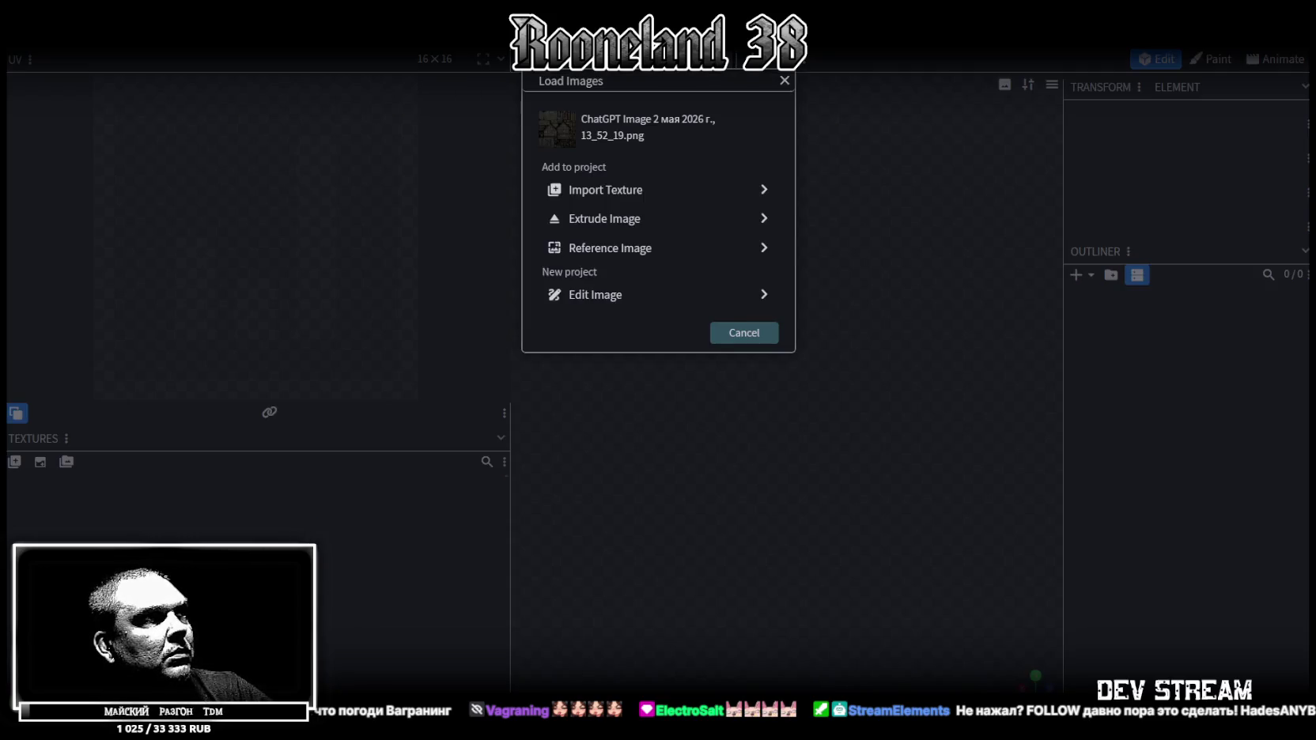
{"action": "left_click", "coordinate": [682, 199]}
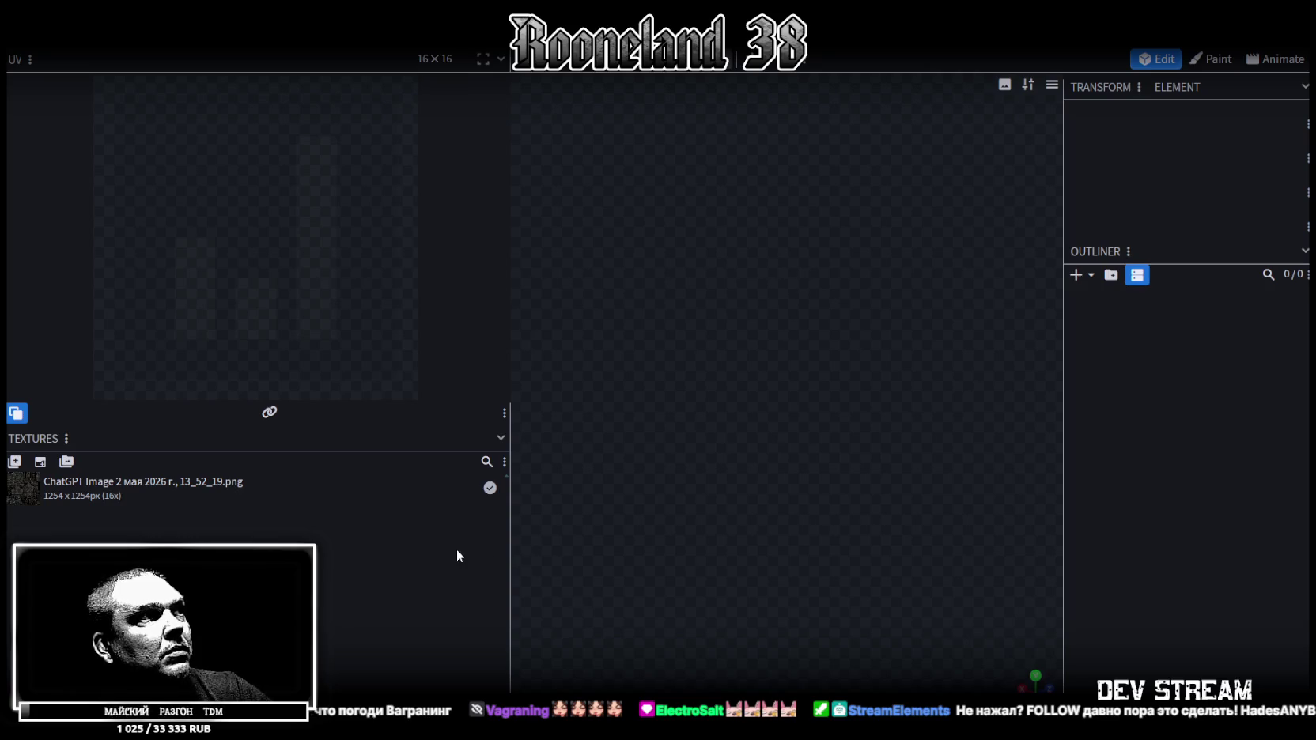
{"action": "double_click", "coordinate": [84, 487]}
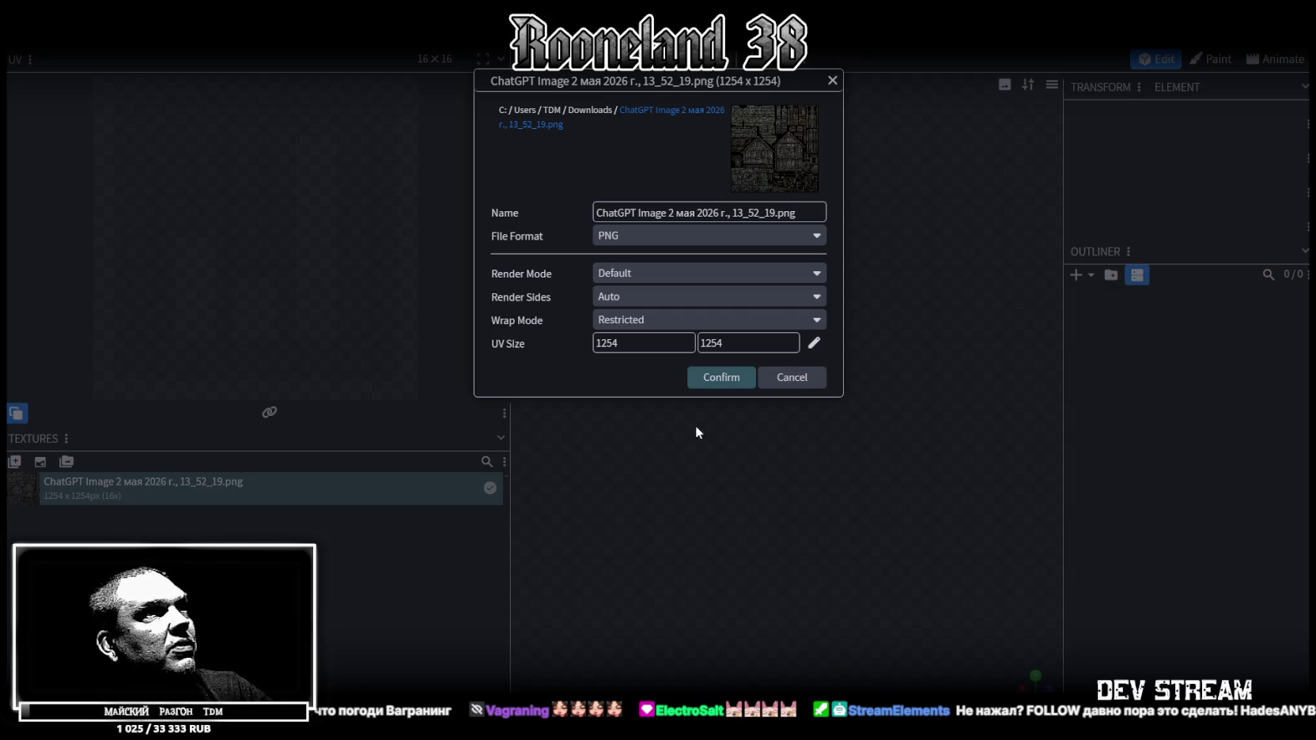
{"action": "left_click", "coordinate": [789, 378]}
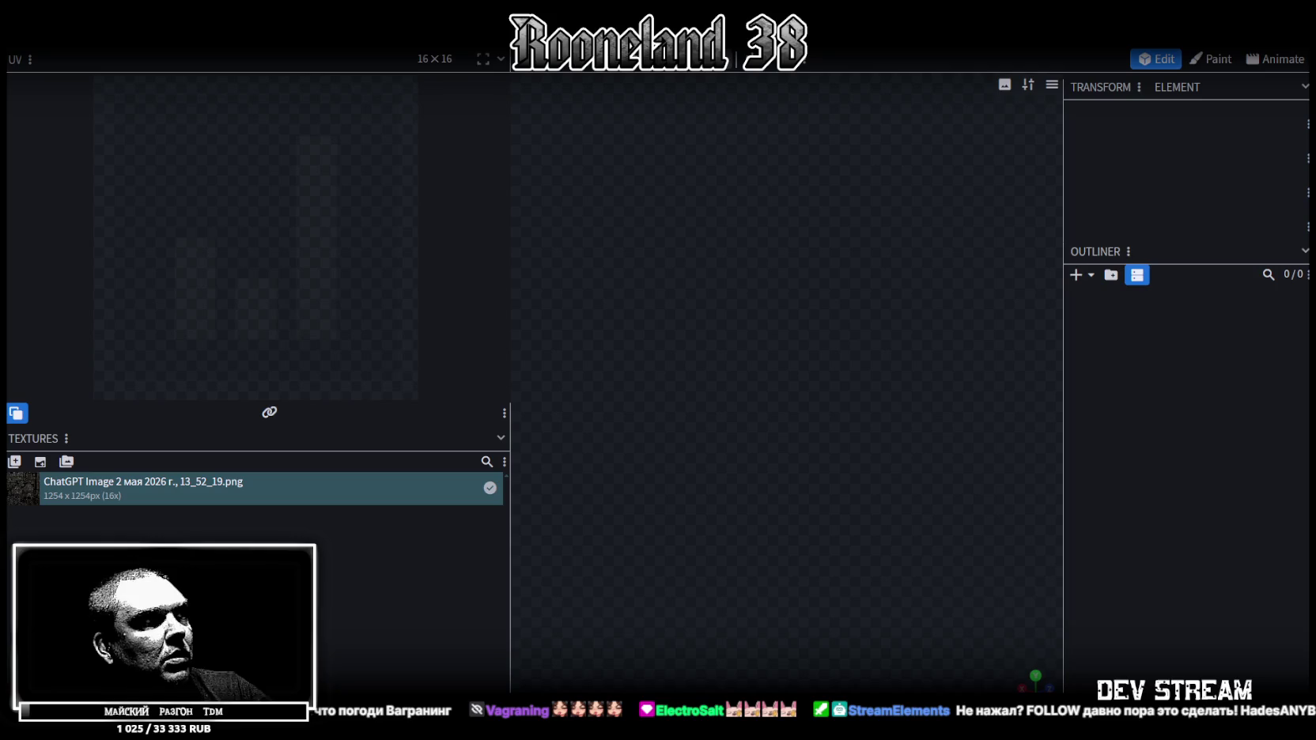
{"action": "left_click_drag", "start_coordinate": [304, 609], "coordinate": [308, 613]}
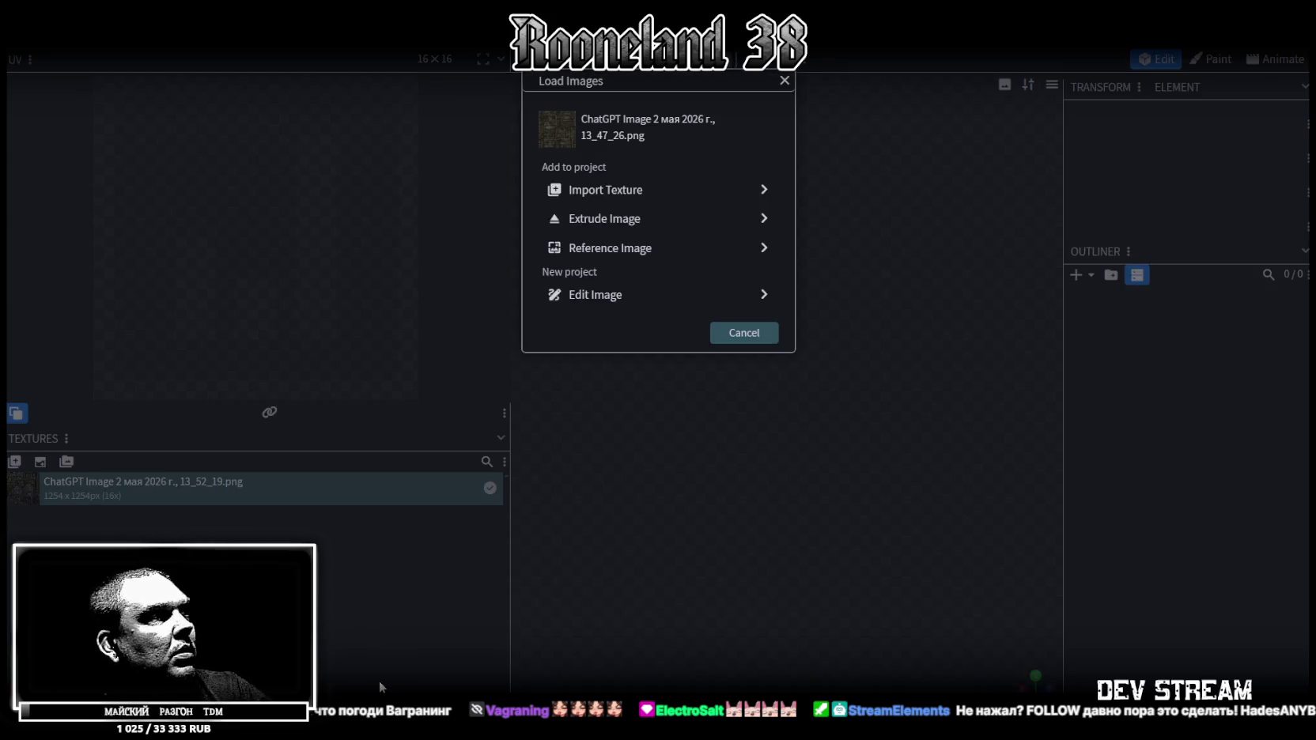
{"action": "left_click", "coordinate": [621, 193]}
{"action": "left_click", "coordinate": [251, 521]}
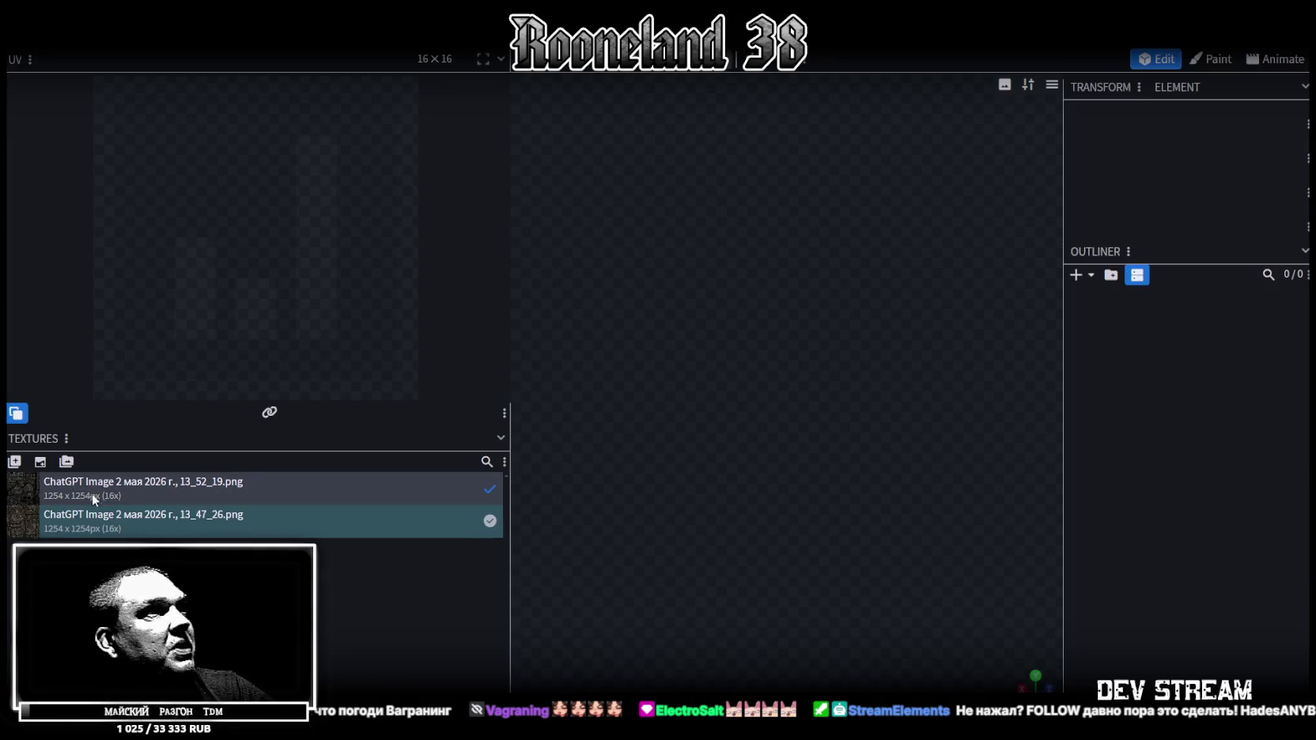
{"action": "key", "text": "Delete"}
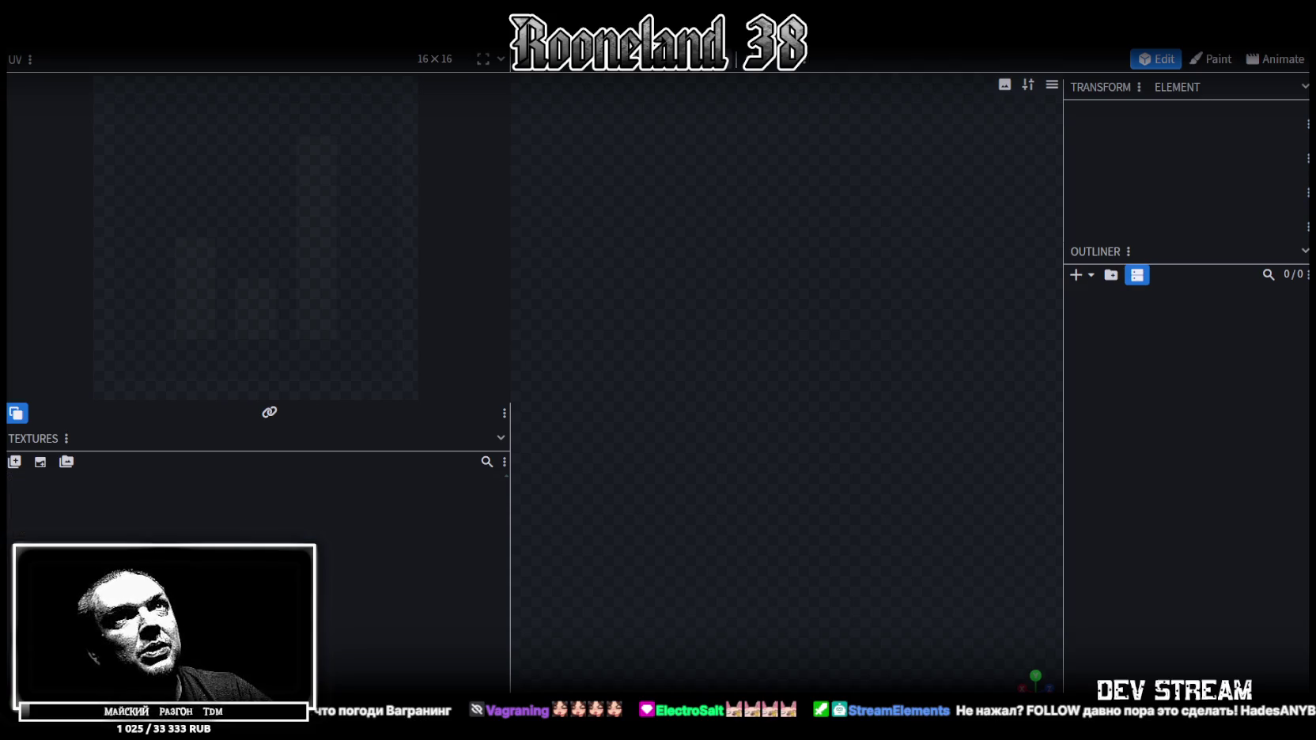
{"action": "key", "text": "alt+Tab"}
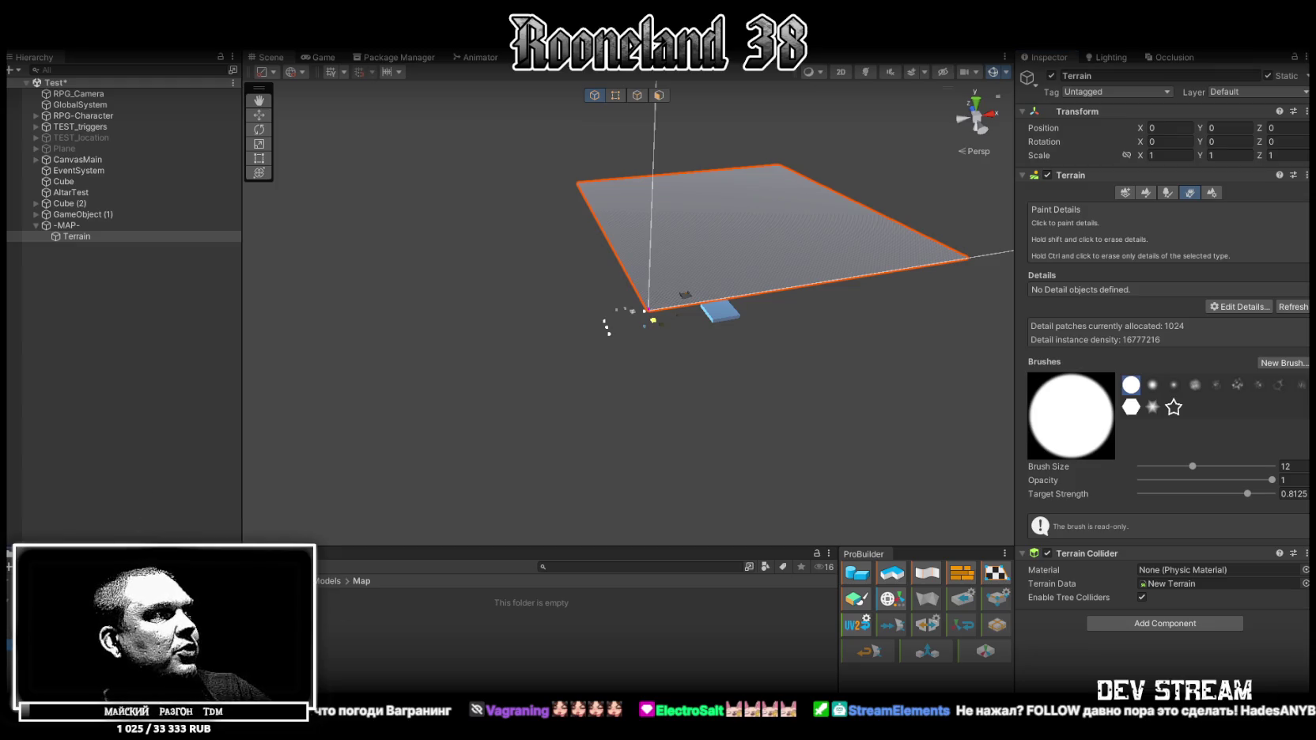
Inspect the PRG_P_1 1 texture's import settings in Models > Player.
{"action": "double_click", "coordinate": [554, 604]}
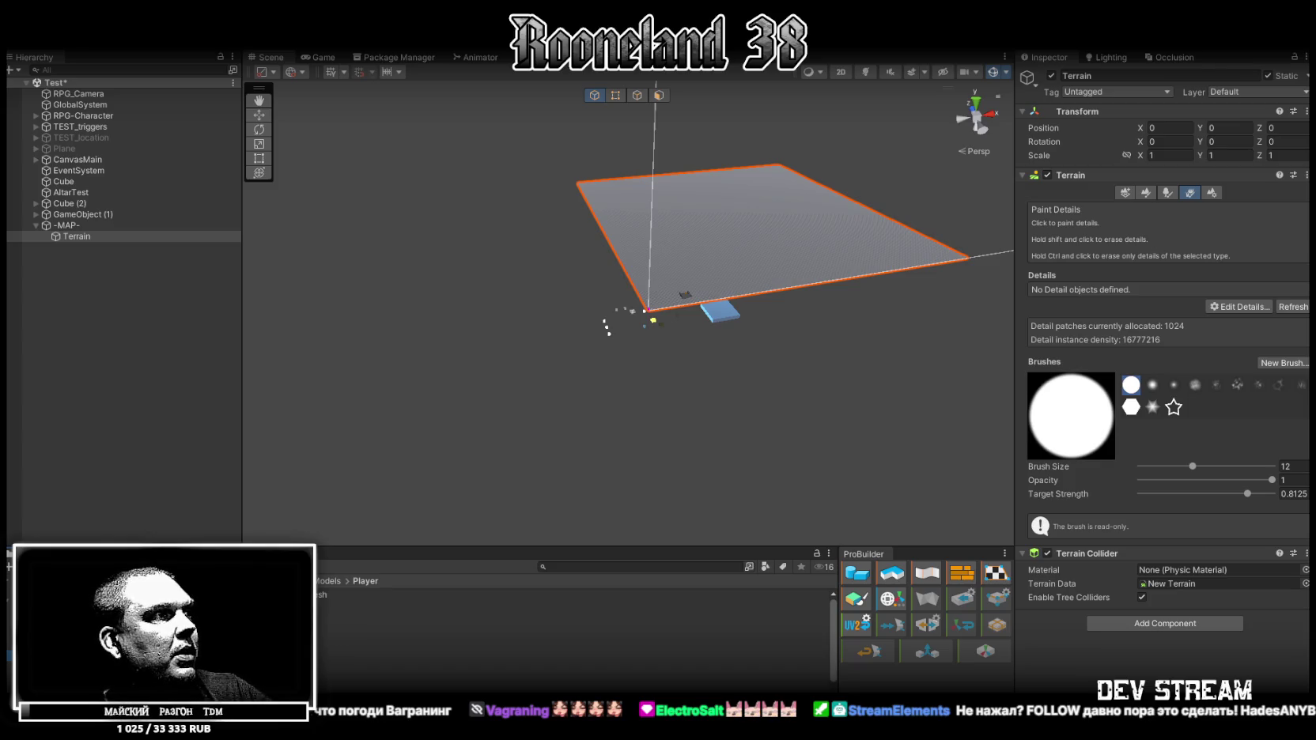
{"action": "left_click", "coordinate": [554, 650]}
{"action": "left_click", "coordinate": [554, 628]}
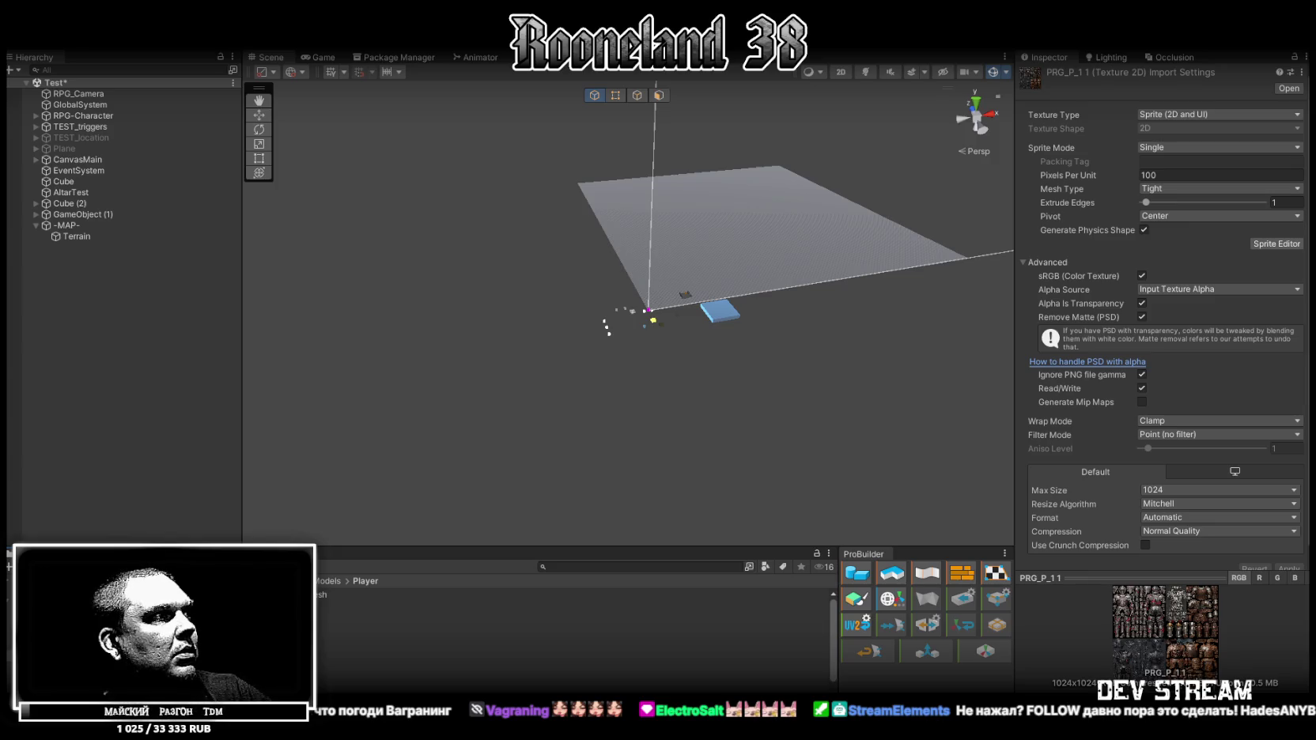
Inspect PRG_map 1 1 in Models > Map, then restart the Night Record trailer on Steam.
{"action": "left_click", "coordinate": [554, 594]}
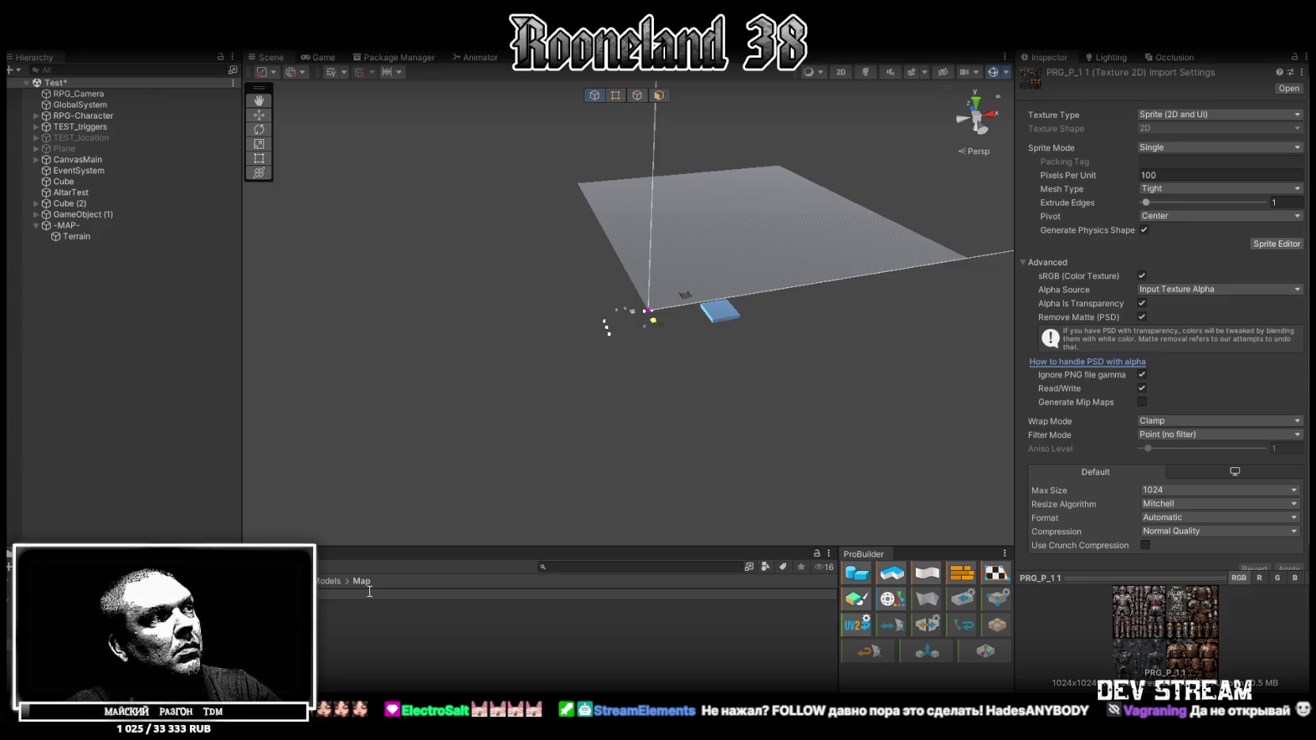
{"action": "left_click", "coordinate": [370, 594]}
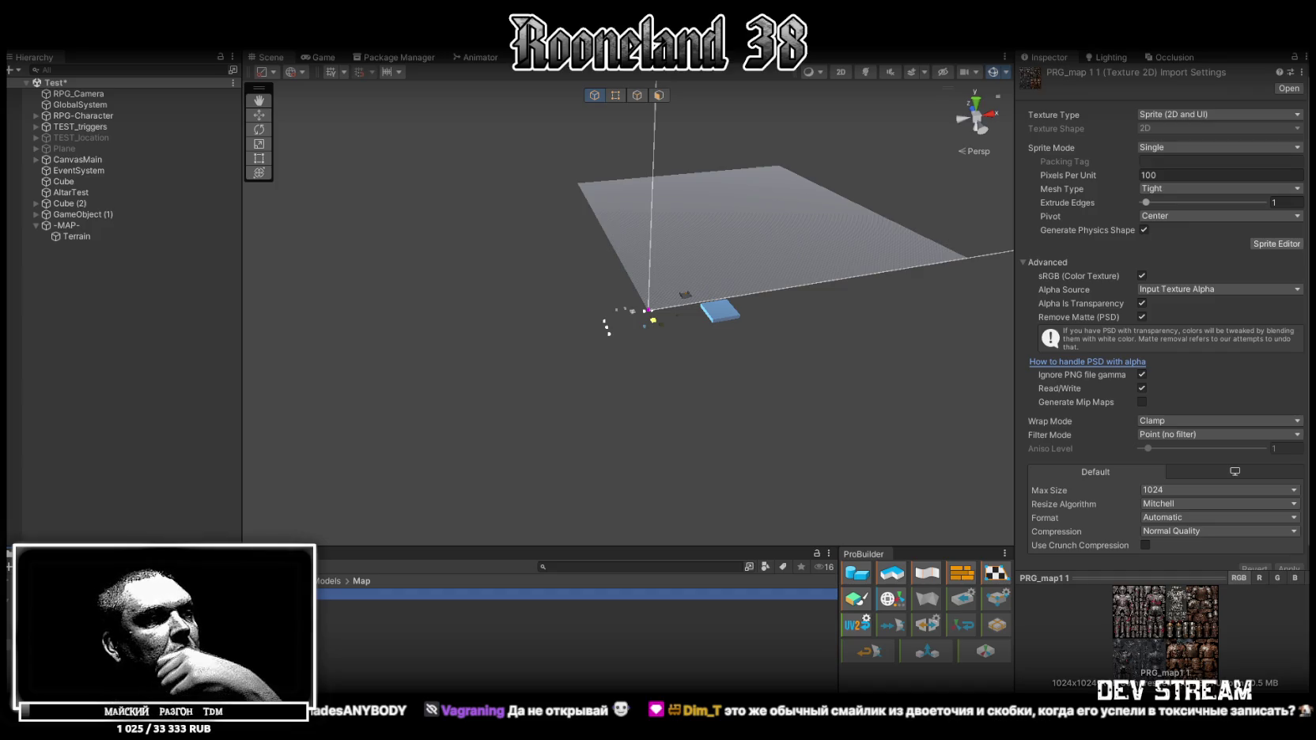
{"action": "left_click_drag", "start_coordinate": [356, 736], "coordinate": [368, 50]}
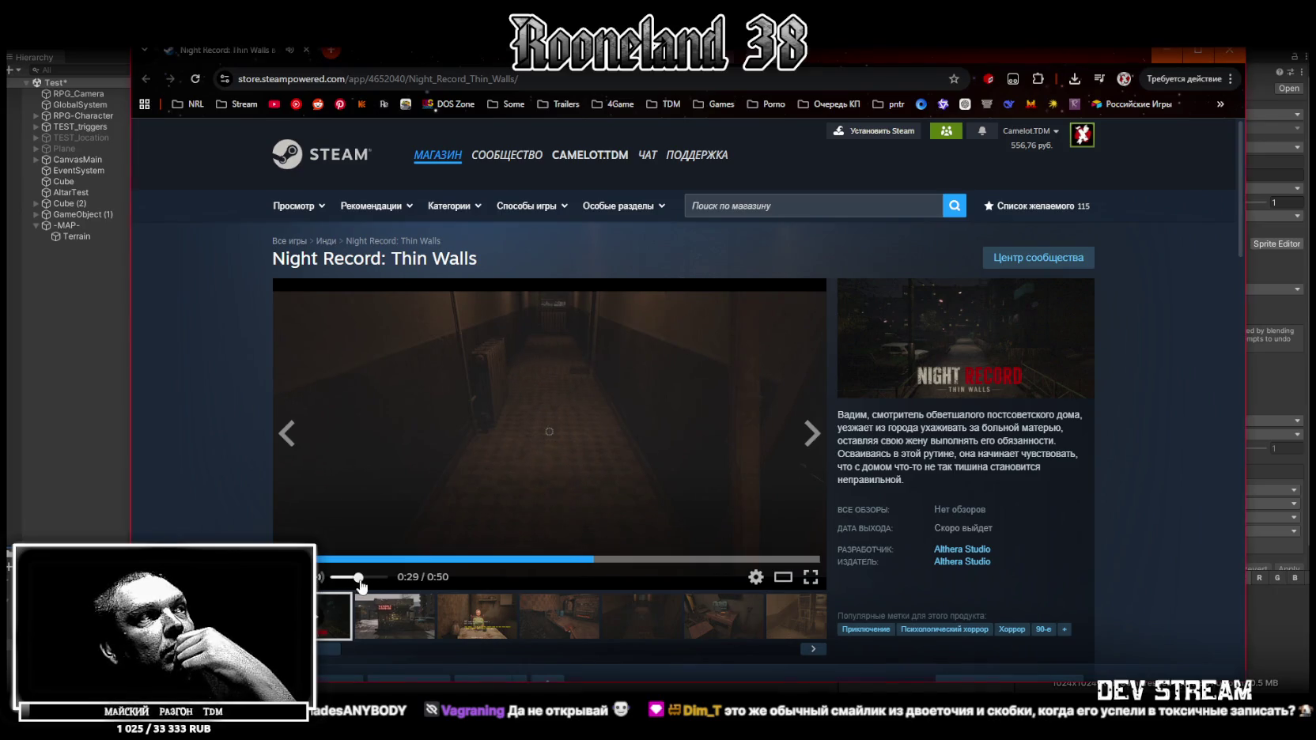
{"action": "left_click", "coordinate": [326, 559]}
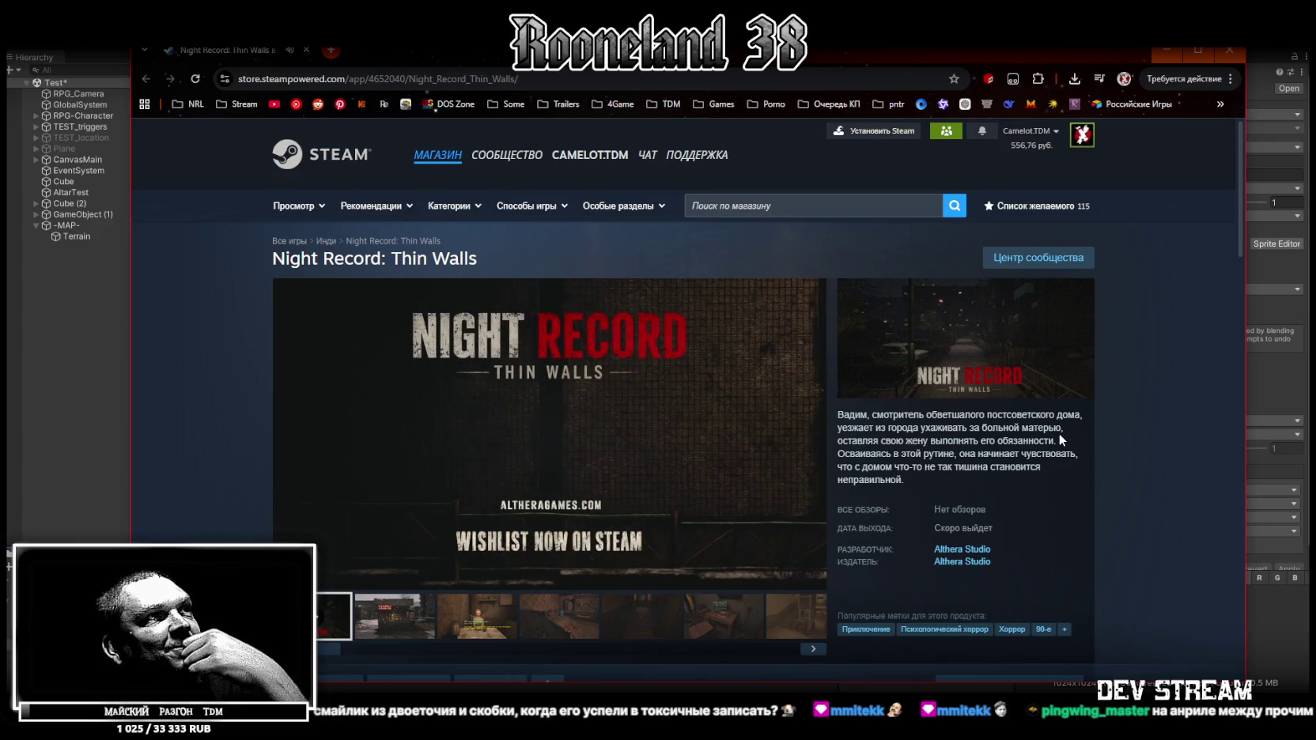
Browse the store gallery screenshots: corridor, desk, stairwell and night gate.
{"action": "scroll", "coordinate": [740, 524], "scroll_direction": "down", "scroll_amount": 3}
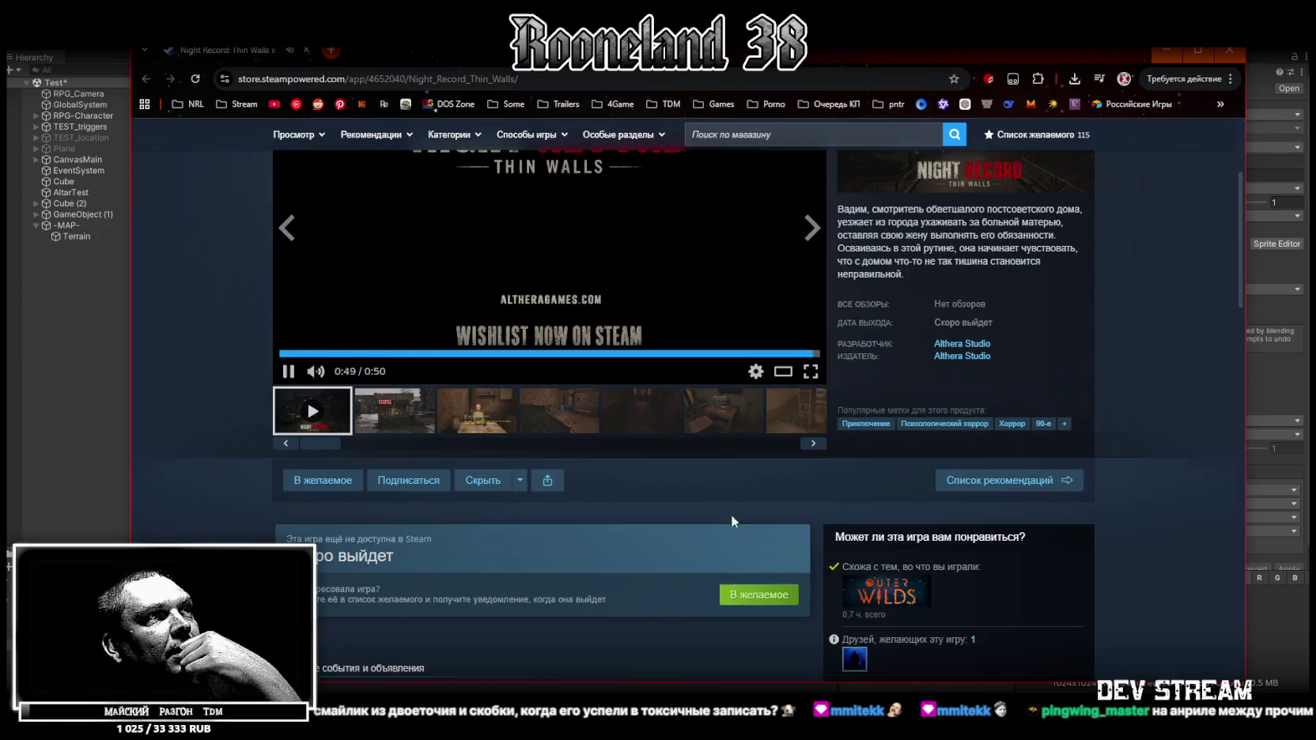
{"action": "scroll", "coordinate": [722, 504], "scroll_direction": "up", "scroll_amount": 2}
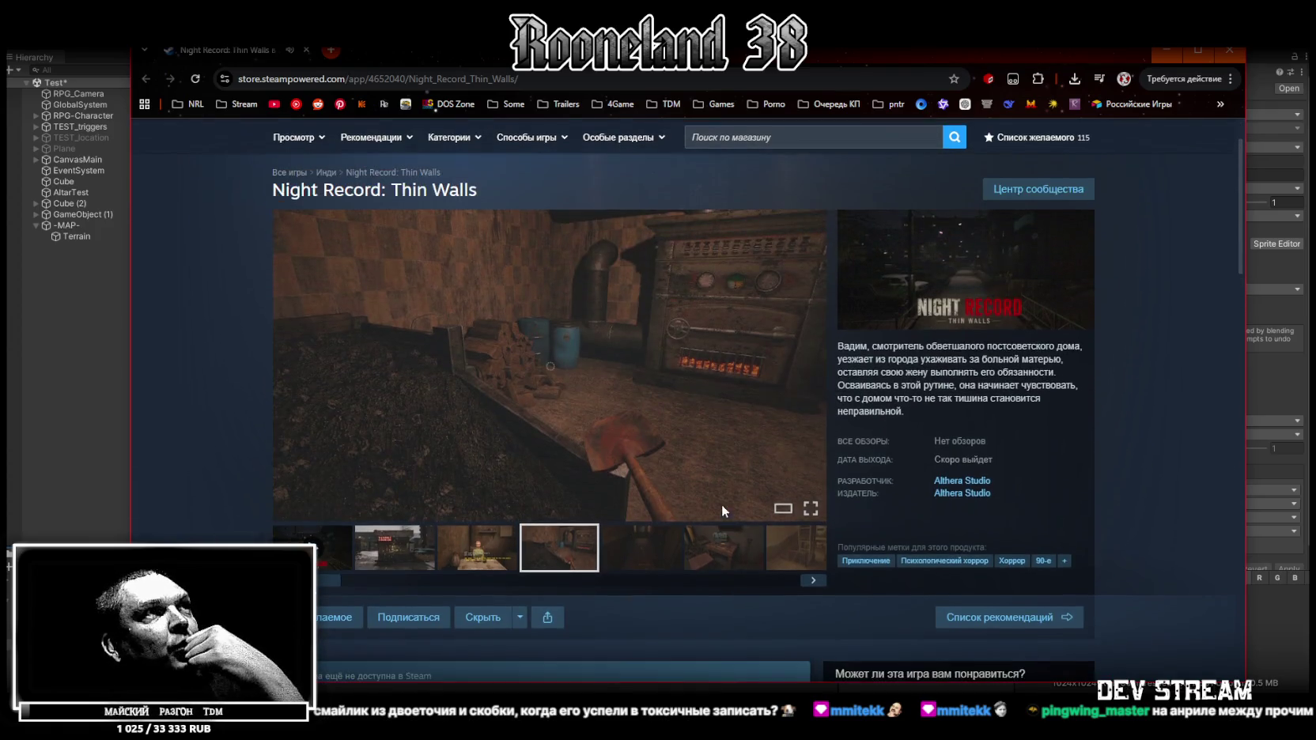
{"action": "left_click", "coordinate": [650, 558]}
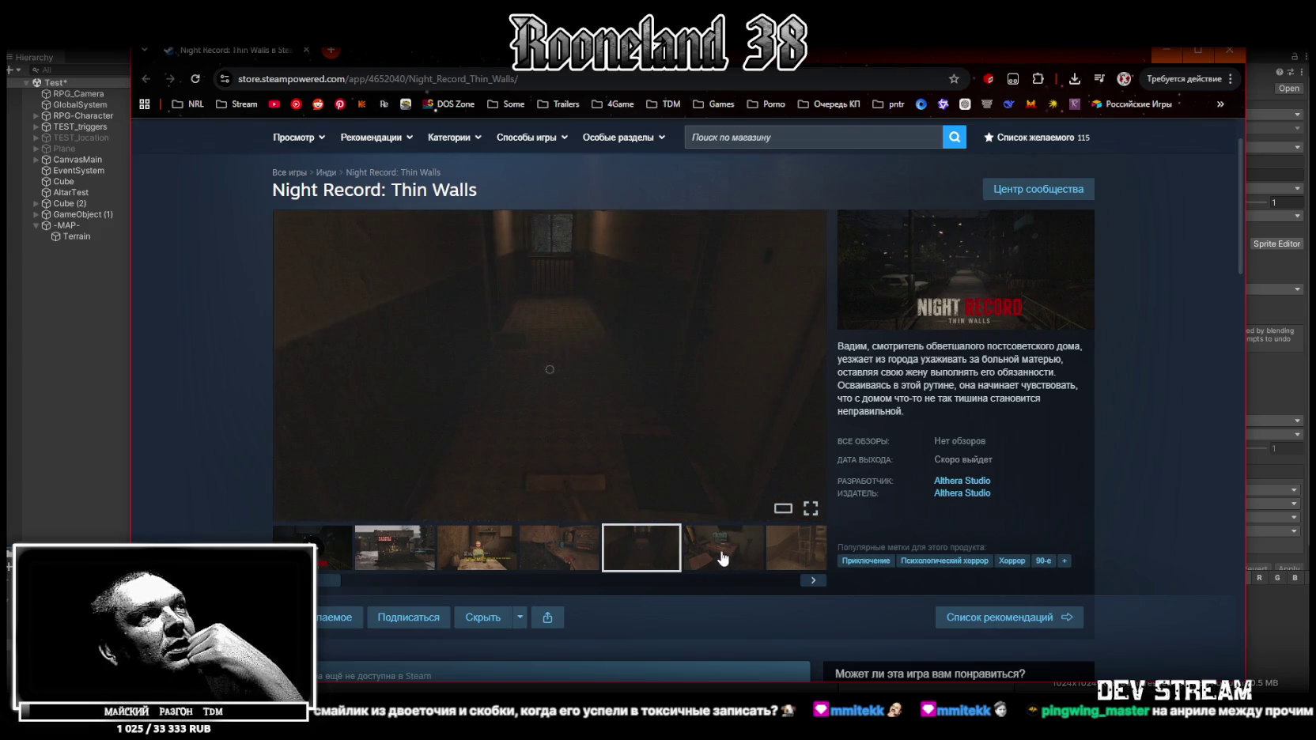
{"action": "left_click", "coordinate": [723, 558]}
{"action": "left_click", "coordinate": [773, 557]}
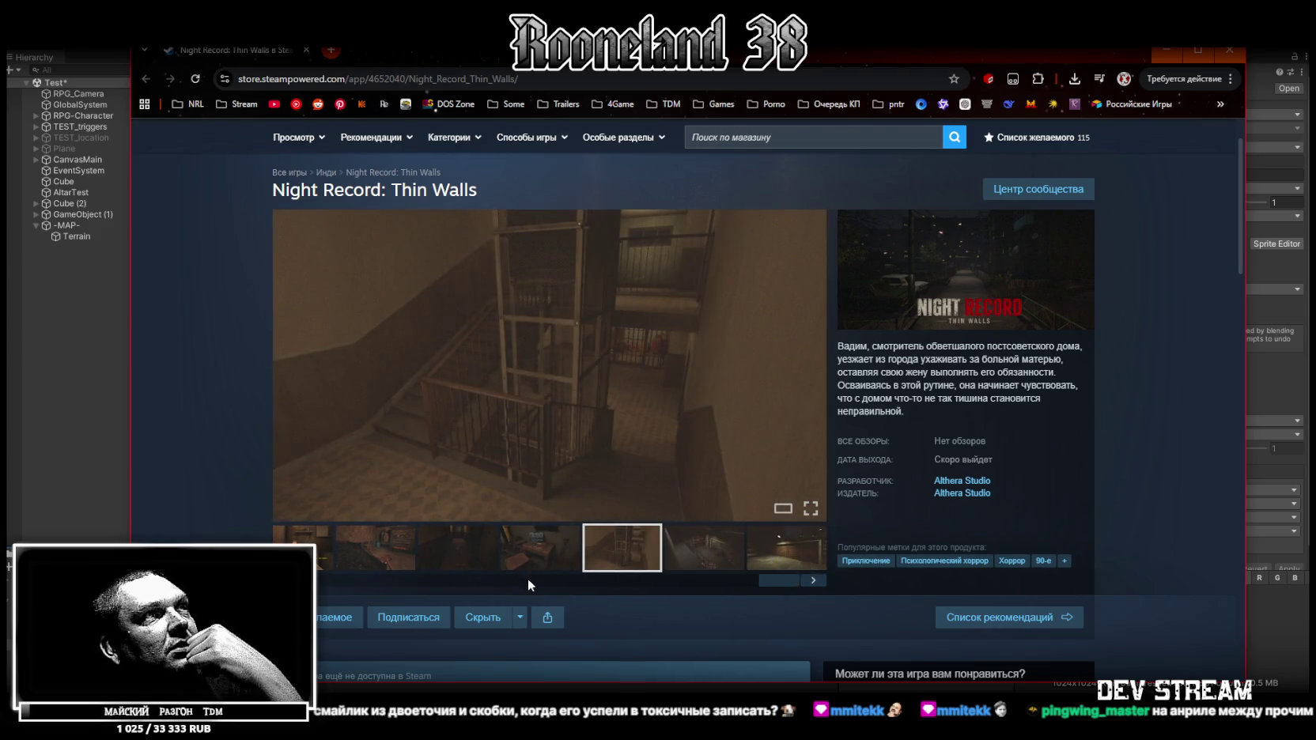
{"action": "left_click", "coordinate": [700, 557]}
{"action": "left_click", "coordinate": [779, 553]}
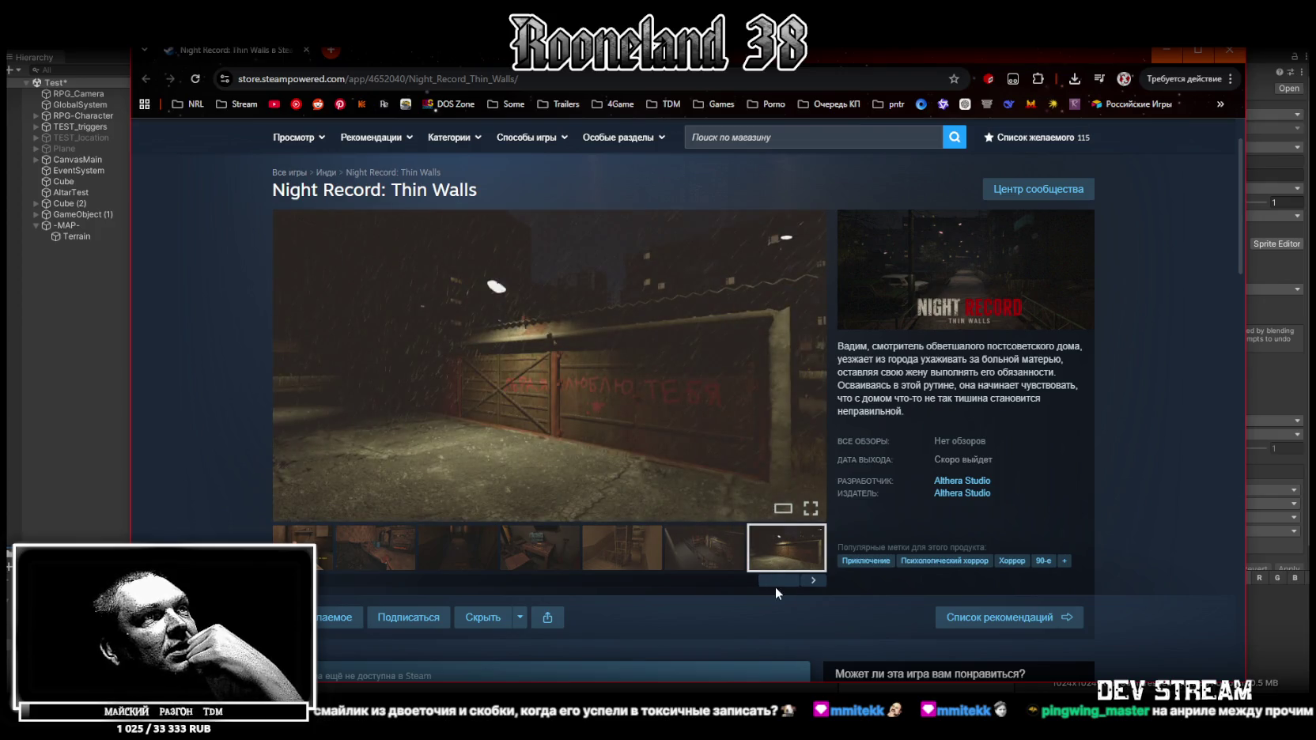
{"action": "left_click", "coordinate": [704, 553]}
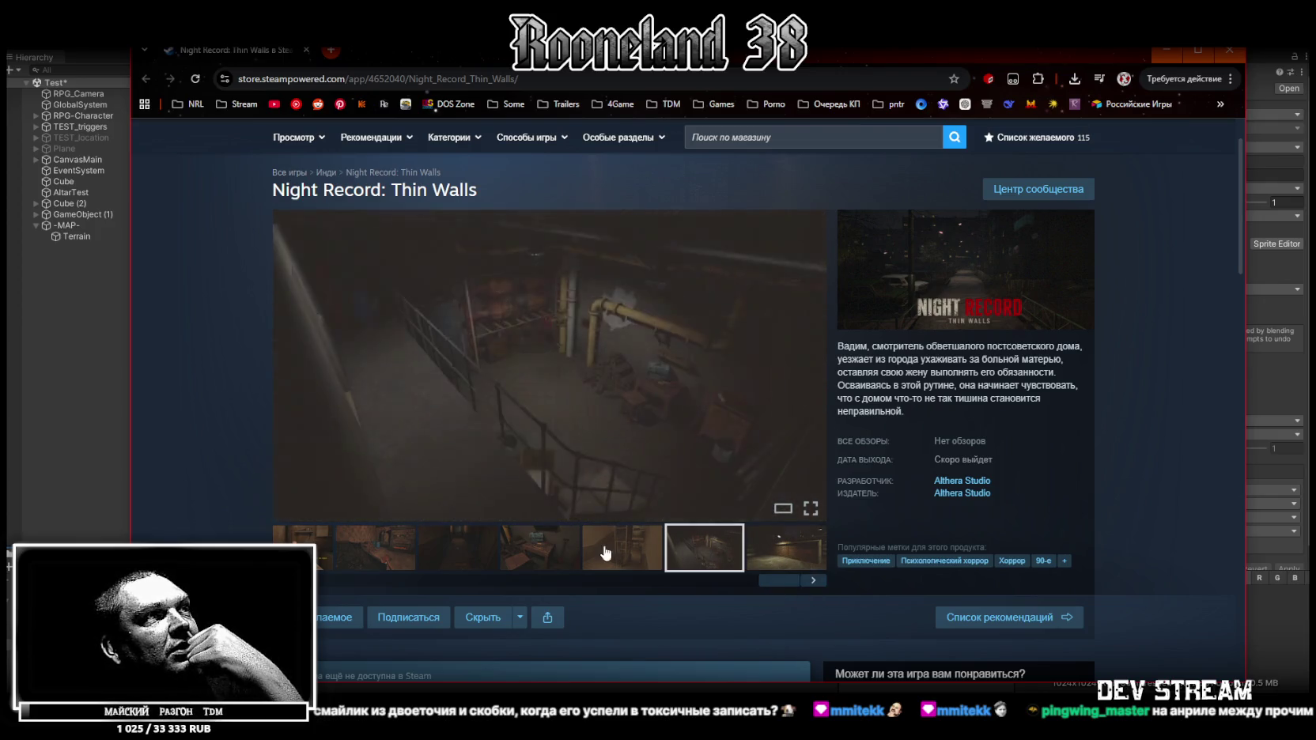
{"action": "left_click", "coordinate": [540, 554]}
{"action": "left_click", "coordinate": [456, 556]}
Scroll the store page, then switch back through Unity to Photoshop's PRG_map 1.psd.
{"action": "scroll", "coordinate": [647, 417], "scroll_direction": "up", "scroll_amount": 2}
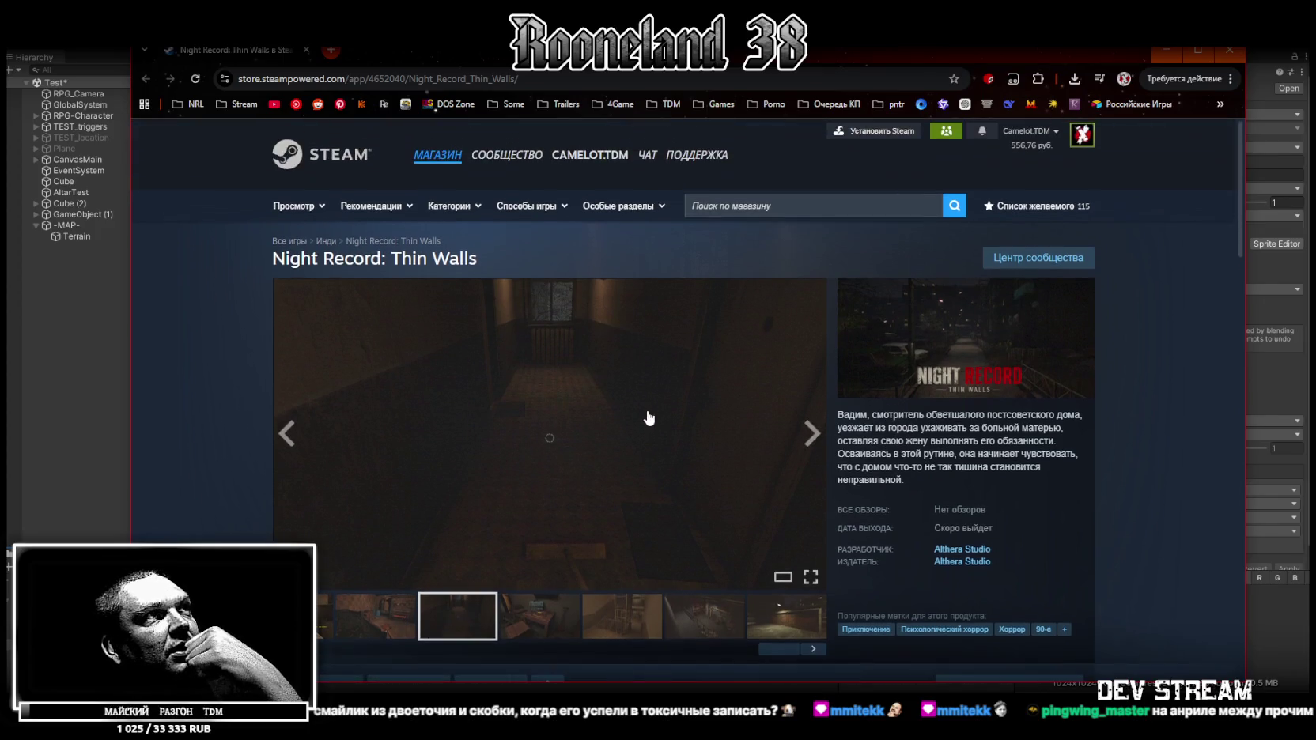
{"action": "scroll", "coordinate": [489, 316], "scroll_direction": "down", "scroll_amount": 3}
{"action": "scroll", "coordinate": [488, 316], "scroll_direction": "down", "scroll_amount": 2}
{"action": "key", "text": "alt+Tab"}
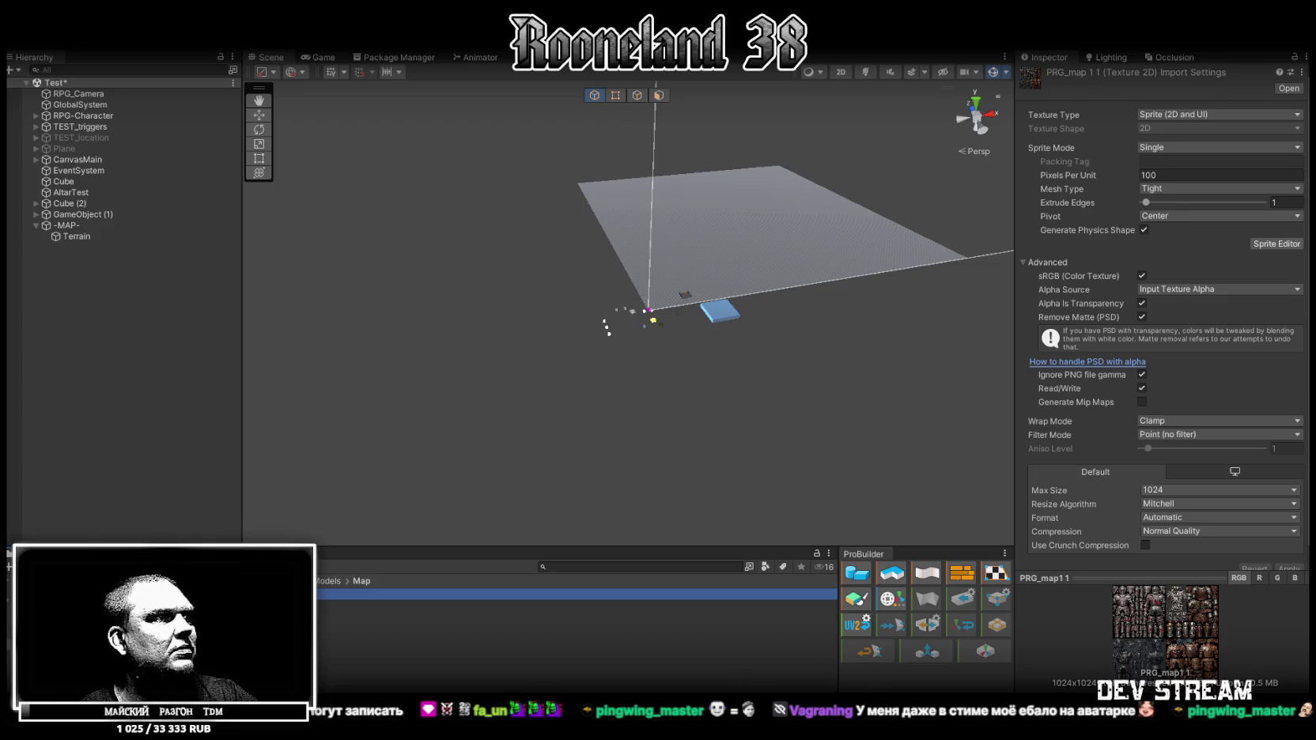
{"action": "key", "text": "alt+Tab"}
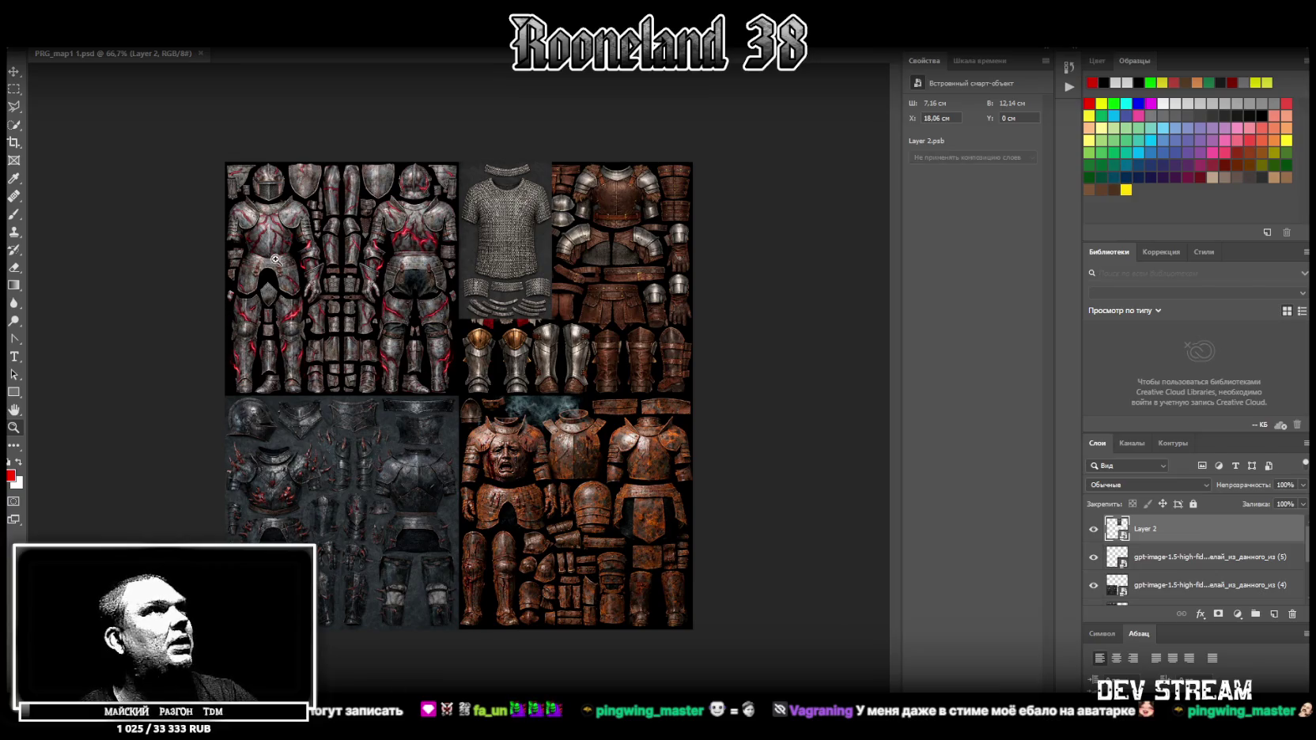
Select every armour texture layer from top to bottom and delete them.
{"action": "left_click", "coordinate": [1184, 566]}
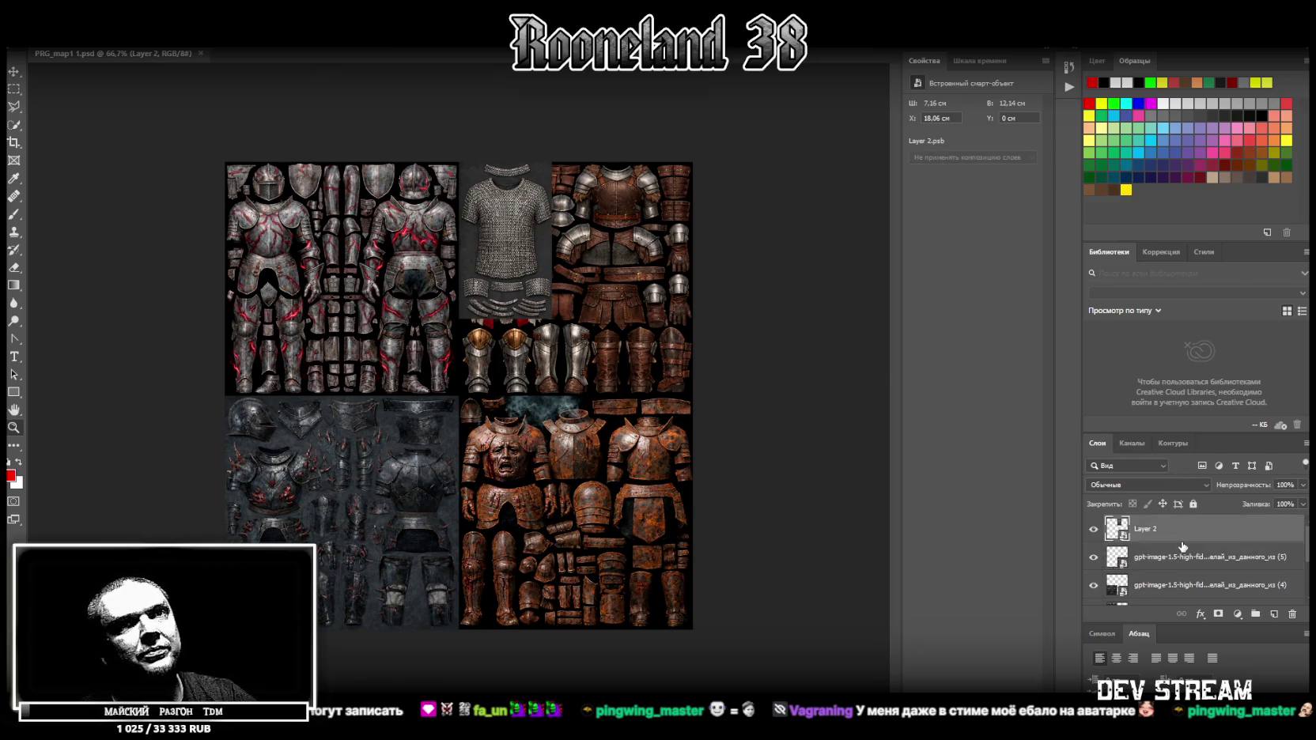
{"action": "scroll", "coordinate": [1184, 563], "scroll_direction": "down", "scroll_amount": 3}
{"action": "left_click", "coordinate": [1193, 562], "text": "shift"}
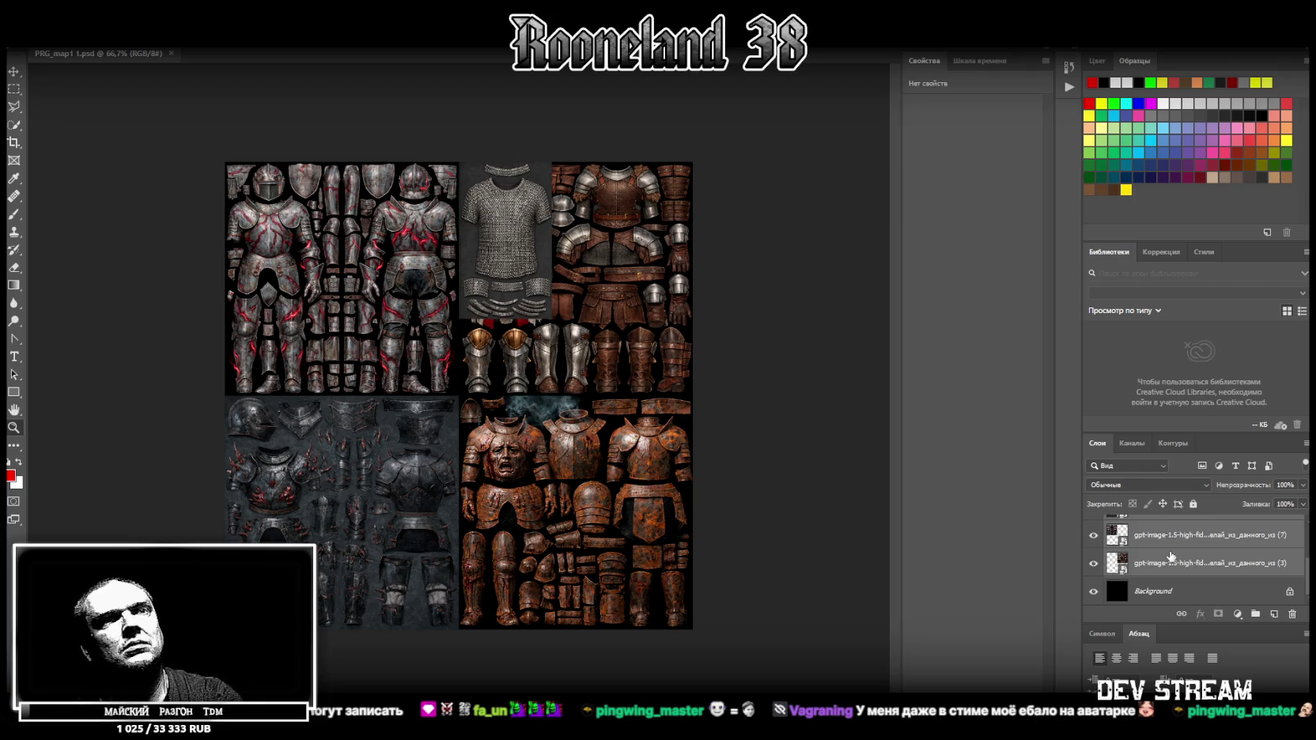
{"action": "key", "text": "Delete"}
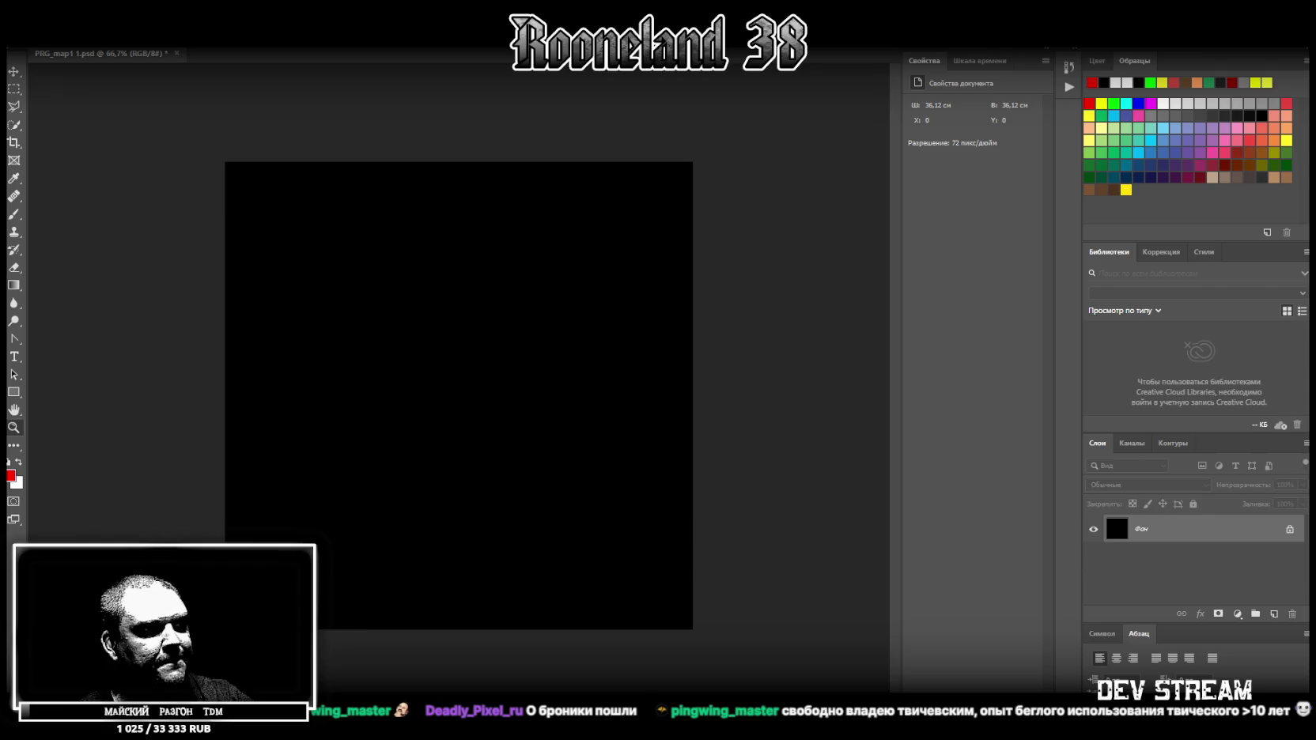
Place the stone texture image and move it into the bottom-right quarter.
{"action": "mouse_move", "coordinate": [436, 676]}
{"action": "left_mouse_down"}
{"action": "mouse_move", "coordinate": [426, 456]}
{"action": "mouse_move", "coordinate": [455, 449]}
{"action": "mouse_move", "coordinate": [497, 539]}
{"action": "left_mouse_up"}
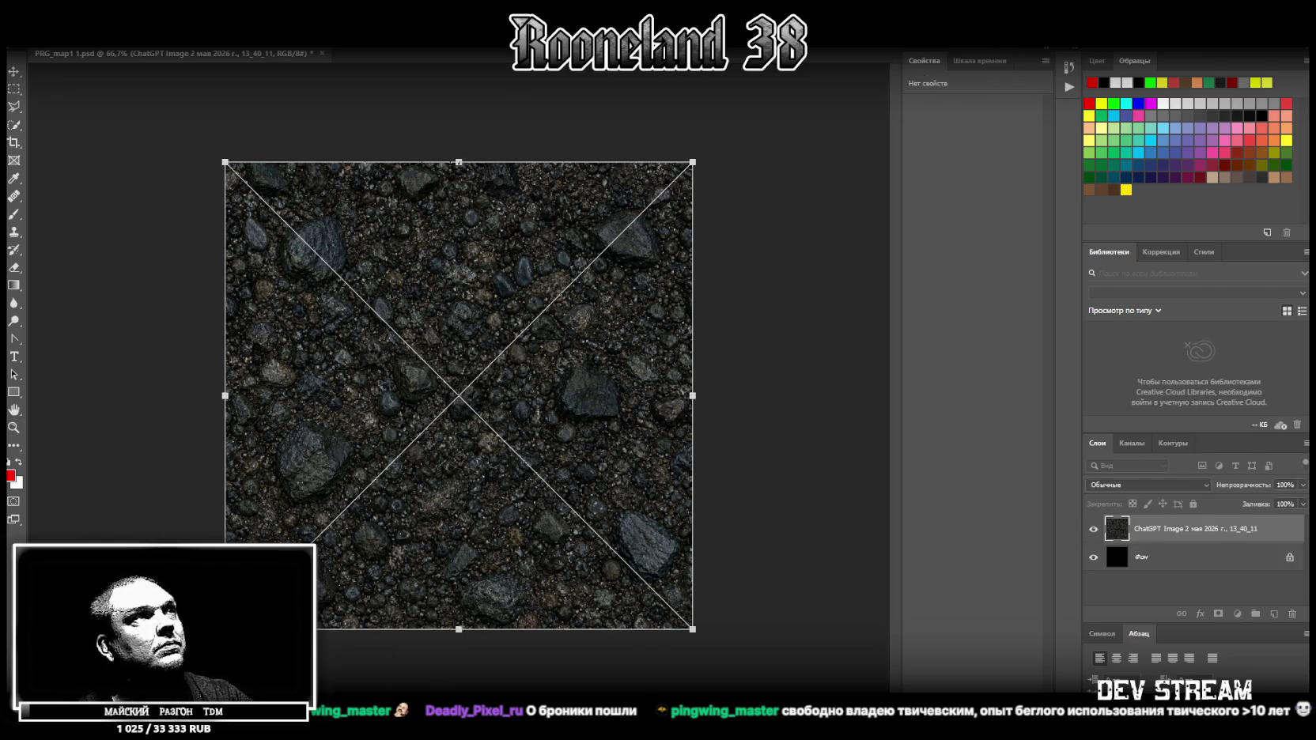
{"action": "key", "text": "Return"}
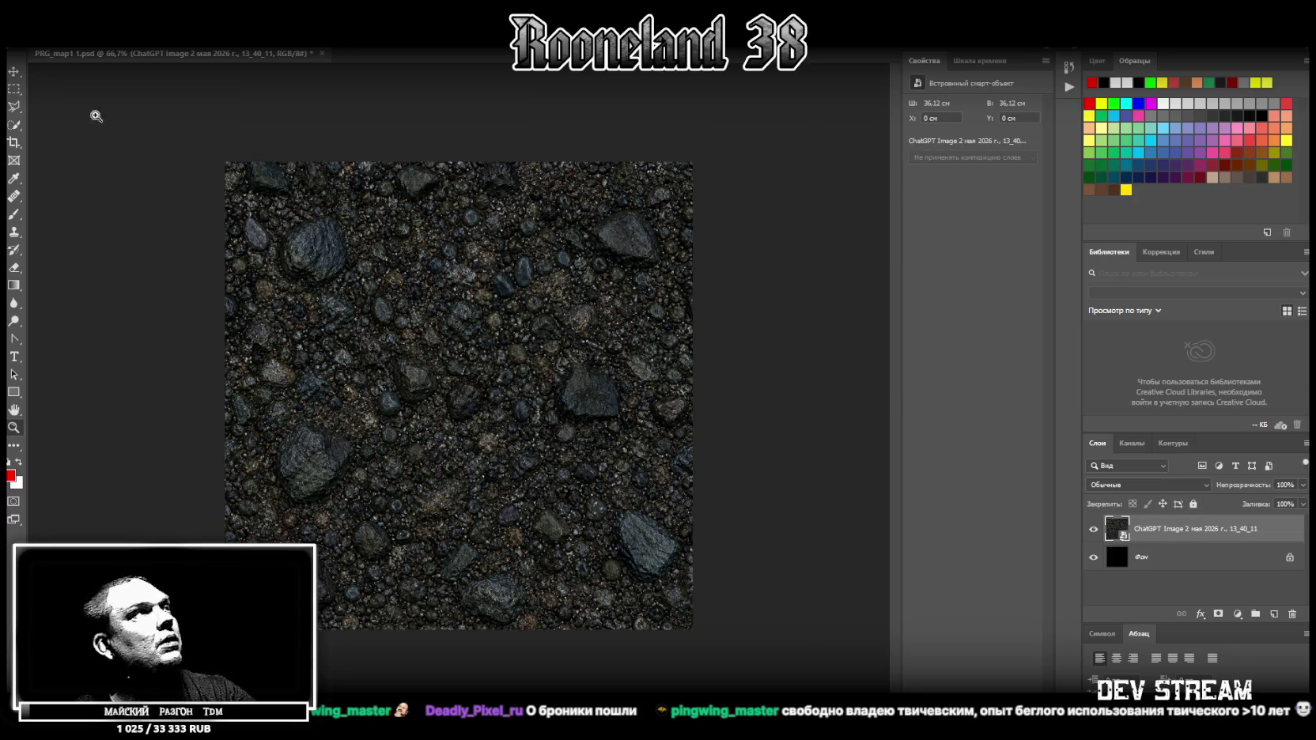
{"action": "left_click", "coordinate": [14, 71]}
{"action": "mouse_move", "coordinate": [439, 332]}
{"action": "left_mouse_down"}
{"action": "mouse_move", "coordinate": [571, 475]}
{"action": "mouse_move", "coordinate": [491, 369]}
{"action": "mouse_move", "coordinate": [549, 443]}
{"action": "mouse_move", "coordinate": [602, 464]}
{"action": "mouse_move", "coordinate": [587, 472]}
{"action": "mouse_move", "coordinate": [581, 422]}
{"action": "left_mouse_up"}
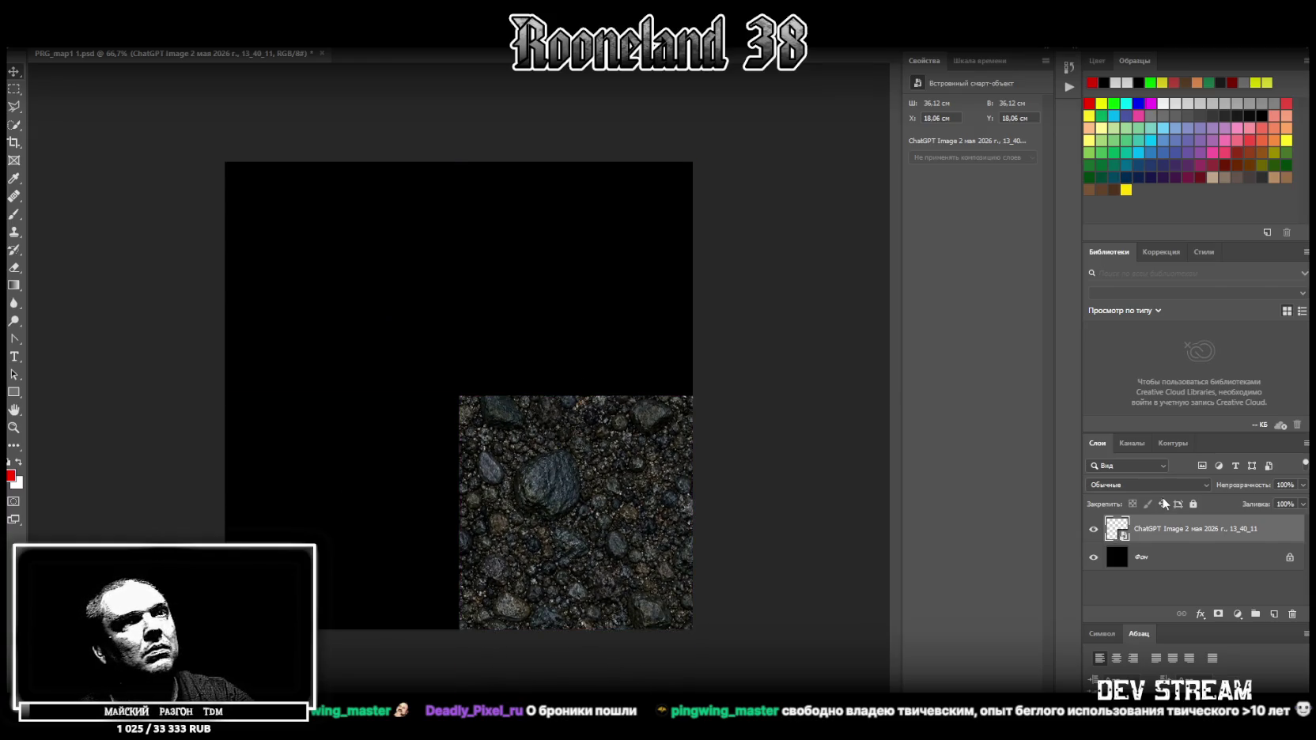
Duplicate the stone layer and line the copy up in the bottom-left quarter.
{"action": "right_click", "coordinate": [1149, 527]}
{"action": "left_click", "coordinate": [1007, 196]}
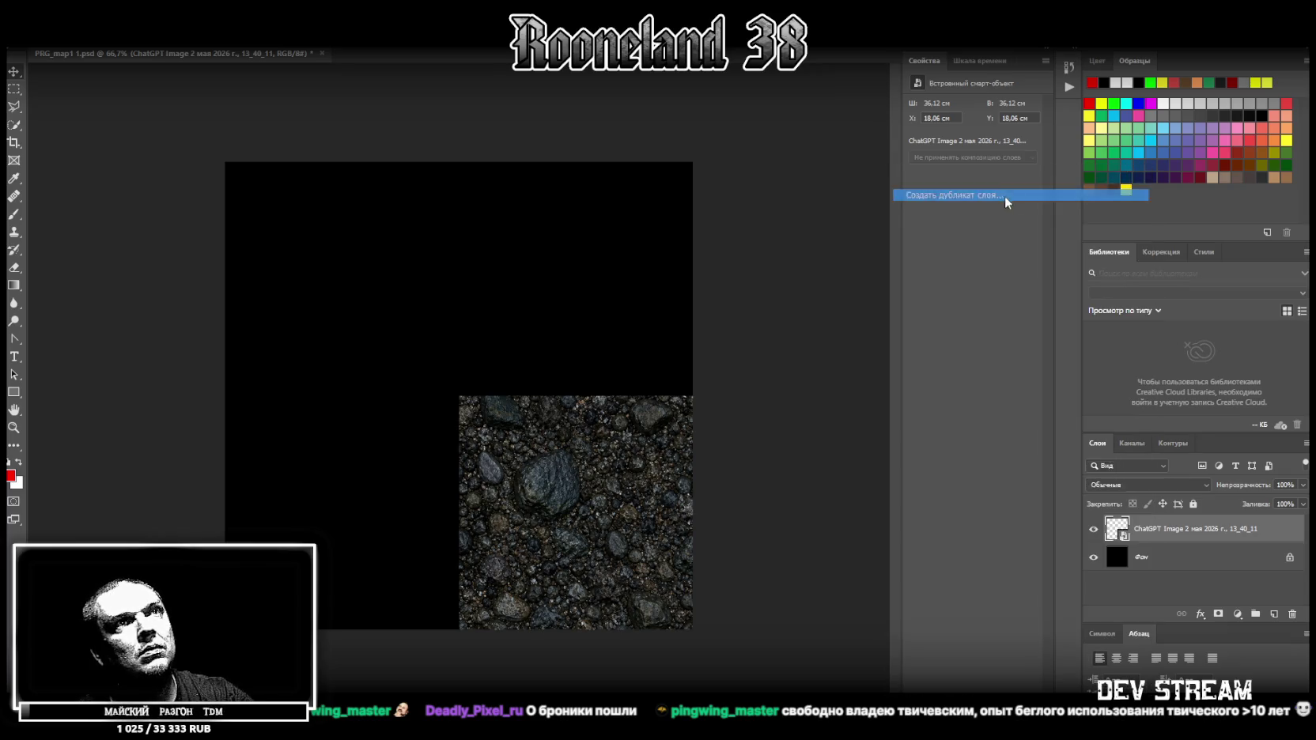
{"action": "key", "text": "Return"}
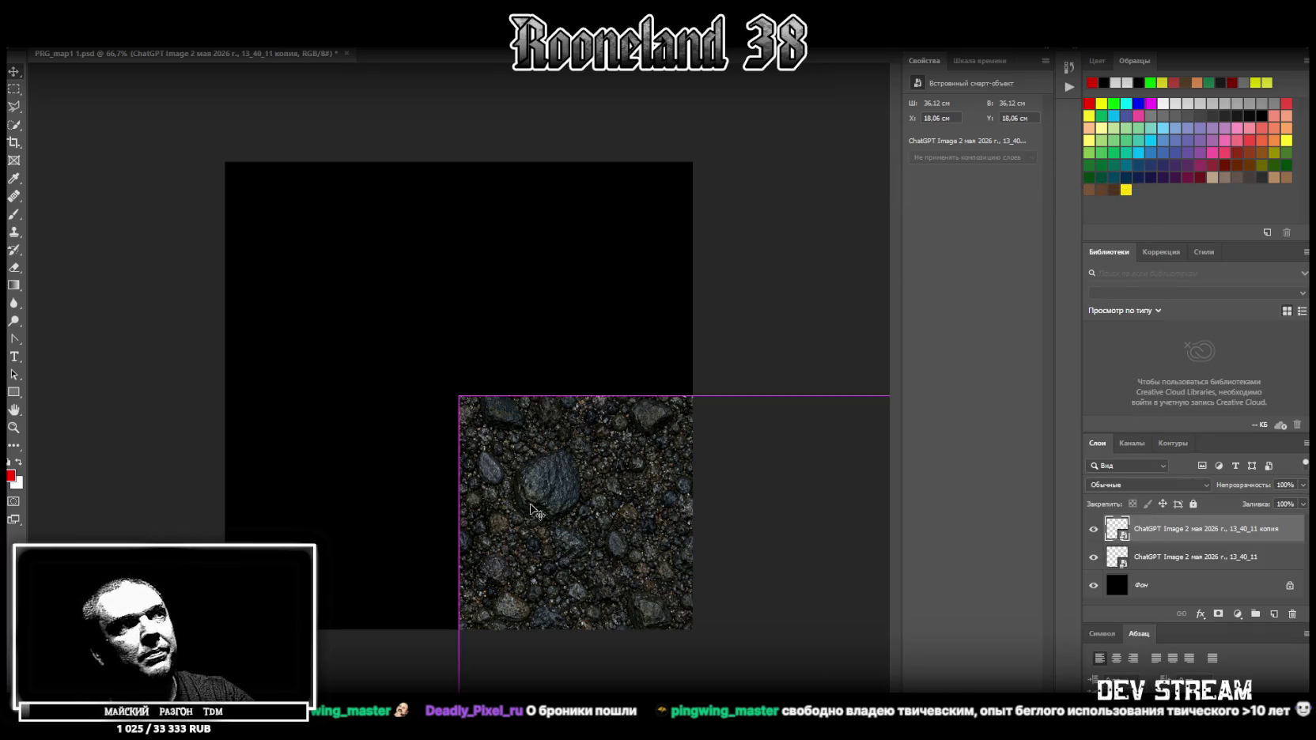
{"action": "left_click_drag", "start_coordinate": [538, 475], "coordinate": [367, 448]}
{"action": "left_click_drag", "start_coordinate": [225, 422], "coordinate": [325, 452]}
{"action": "key", "text": "Return"}
Duplicate both stone layers and move the pair up over the top half.
{"action": "left_click", "coordinate": [1181, 562], "text": "shift"}
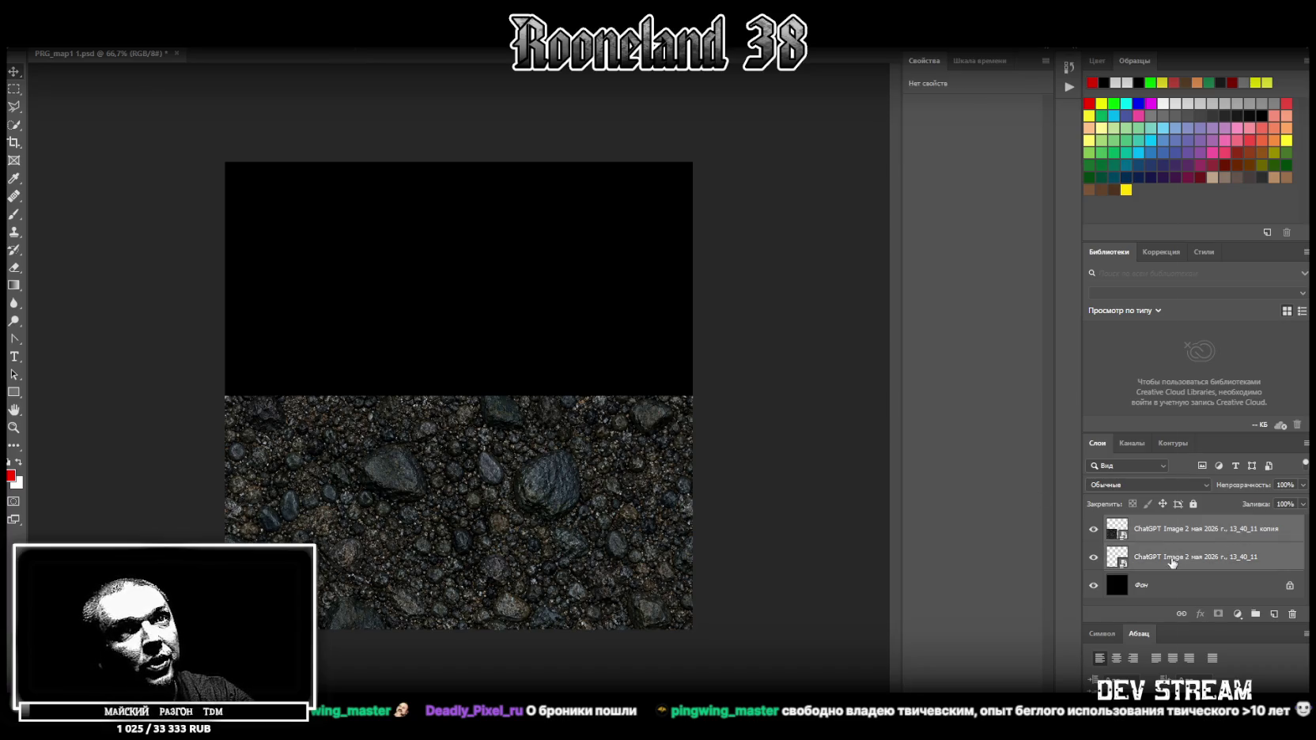
{"action": "right_click", "coordinate": [1175, 563]}
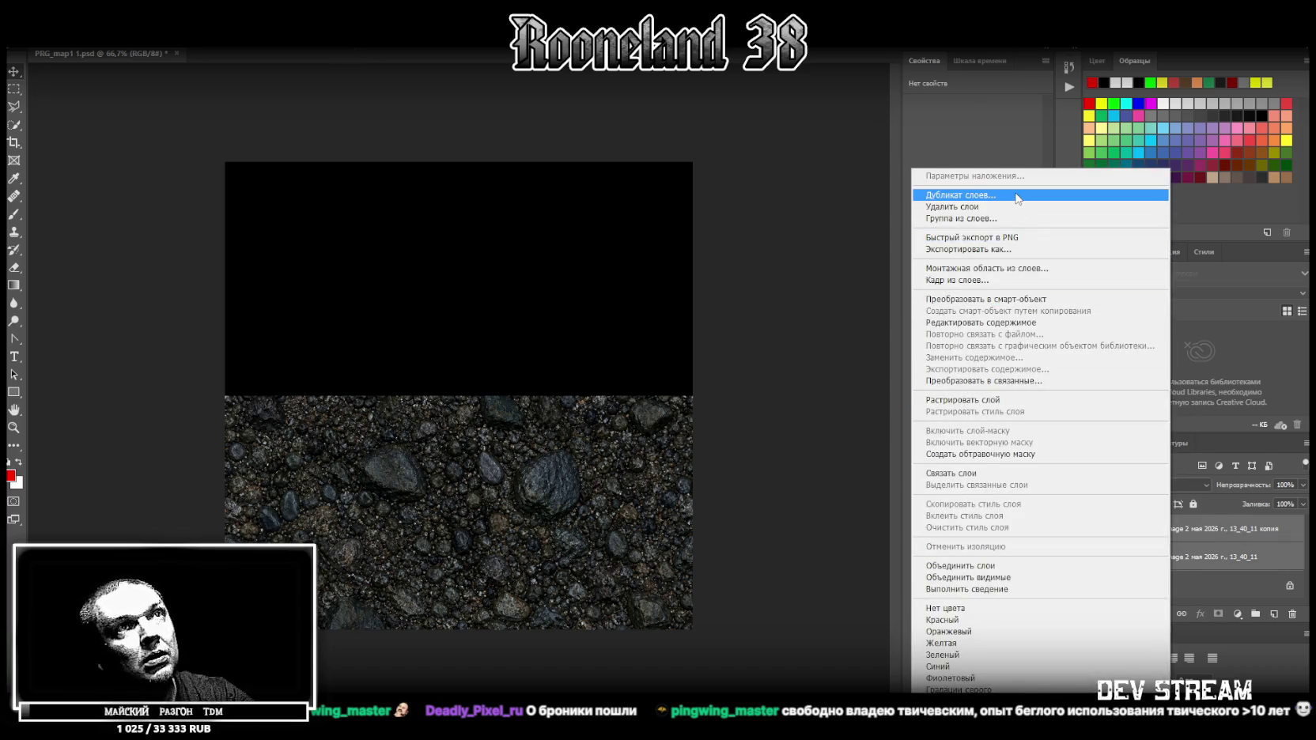
{"action": "left_click", "coordinate": [1019, 195]}
{"action": "key", "text": "Return"}
{"action": "mouse_move", "coordinate": [522, 474]}
{"action": "left_mouse_down"}
{"action": "mouse_move", "coordinate": [633, 419]}
{"action": "mouse_move", "coordinate": [598, 402]}
{"action": "mouse_move", "coordinate": [567, 255]}
{"action": "mouse_move", "coordinate": [582, 319]}
{"action": "mouse_move", "coordinate": [600, 316]}
{"action": "left_mouse_up"}
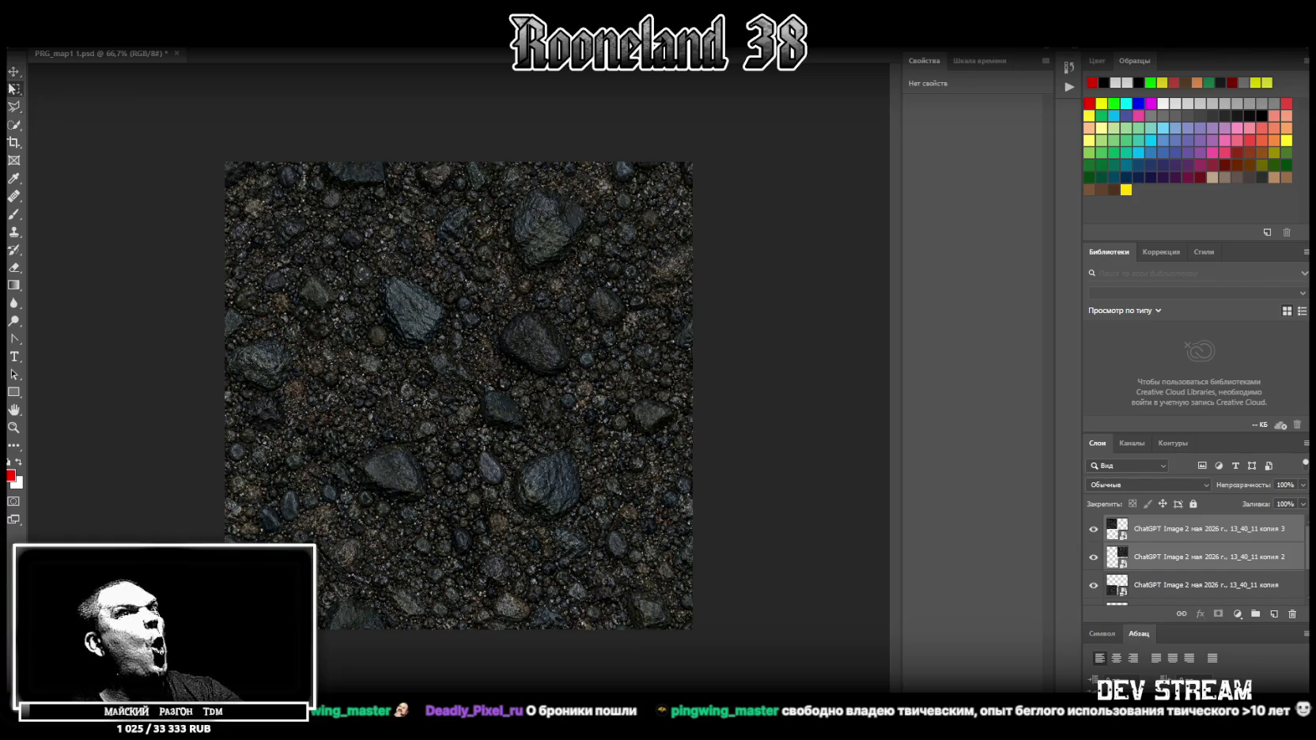
Merge the four stone tile layers into one layer.
{"action": "left_click", "coordinate": [1183, 533]}
{"action": "scroll", "coordinate": [1184, 538], "scroll_direction": "down", "scroll_amount": 2}
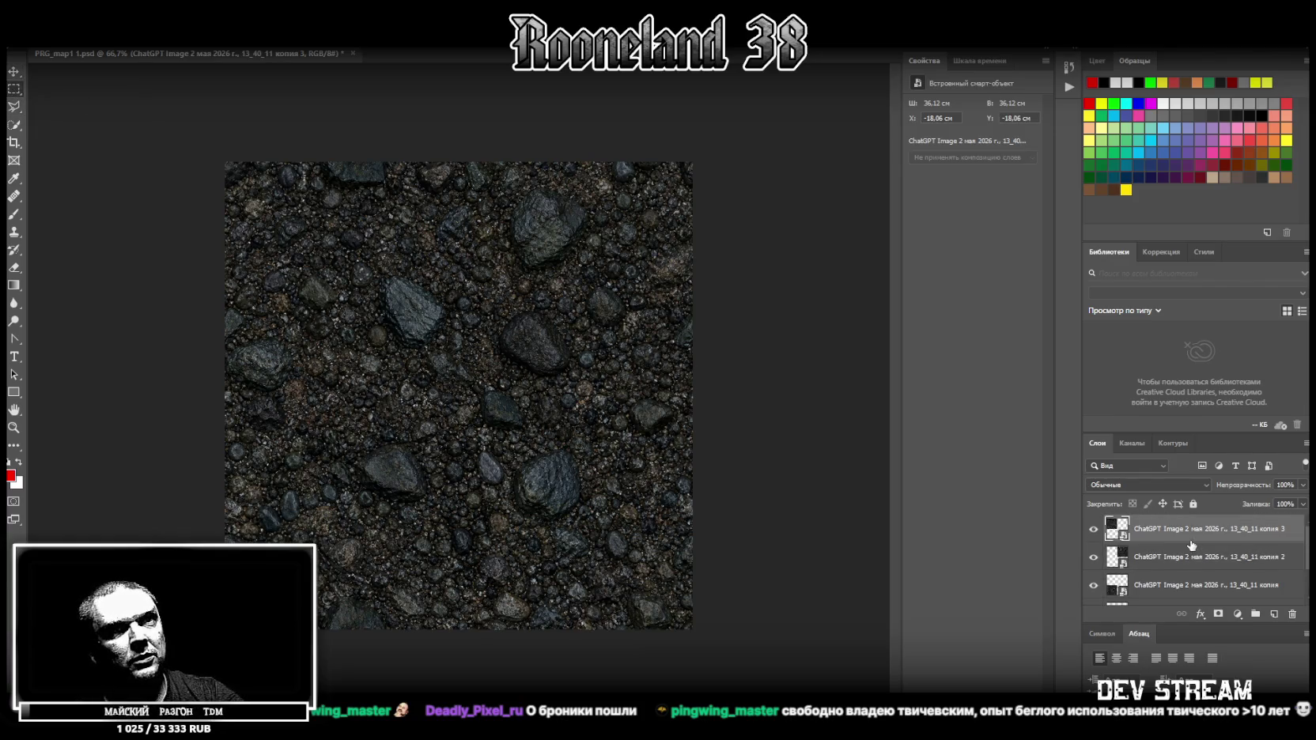
{"action": "left_click", "coordinate": [1196, 563], "text": "shift"}
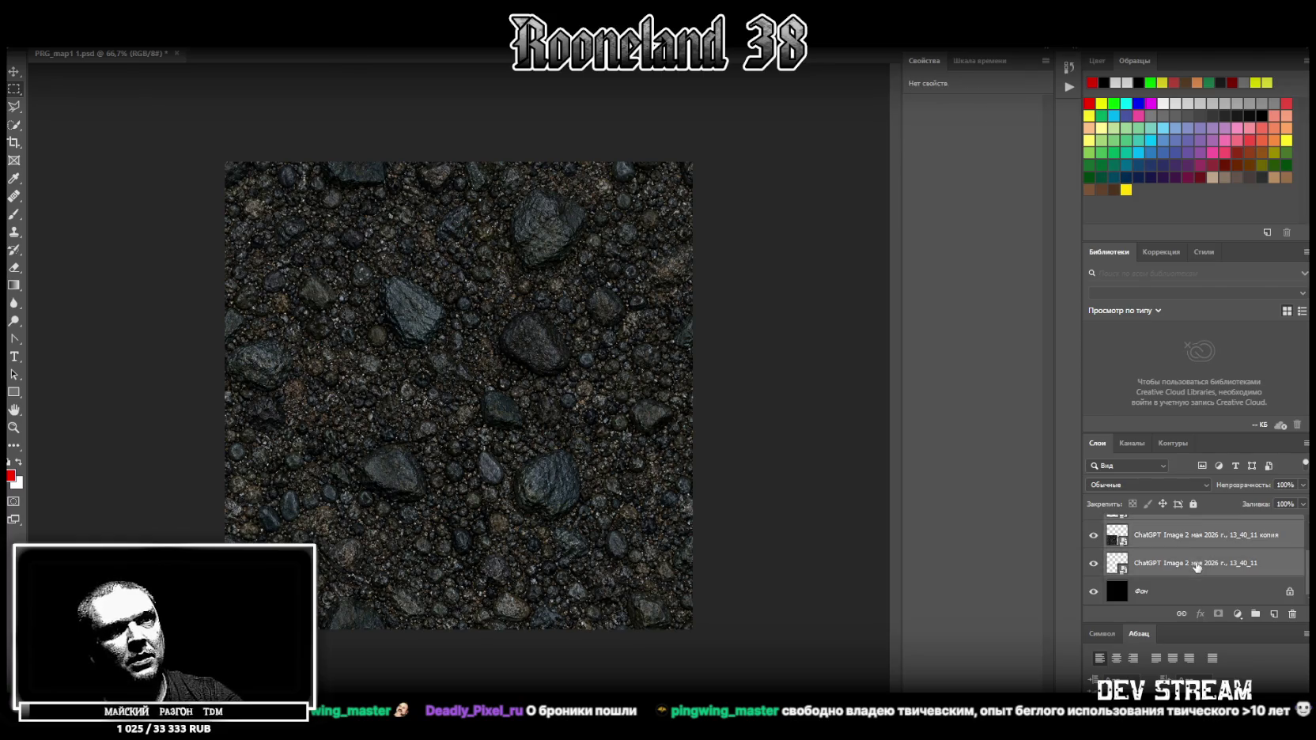
{"action": "right_click", "coordinate": [1196, 563]}
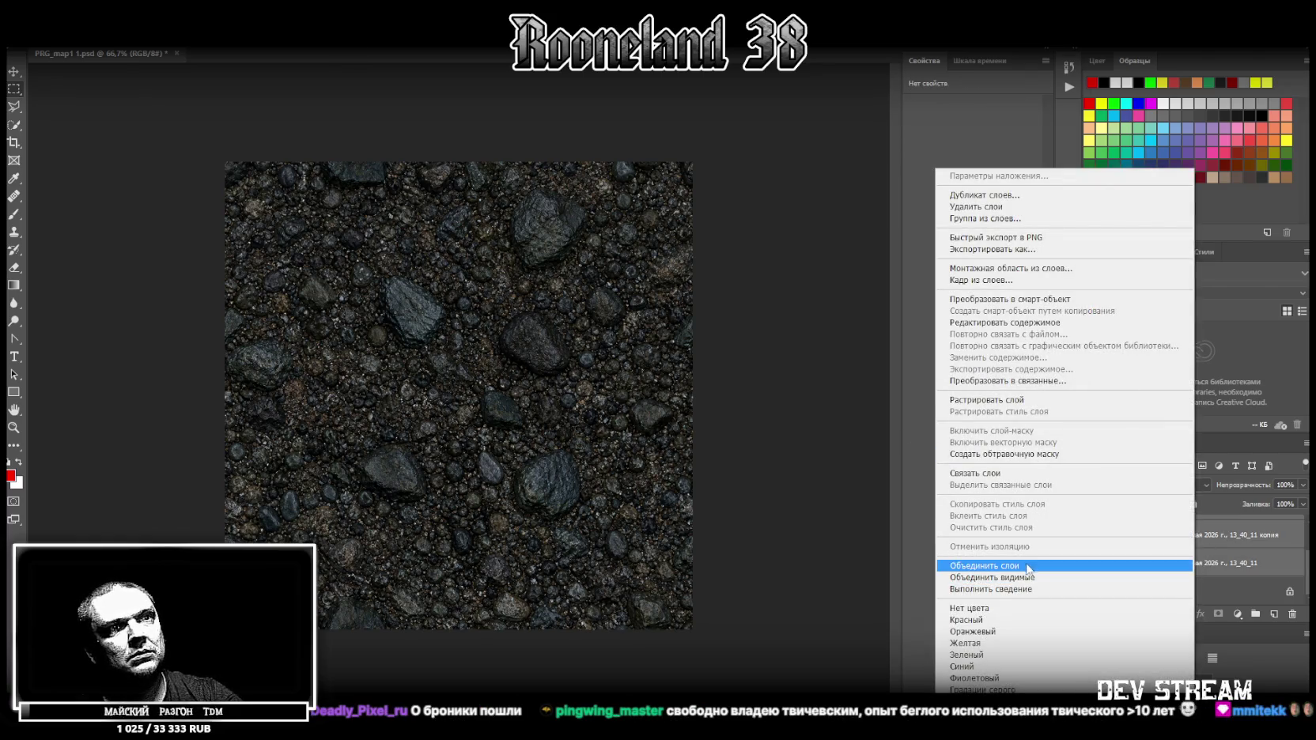
{"action": "left_click", "coordinate": [1023, 577]}
Cut the whole tiled area onto a new layer and delete the emptied leftover layer.
{"action": "left_click_drag", "start_coordinate": [226, 162], "coordinate": [693, 630]}
{"action": "right_click", "coordinate": [569, 407]}
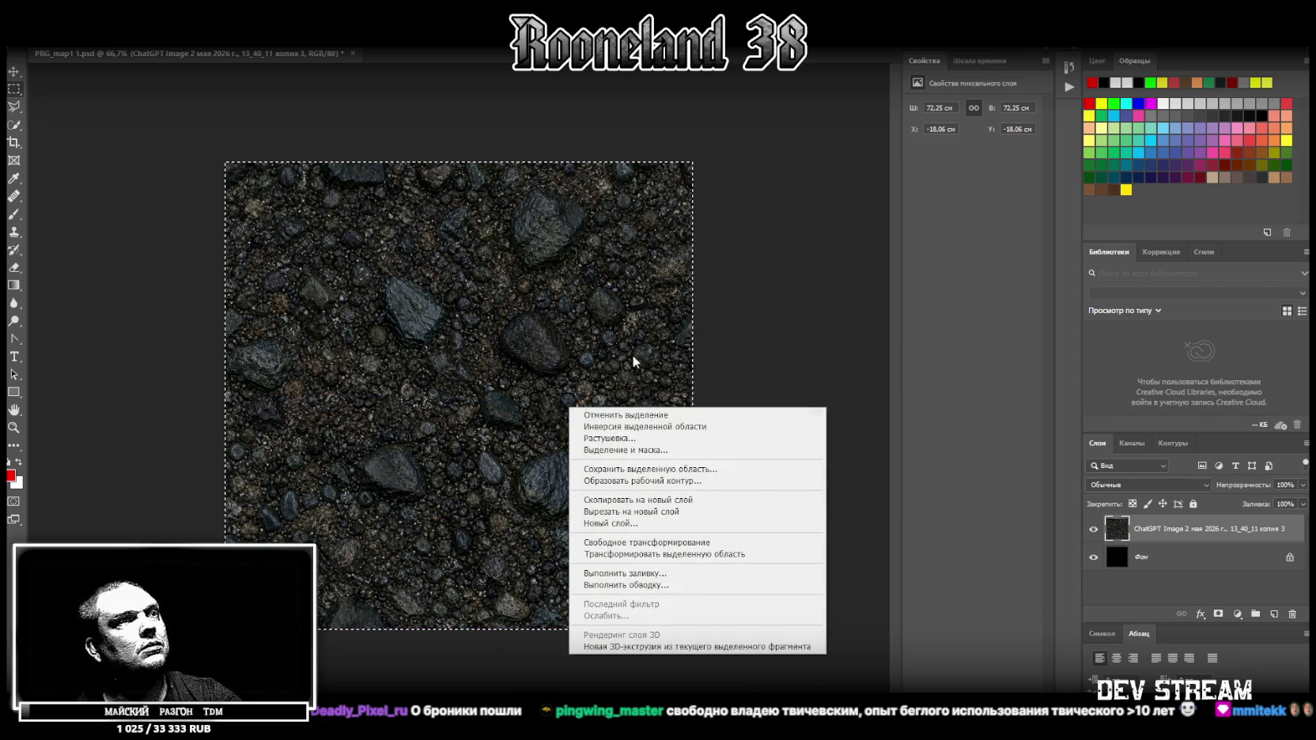
{"action": "left_click", "coordinate": [677, 512]}
{"action": "left_click", "coordinate": [1180, 564]}
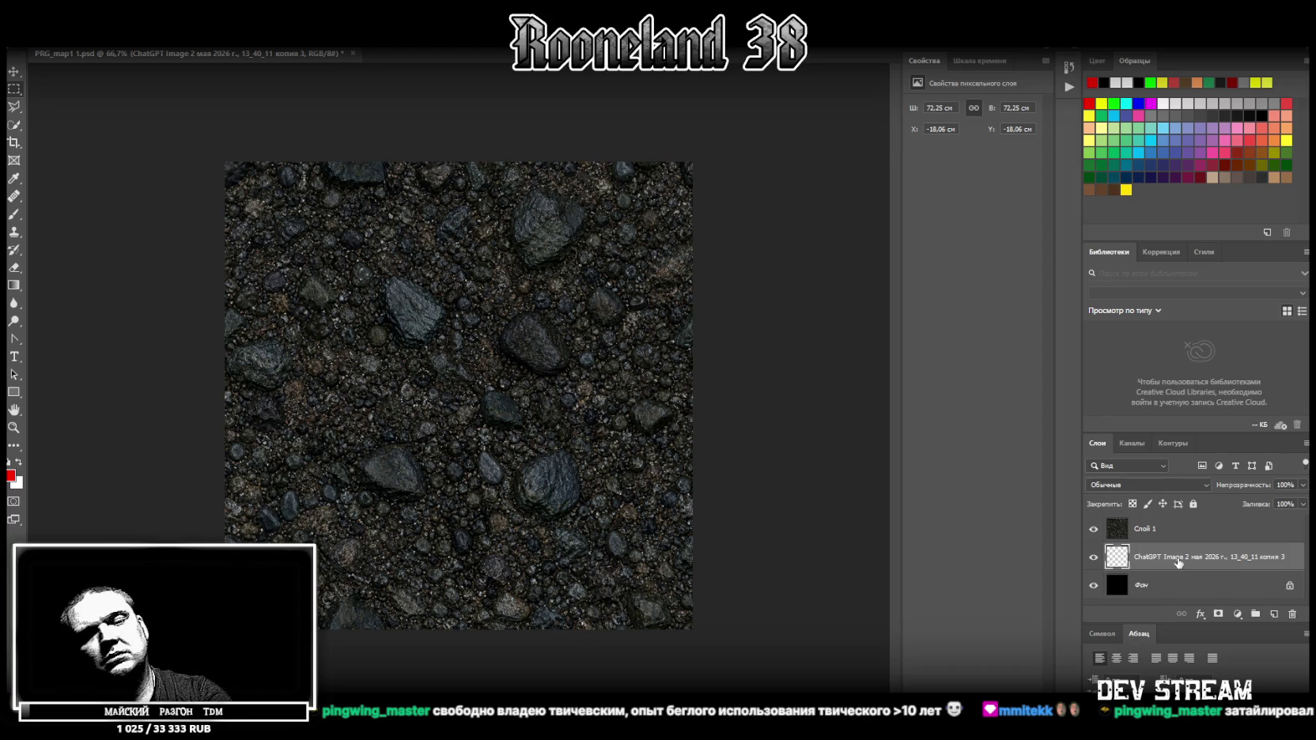
{"action": "key", "text": "Delete"}
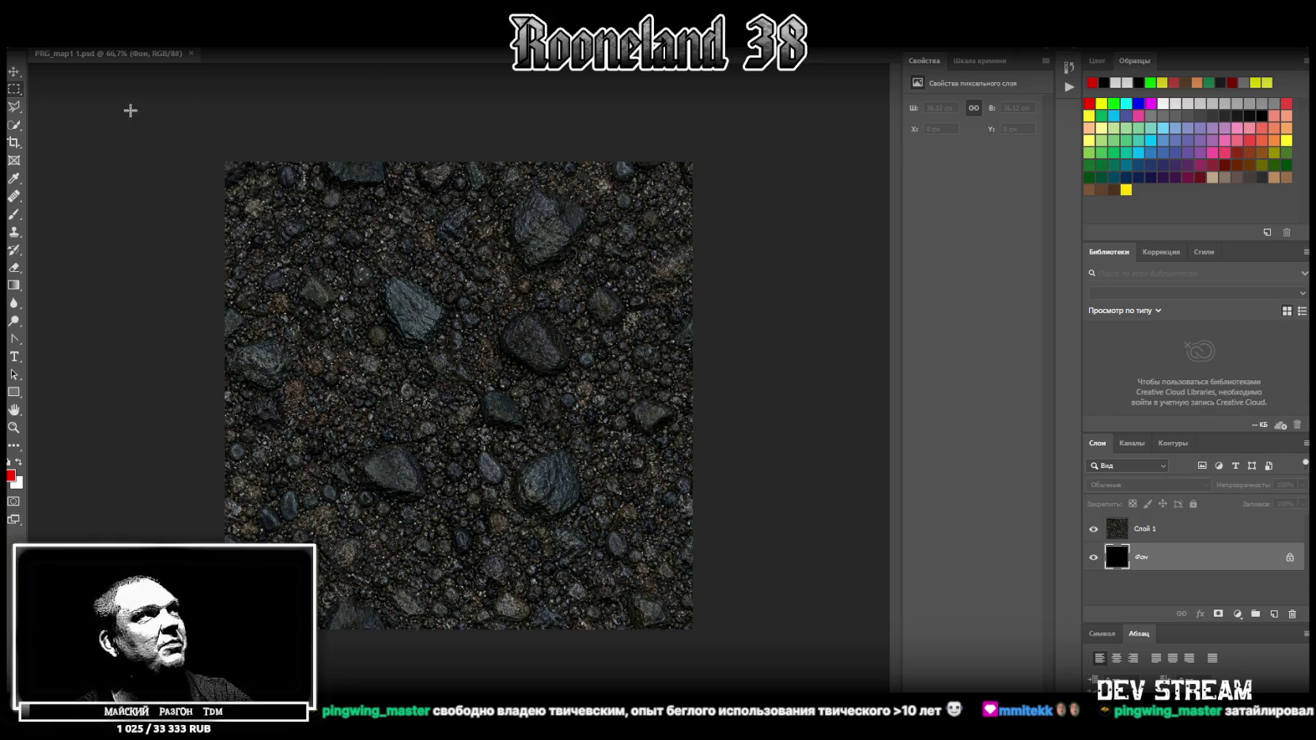
Save the tiled stone texture as a PNG using 'Large file size (fastest saving)'.
{"action": "left_click", "coordinate": [38, 9]}
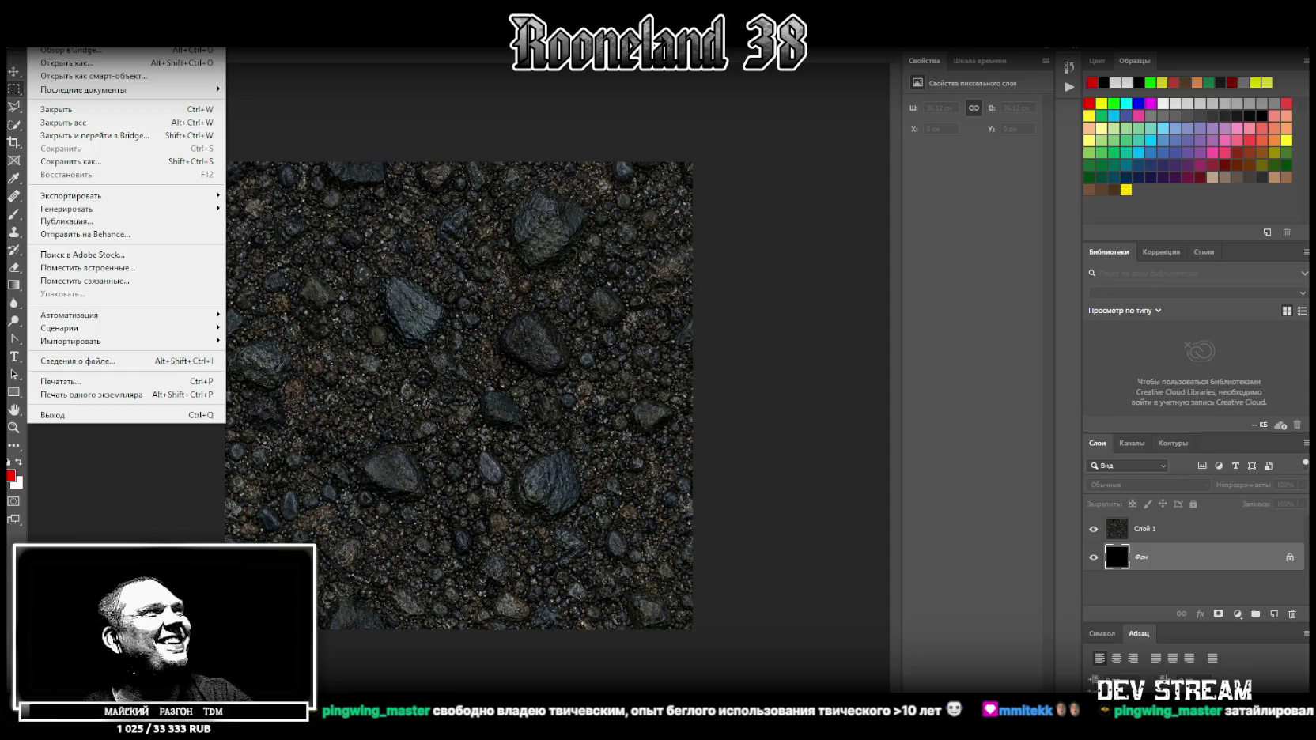
{"action": "left_click", "coordinate": [79, 162]}
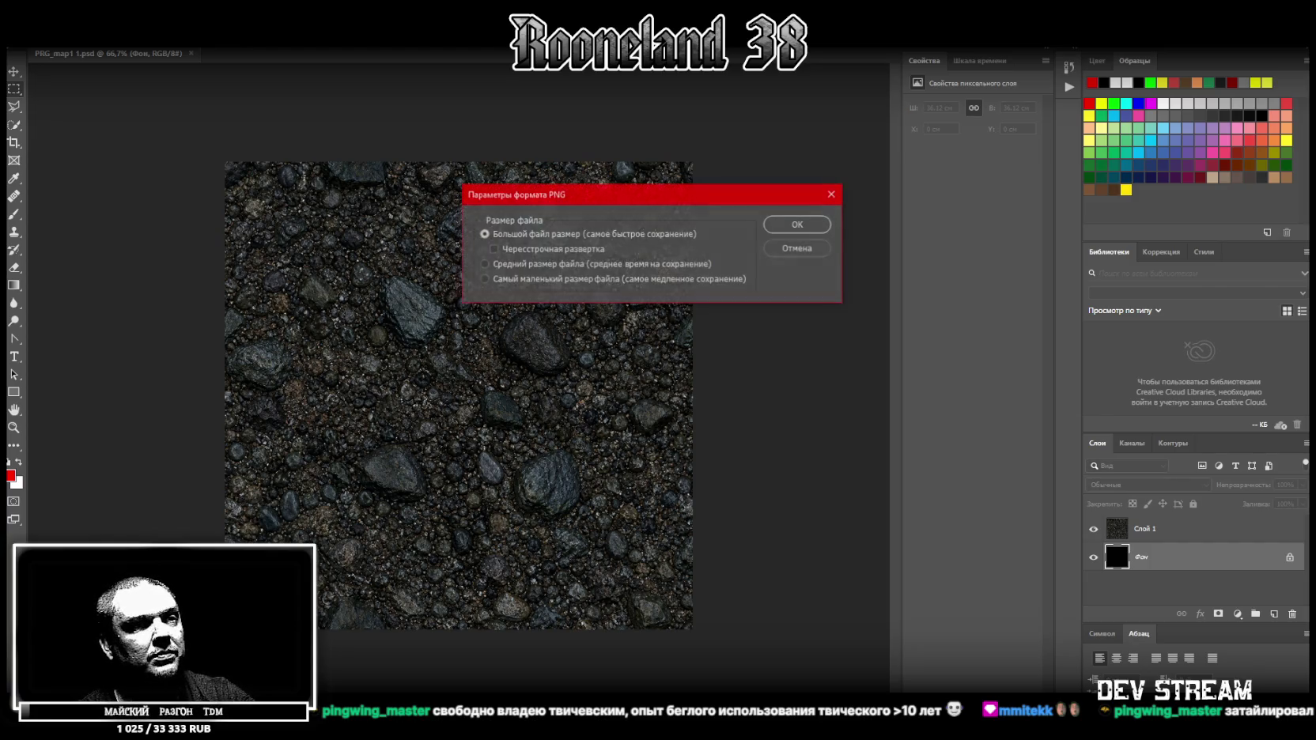
{"action": "left_click", "coordinate": [793, 227]}
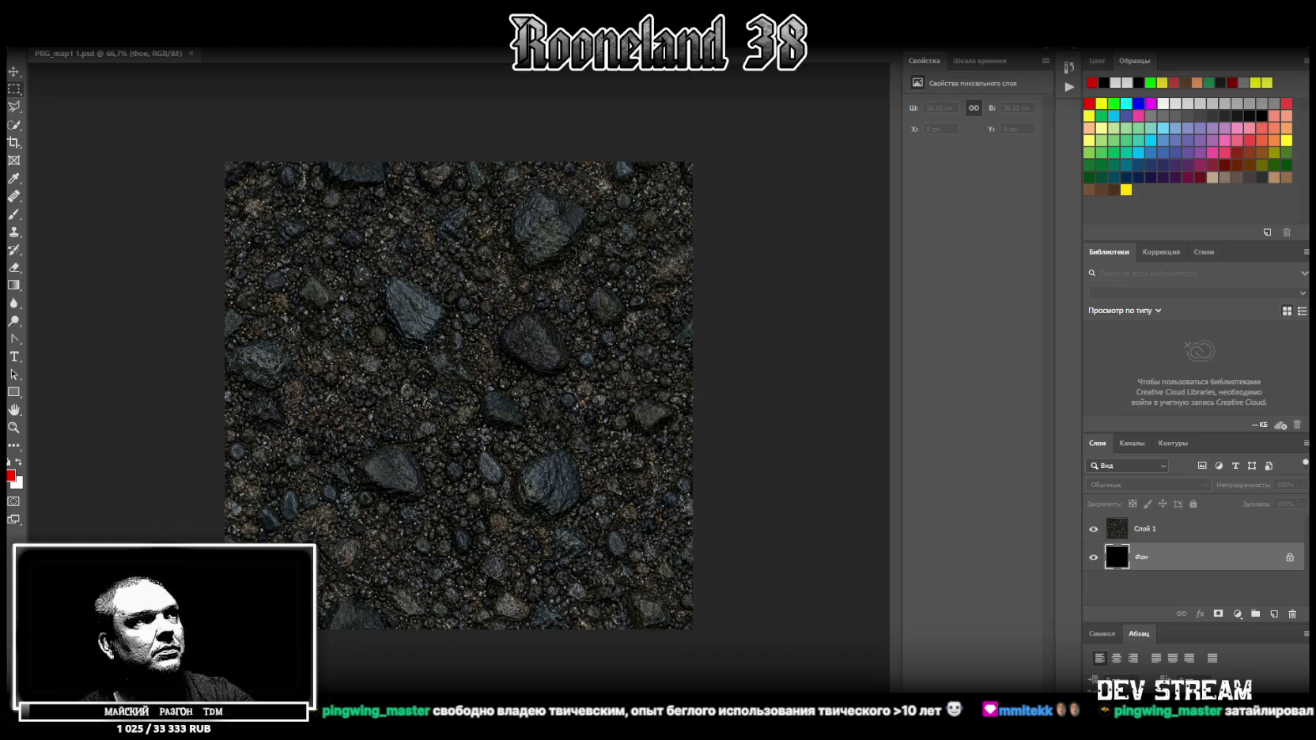
Place the dirt texture layer above Слой 1, reposition it, and hide Слой 1.
{"action": "left_click_drag", "start_coordinate": [1230, 567], "coordinate": [1219, 523]}
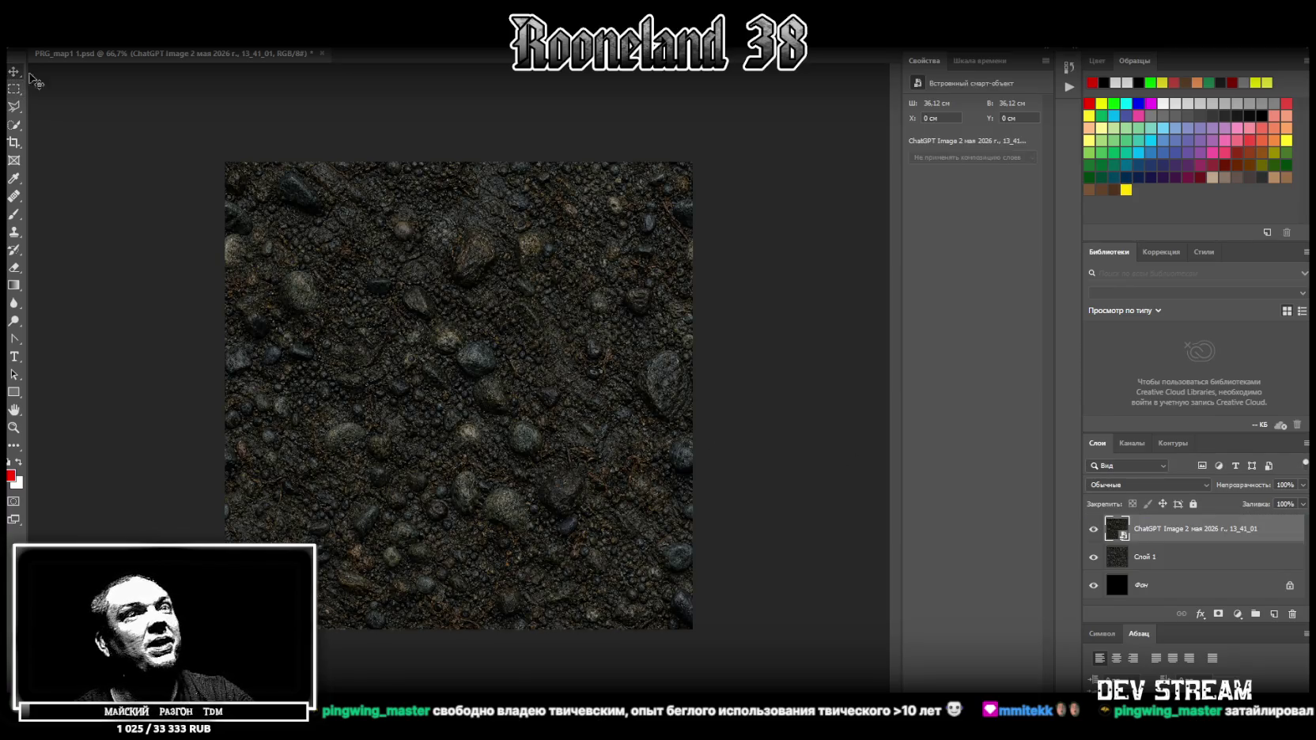
{"action": "mouse_move", "coordinate": [583, 275]}
{"action": "left_mouse_down"}
{"action": "mouse_move", "coordinate": [559, 280]}
{"action": "mouse_move", "coordinate": [432, 470]}
{"action": "mouse_move", "coordinate": [367, 489]}
{"action": "mouse_move", "coordinate": [367, 507]}
{"action": "mouse_move", "coordinate": [367, 494]}
{"action": "left_mouse_up"}
{"action": "left_click", "coordinate": [1094, 557]}
Duplicate the dirt layer and set the copy beside the original along the bottom.
{"action": "right_click", "coordinate": [1163, 528]}
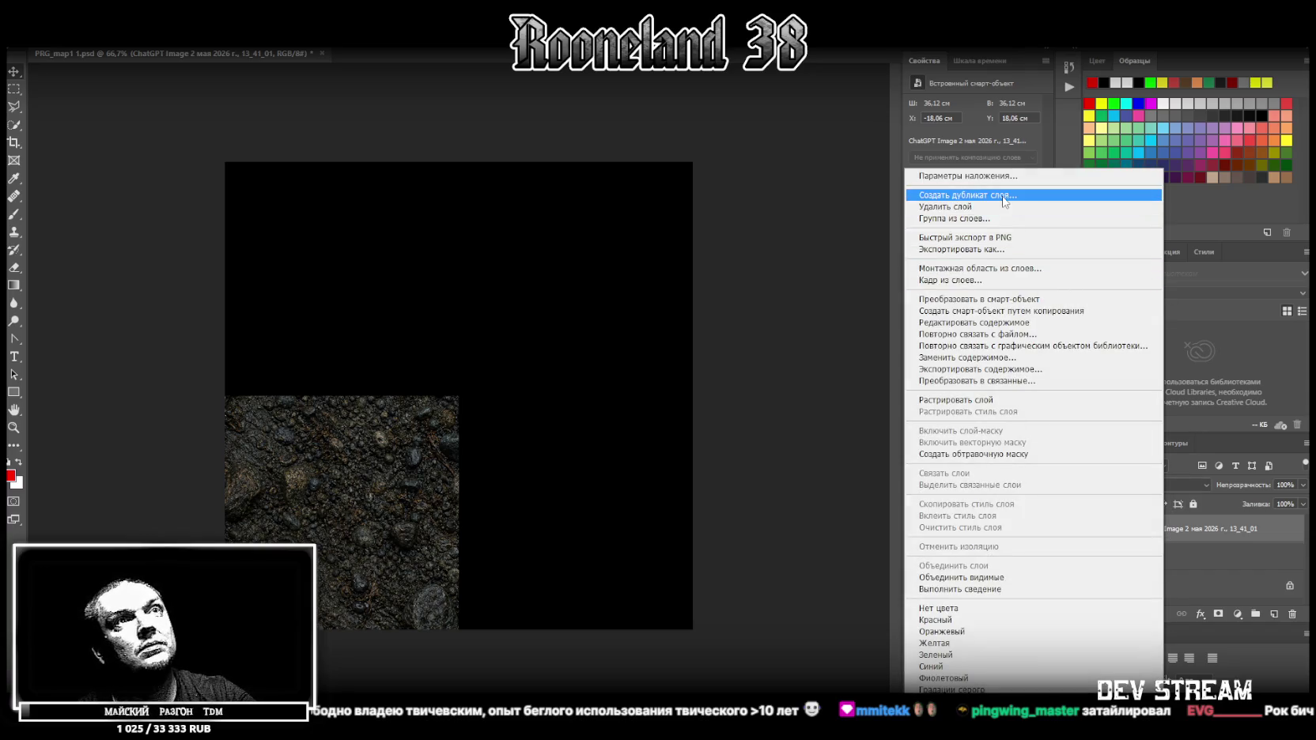
{"action": "left_click", "coordinate": [1003, 197]}
{"action": "key", "text": "Return"}
{"action": "mouse_move", "coordinate": [295, 450]}
{"action": "left_mouse_down"}
{"action": "mouse_move", "coordinate": [506, 404]}
{"action": "mouse_move", "coordinate": [481, 378]}
{"action": "mouse_move", "coordinate": [545, 413]}
{"action": "mouse_move", "coordinate": [531, 447]}
{"action": "left_mouse_up"}
Duplicate both dirt layers with Ctrl+J and move the copies up to fill the top half.
{"action": "left_click", "coordinate": [1195, 563], "text": "shift"}
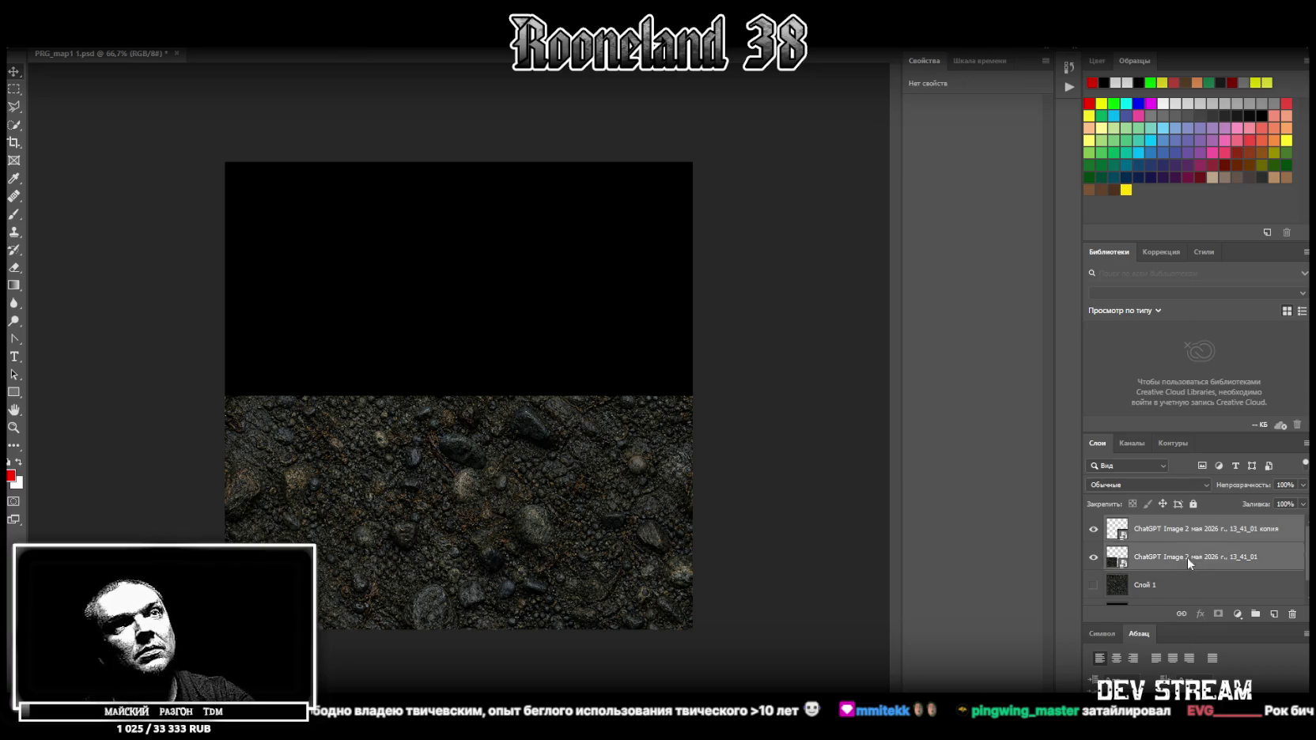
{"action": "right_click", "coordinate": [1185, 559]}
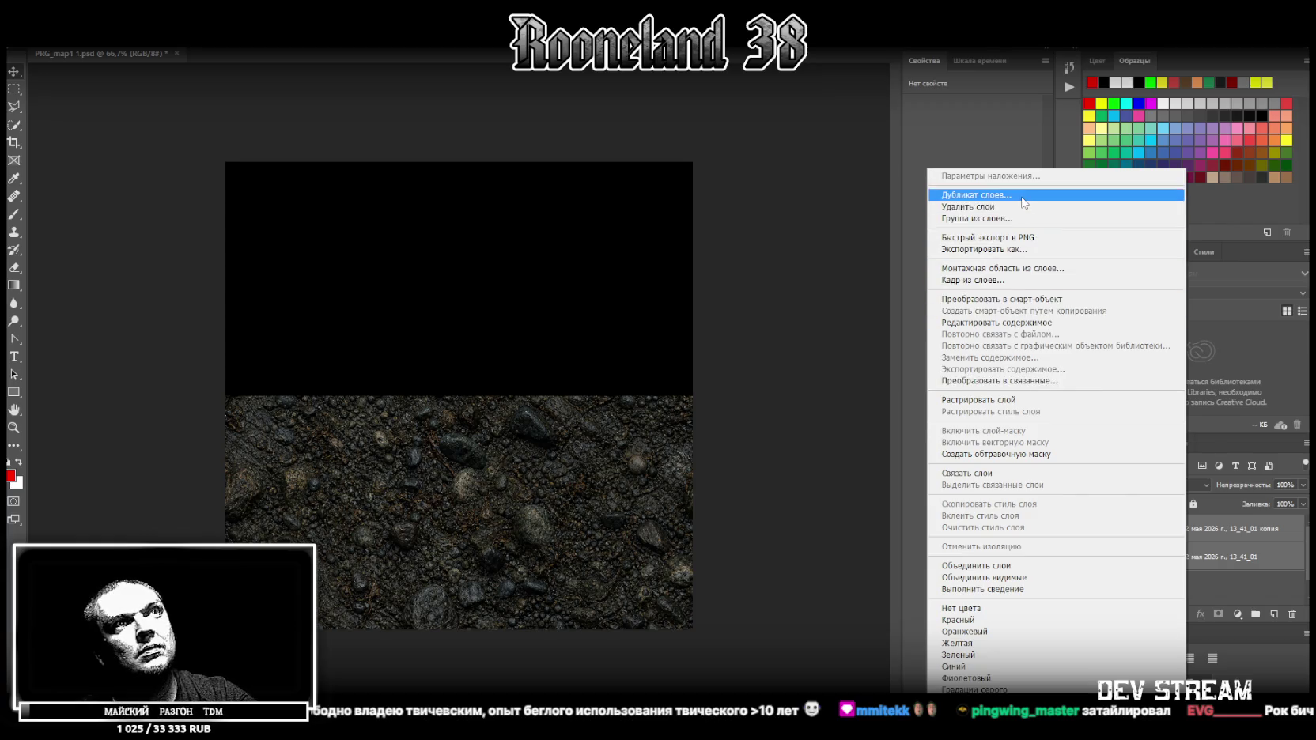
{"action": "key", "text": "Escape"}
{"action": "key", "text": "ctrl+j"}
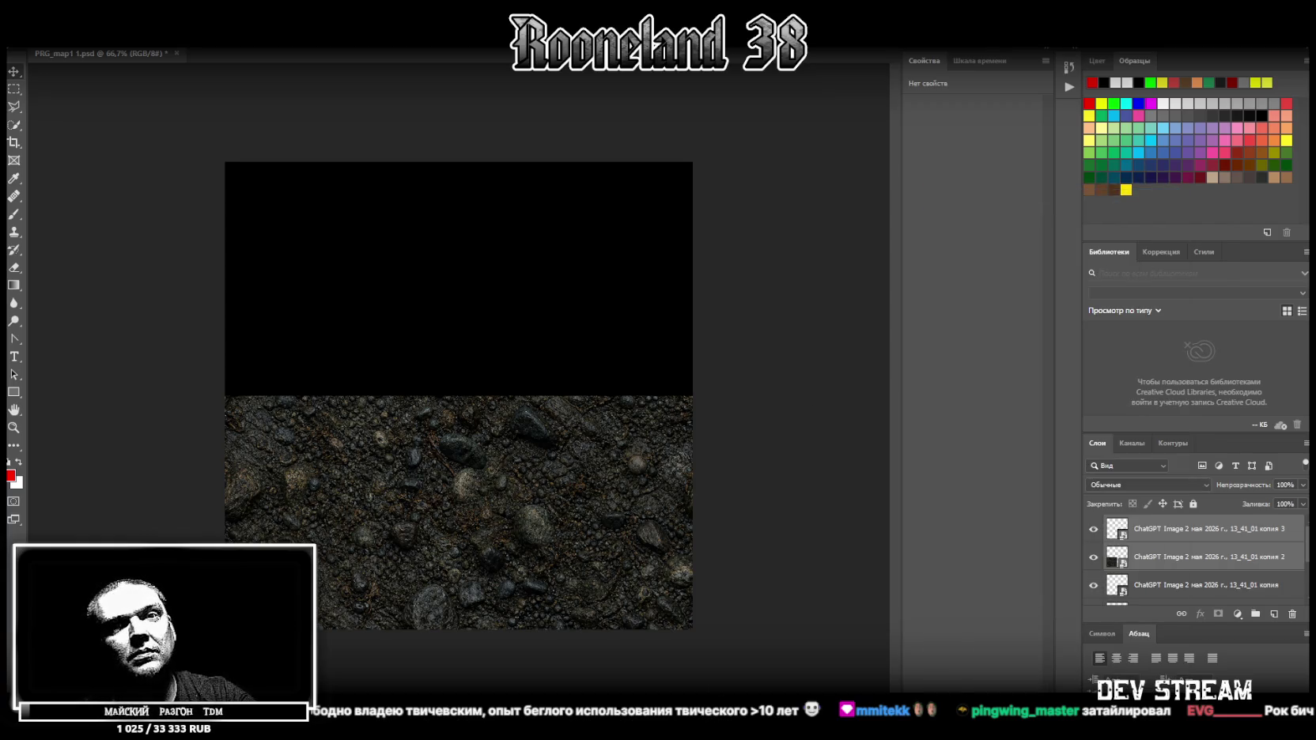
{"action": "mouse_move", "coordinate": [585, 500]}
{"action": "left_mouse_down"}
{"action": "mouse_move", "coordinate": [554, 285]}
{"action": "mouse_move", "coordinate": [547, 308]}
{"action": "mouse_move", "coordinate": [608, 291]}
{"action": "mouse_move", "coordinate": [588, 299]}
{"action": "left_mouse_up"}
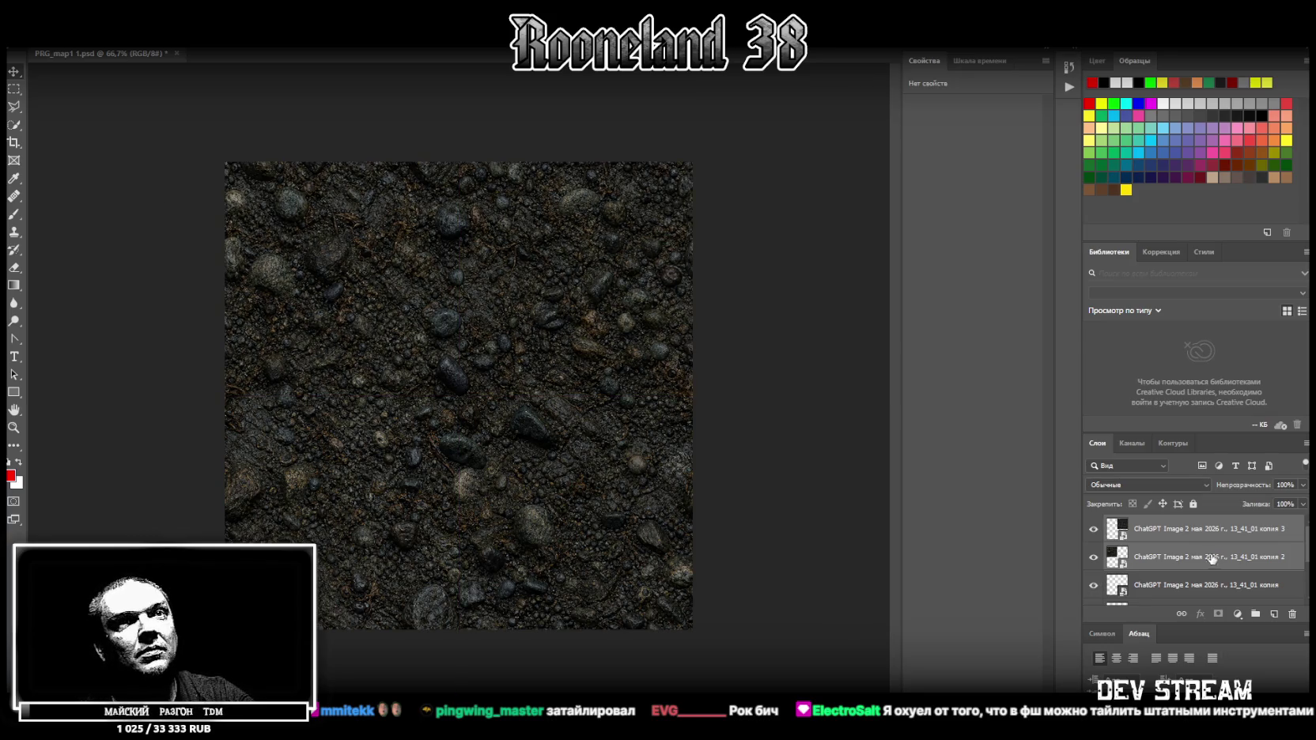
Merge the dirt tile layers together.
{"action": "scroll", "coordinate": [1186, 546], "scroll_direction": "down", "scroll_amount": 1}
{"action": "left_click", "coordinate": [1182, 556], "text": "shift"}
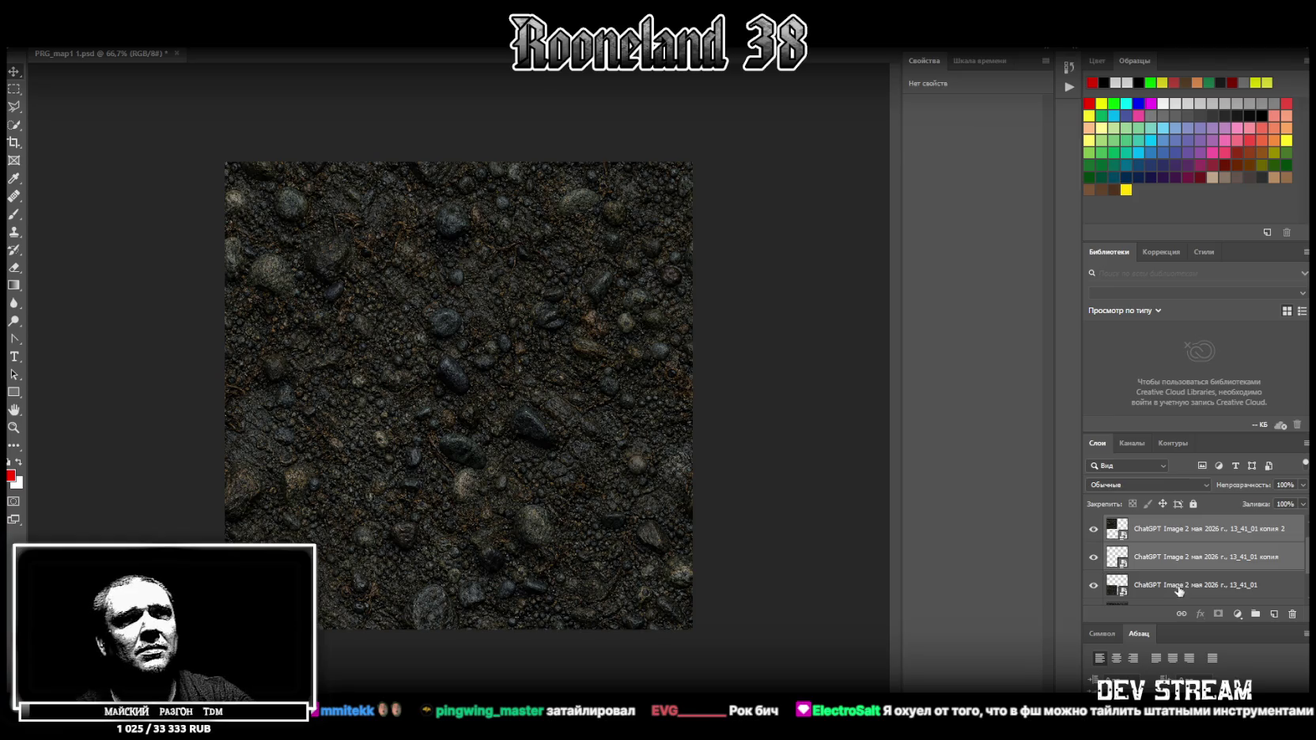
{"action": "left_click", "coordinate": [1177, 587], "text": "shift"}
{"action": "right_click", "coordinate": [1176, 587]}
{"action": "left_click", "coordinate": [1124, 413]}
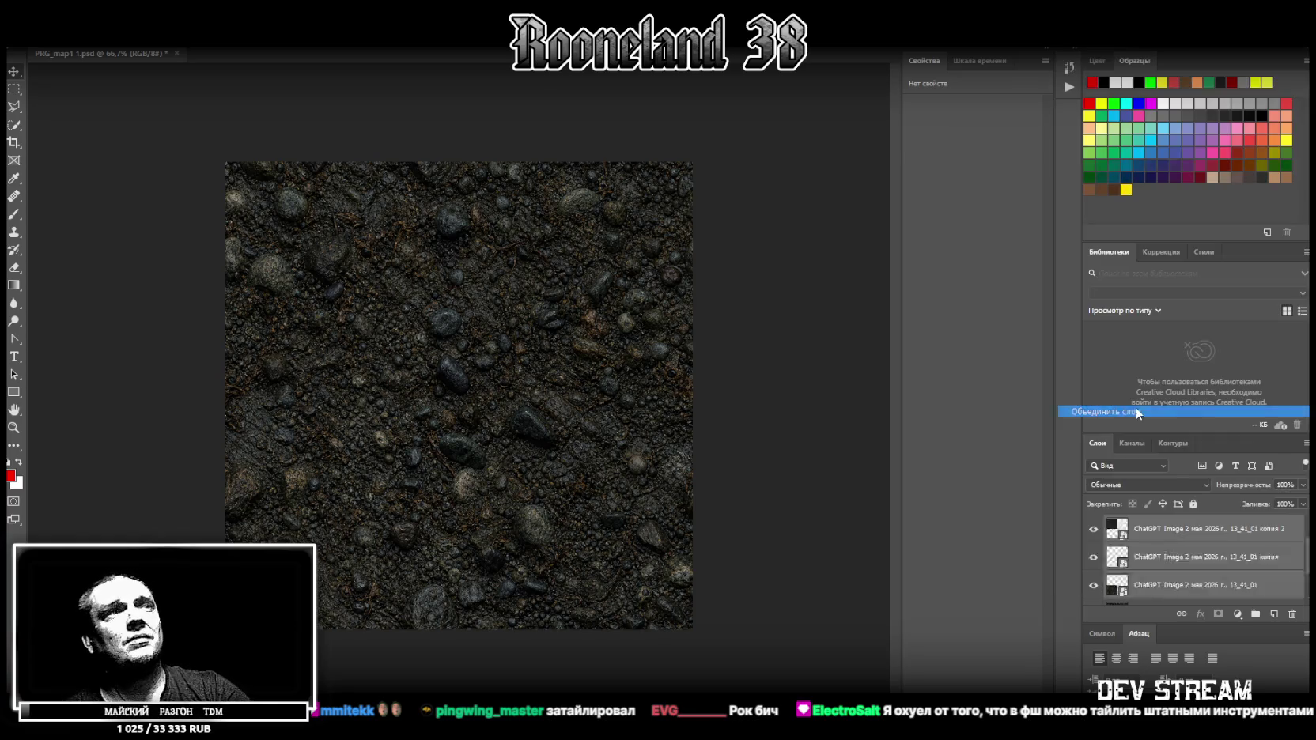
Copy the full tiled dirt area onto a new layer and delete the leftover merged layer.
{"action": "key", "text": "m"}
{"action": "mouse_move", "coordinate": [224, 162]}
{"action": "left_mouse_down"}
{"action": "mouse_move", "coordinate": [620, 655]}
{"action": "mouse_move", "coordinate": [694, 631]}
{"action": "left_mouse_up"}
{"action": "right_click", "coordinate": [520, 386]}
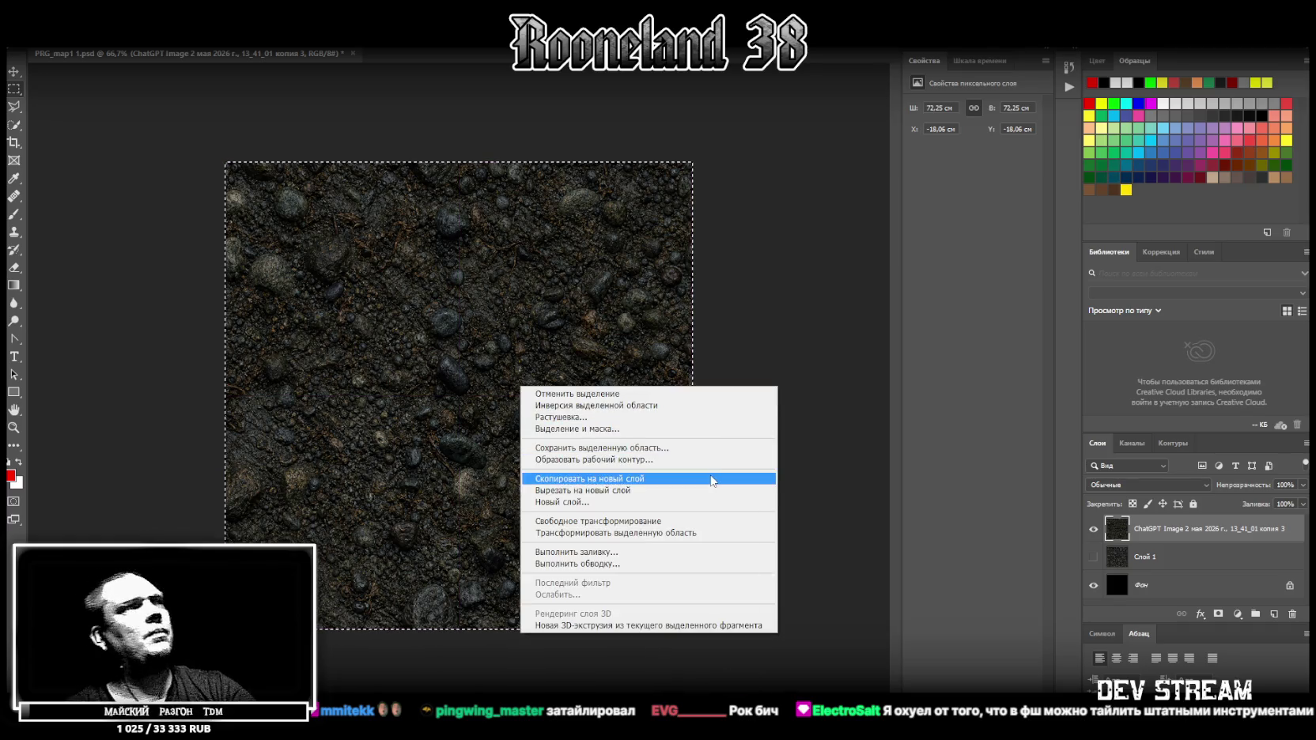
{"action": "left_click", "coordinate": [744, 478]}
{"action": "key", "text": "Delete"}
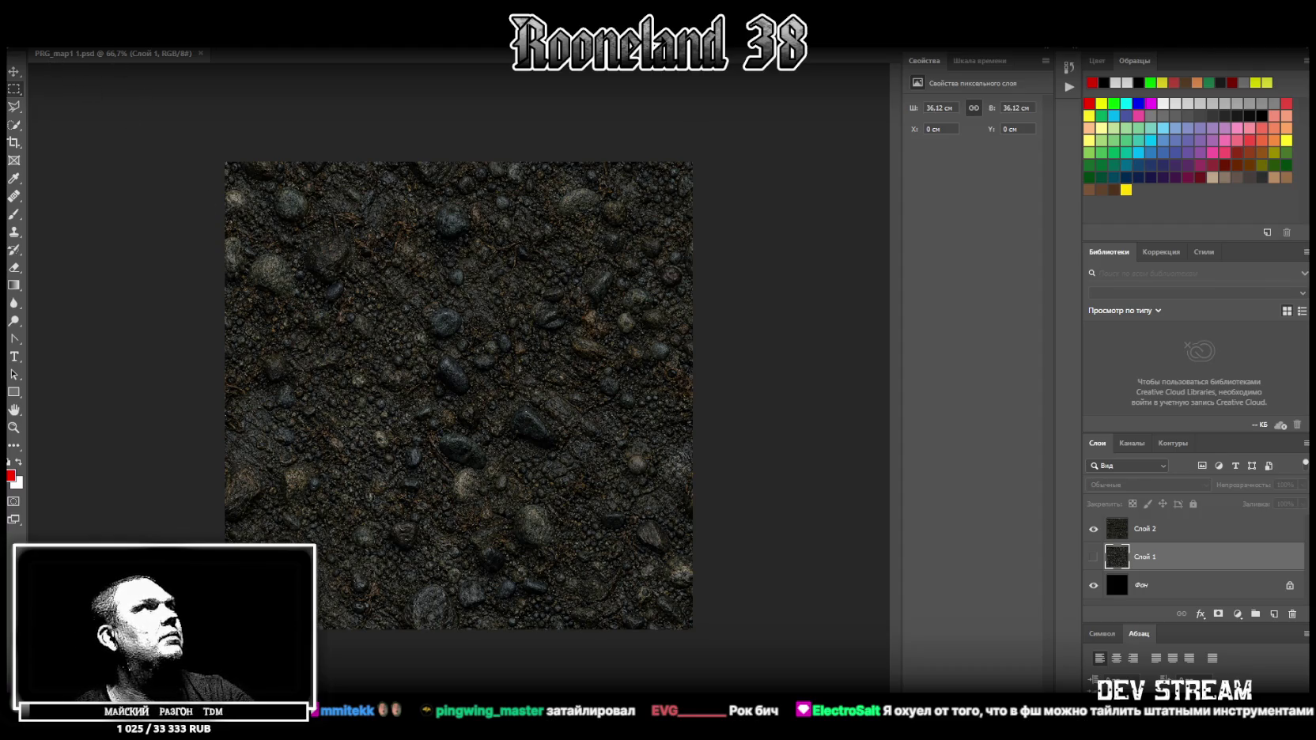
{"action": "left_click", "coordinate": [38, 40]}
{"action": "left_click", "coordinate": [83, 162]}
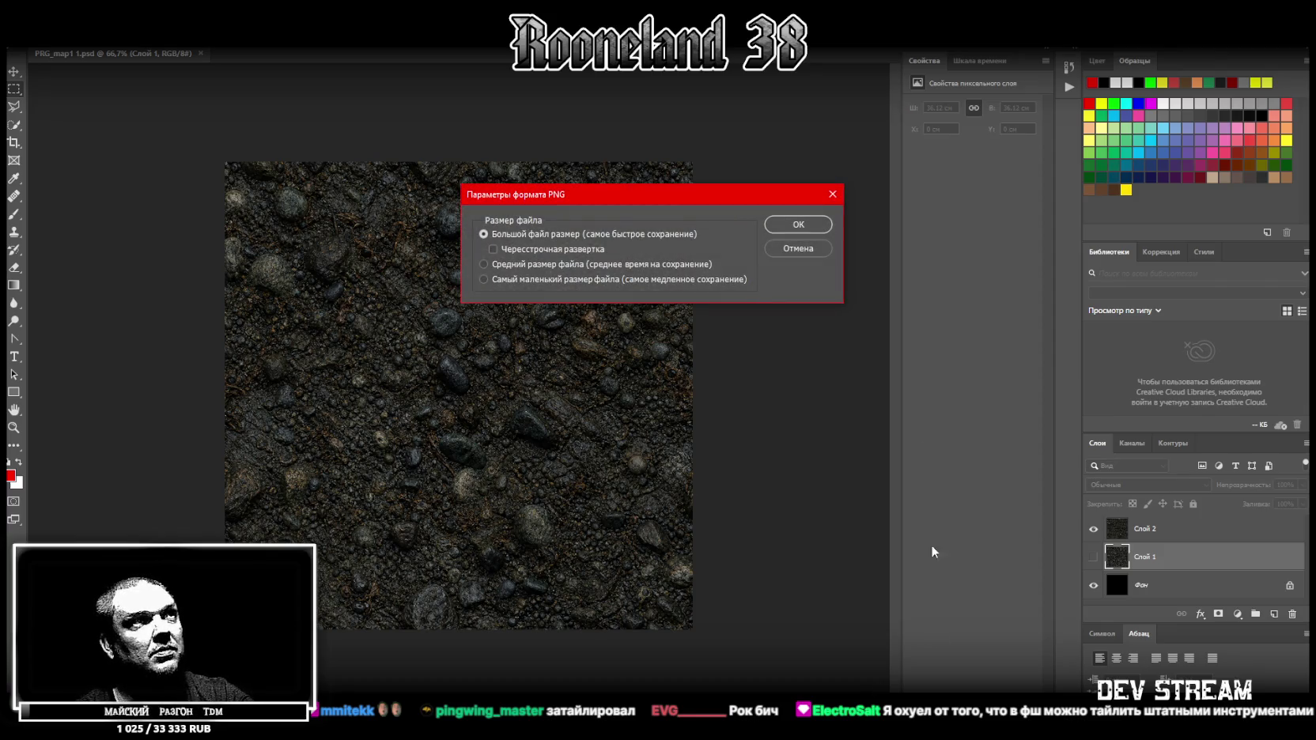
Confirm the dirt texture PNG save, then hide Слой 2 and select it.
{"action": "left_click", "coordinate": [805, 229]}
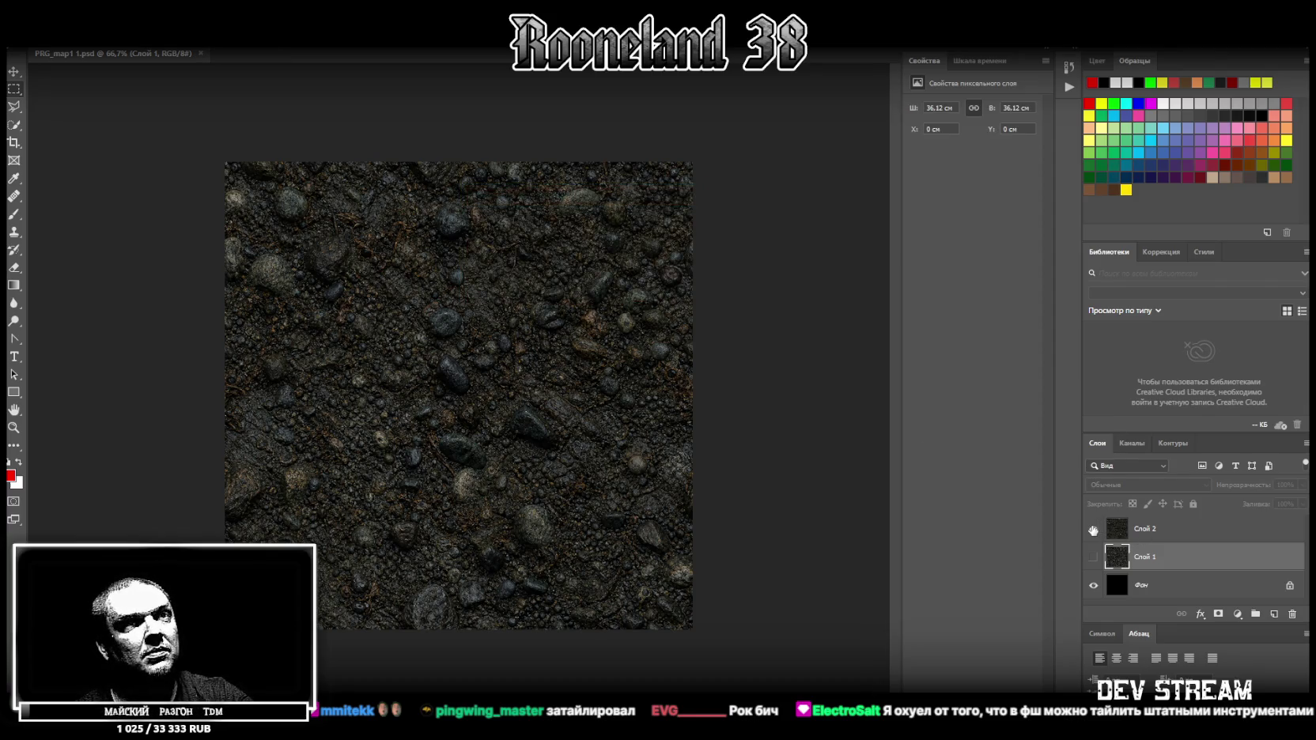
{"action": "left_click", "coordinate": [1094, 530]}
{"action": "left_click", "coordinate": [1166, 537]}
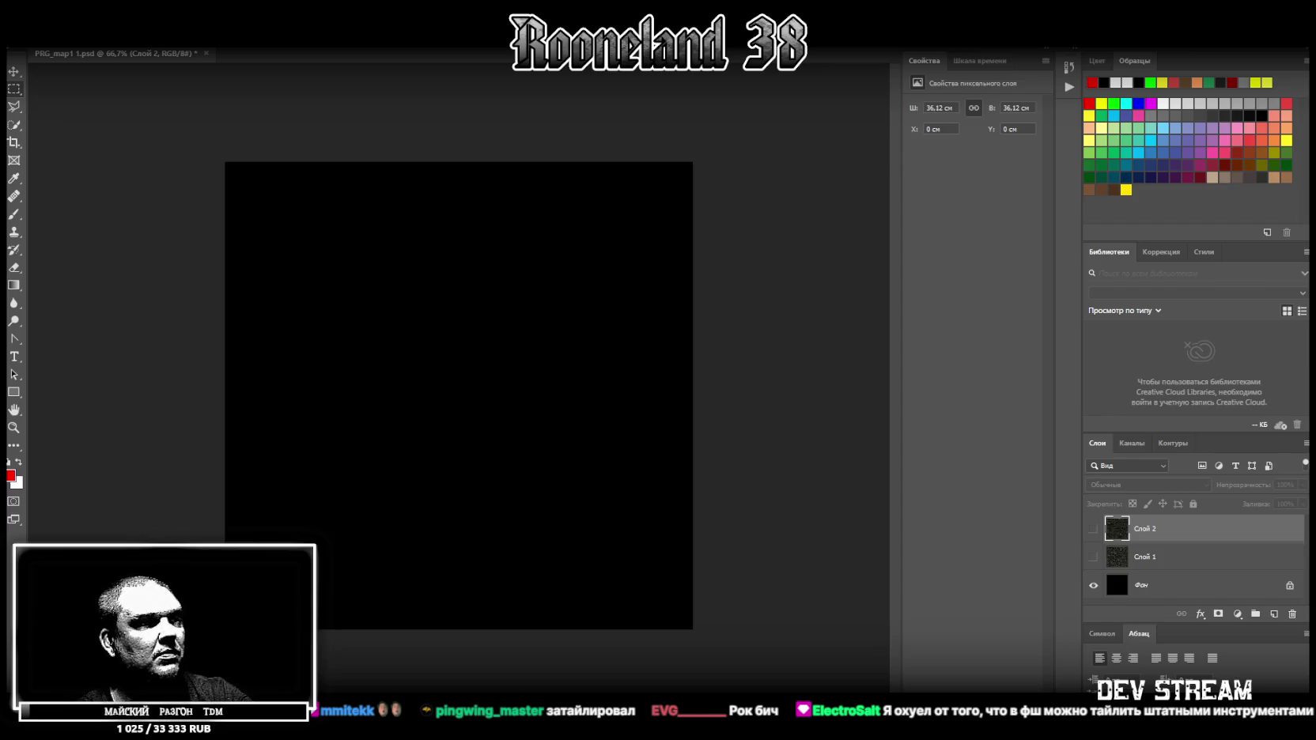
Place the grass image on the canvas, rasterize its layer, and save the document.
{"action": "left_click_drag", "start_coordinate": [477, 494], "coordinate": [504, 529]}
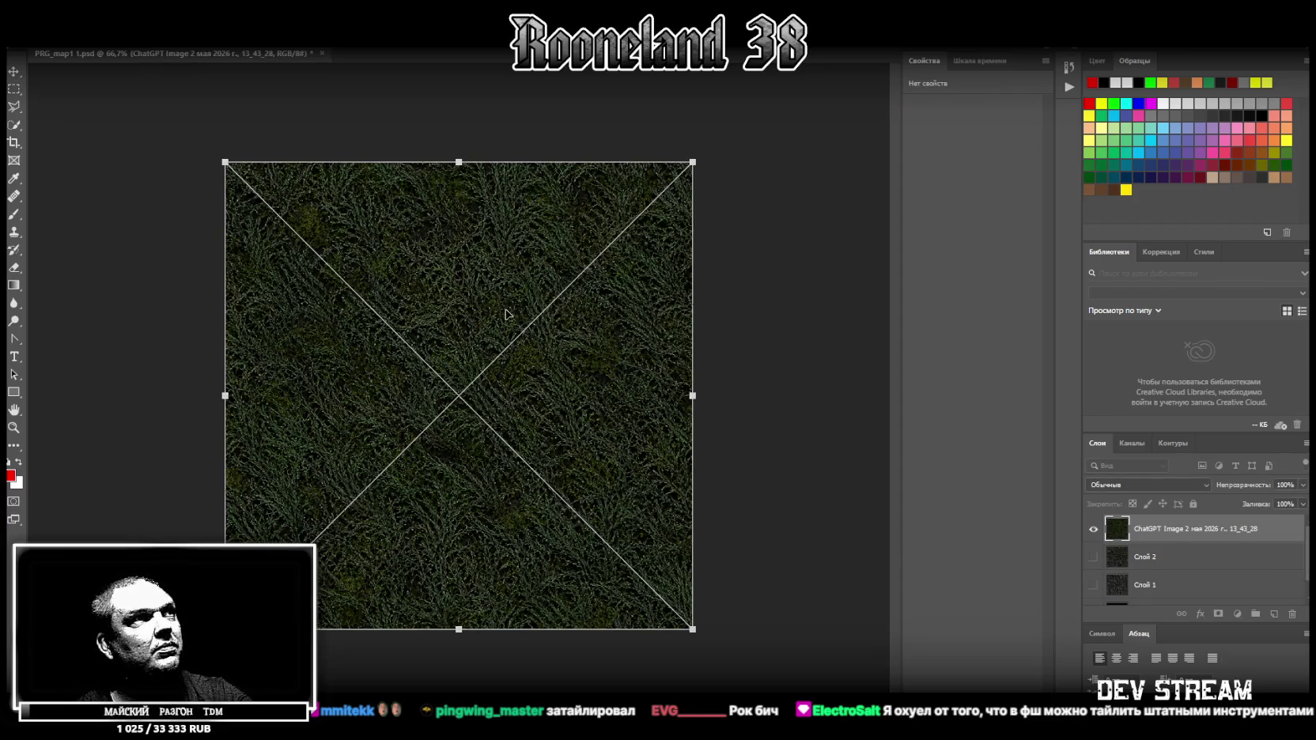
{"action": "left_click", "coordinate": [17, 70]}
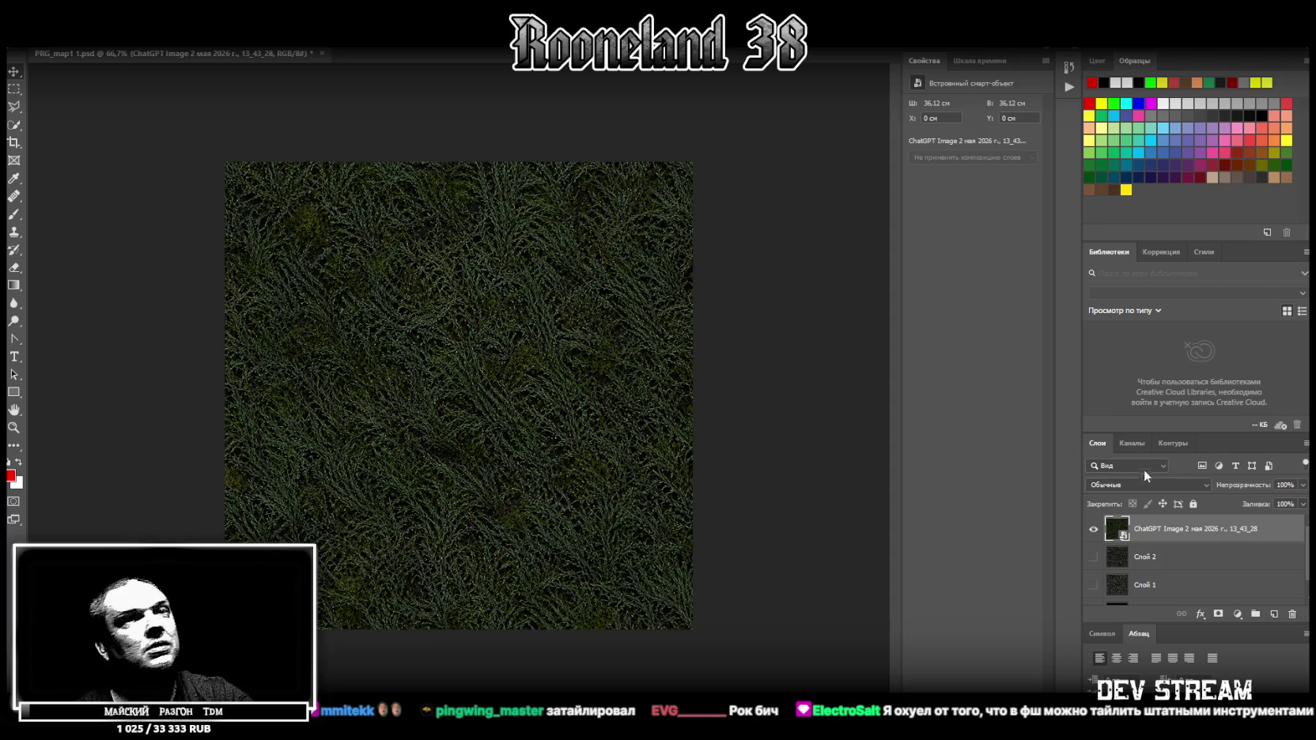
{"action": "right_click", "coordinate": [1136, 527]}
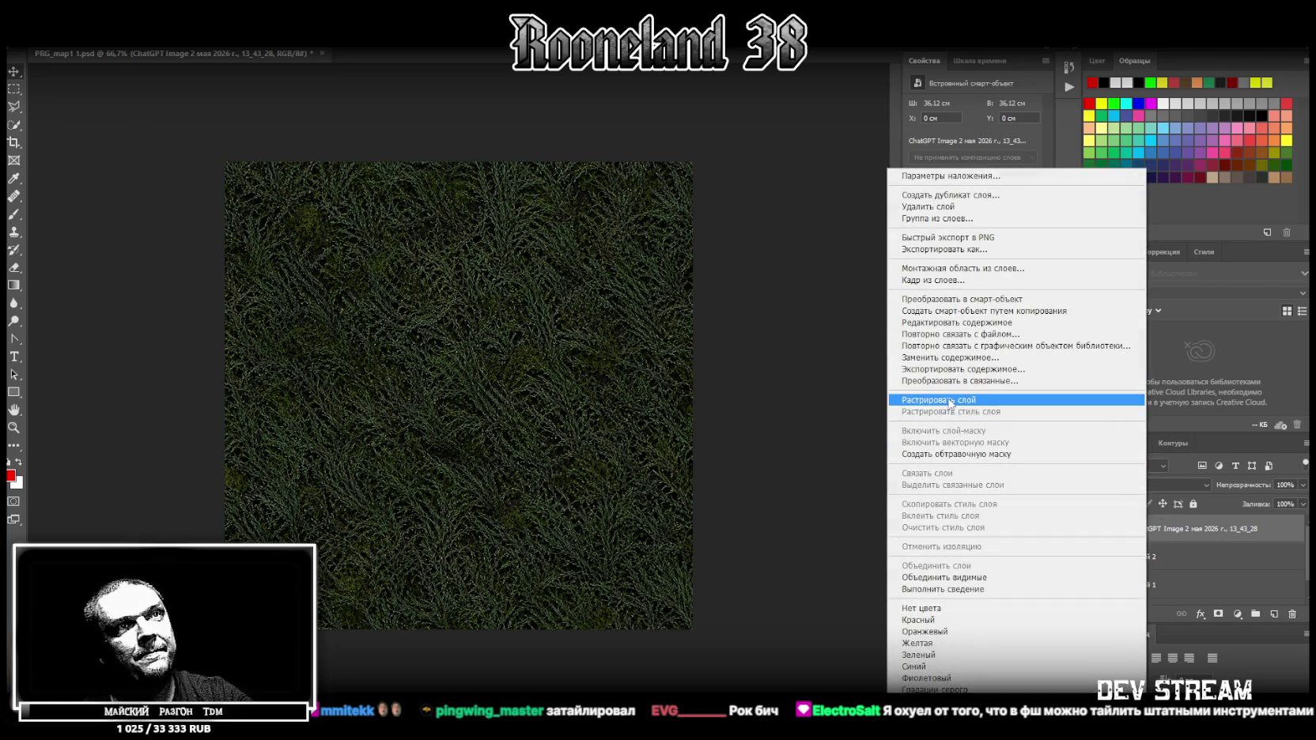
{"action": "left_click", "coordinate": [947, 402]}
{"action": "key", "text": "ctrl+s"}
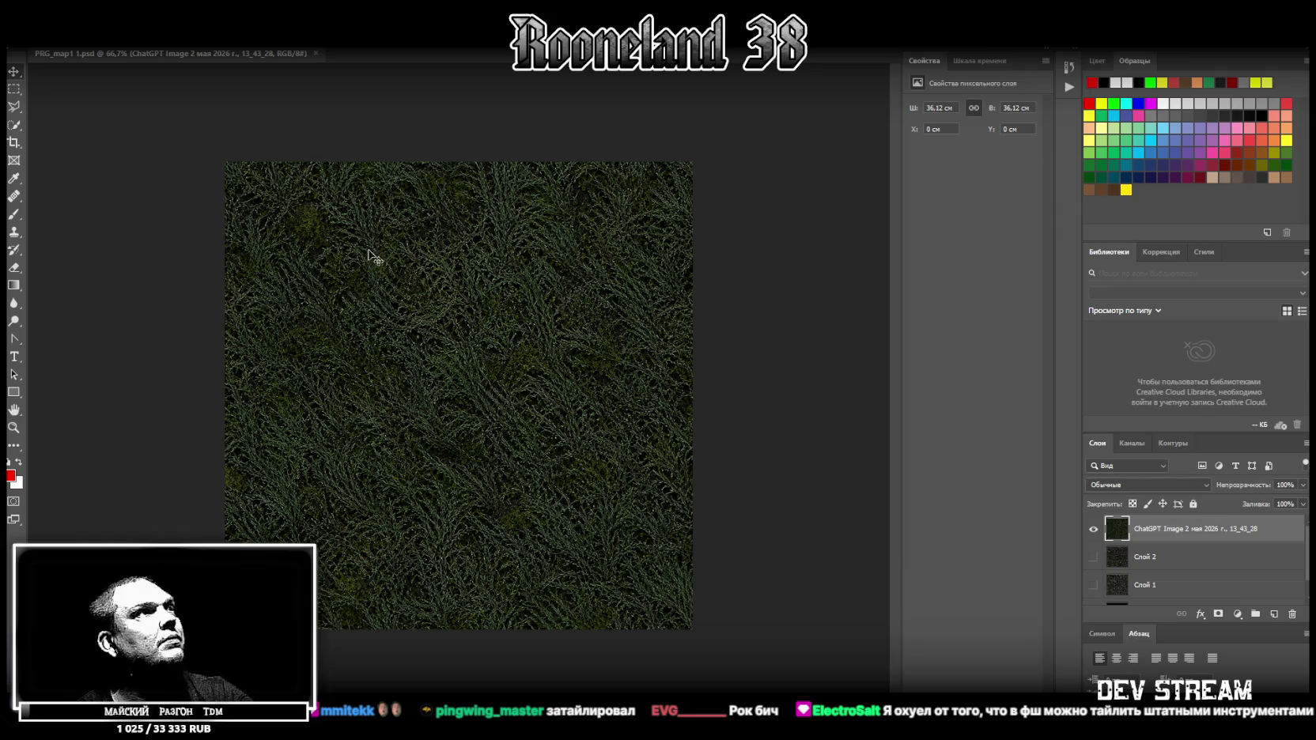
{"action": "left_click", "coordinate": [33, 38]}
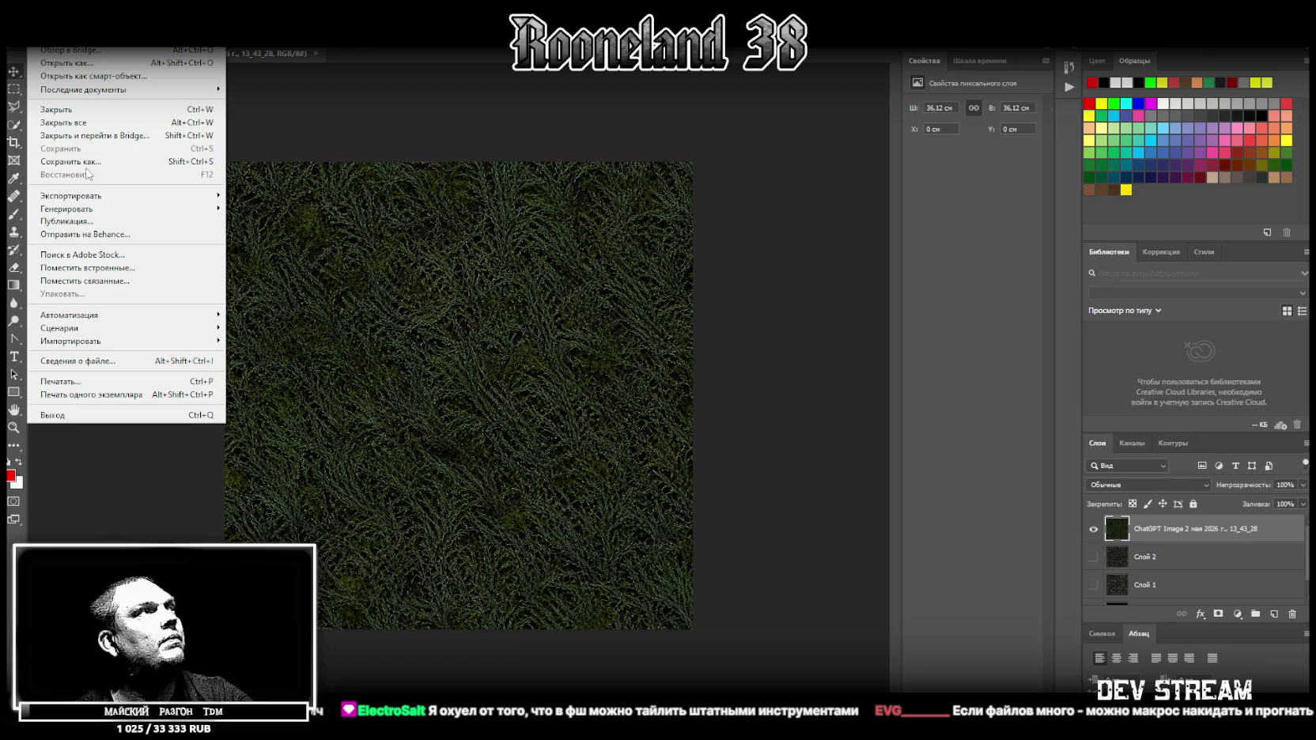
{"action": "left_click", "coordinate": [744, 129]}
Rotate the grass layer with Free Transform (Ctrl+T) into its new orientation.
{"action": "key", "text": "ctrl+t"}
{"action": "mouse_move", "coordinate": [720, 118]}
{"action": "left_mouse_down"}
{"action": "mouse_move", "coordinate": [655, 453]}
{"action": "mouse_move", "coordinate": [571, 513]}
{"action": "left_mouse_up"}
{"action": "key", "text": "Return"}
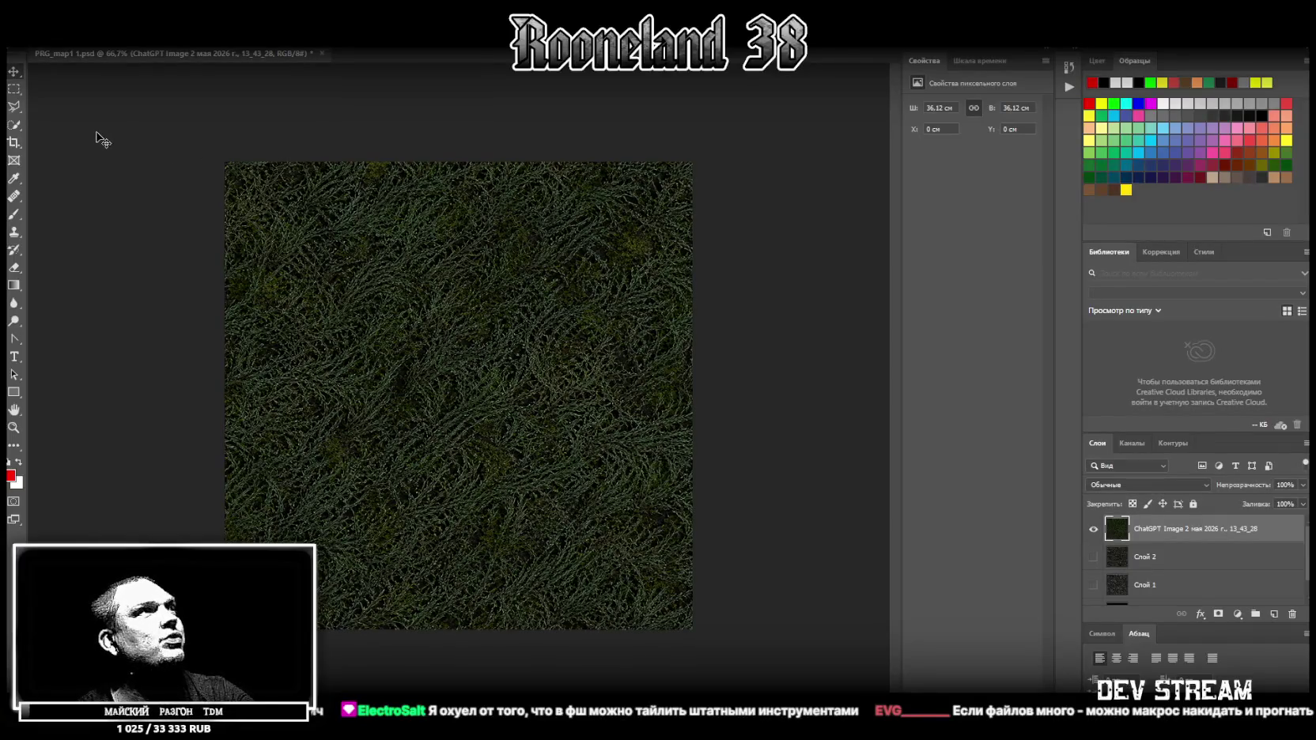
{"action": "left_click", "coordinate": [38, 35]}
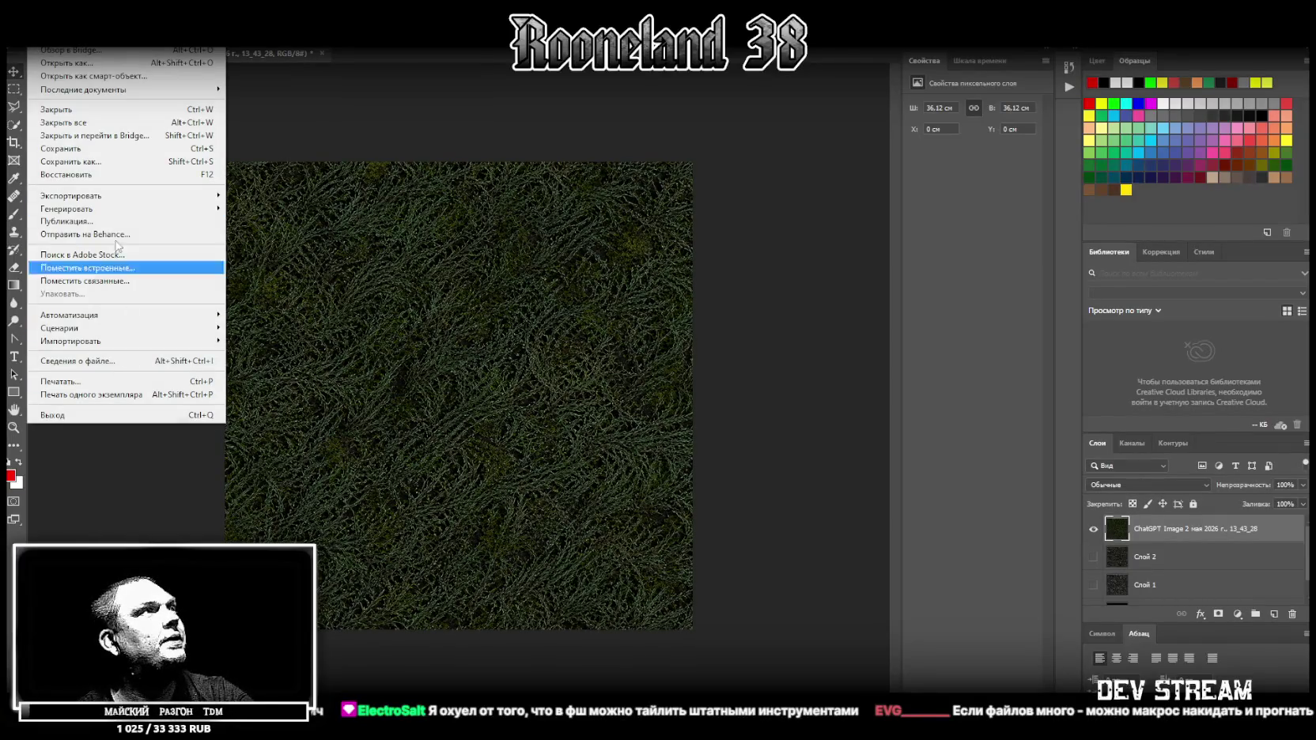
{"action": "key", "text": "Escape"}
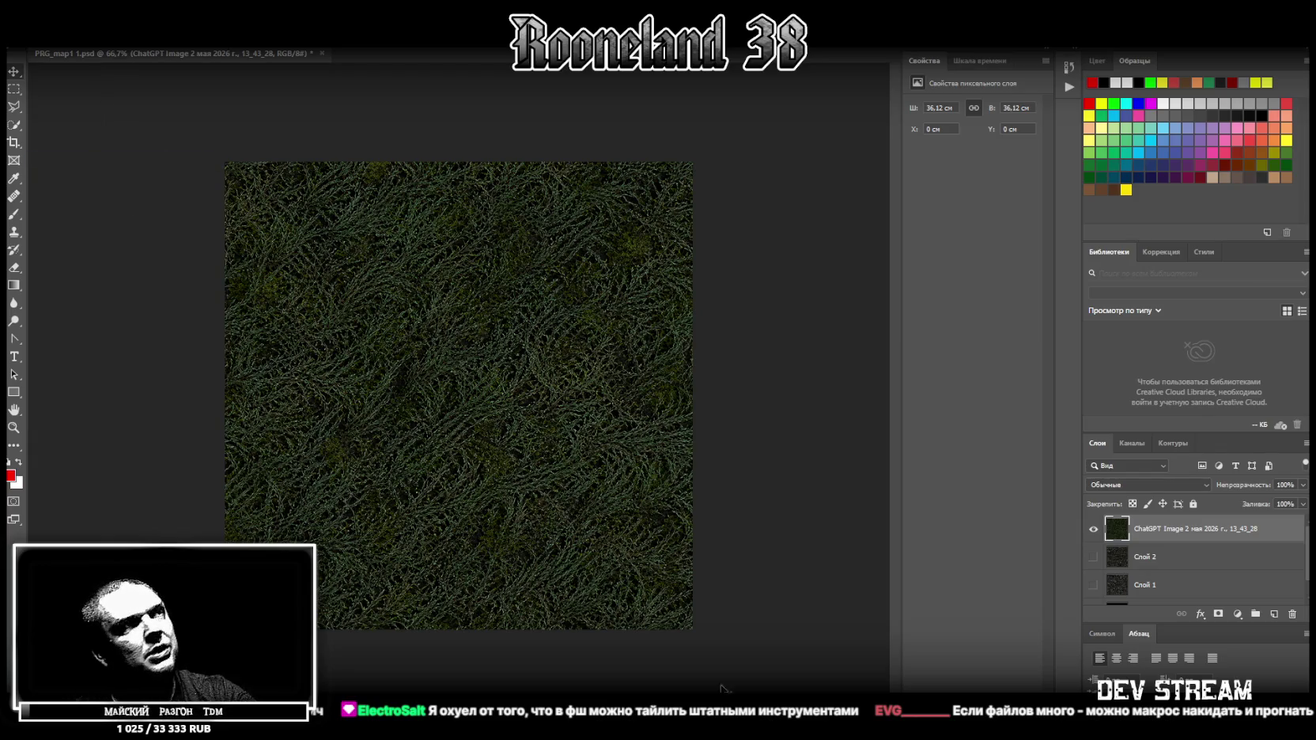
{"action": "key", "text": "ctrl+t"}
{"action": "mouse_move", "coordinate": [761, 153]}
{"action": "left_mouse_down"}
{"action": "mouse_move", "coordinate": [324, 285]}
{"action": "mouse_move", "coordinate": [380, 448]}
{"action": "left_mouse_up"}
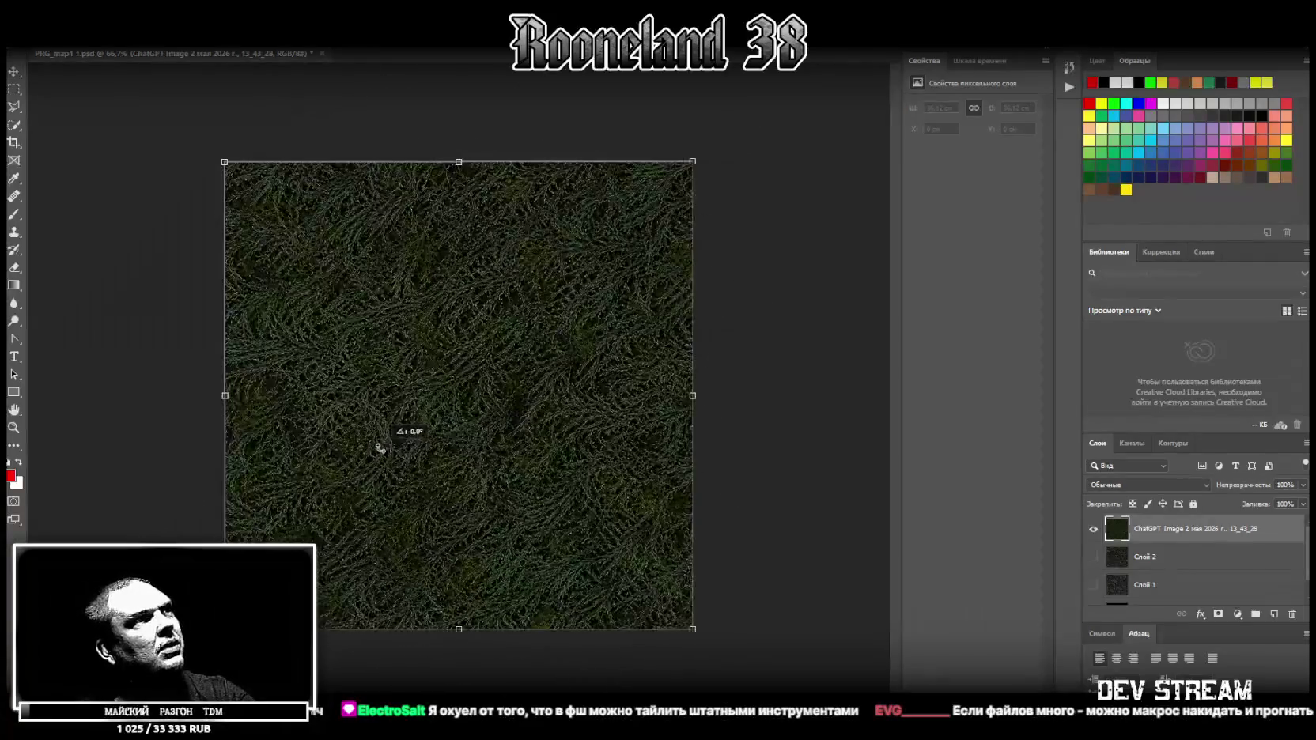
{"action": "key", "text": "Return"}
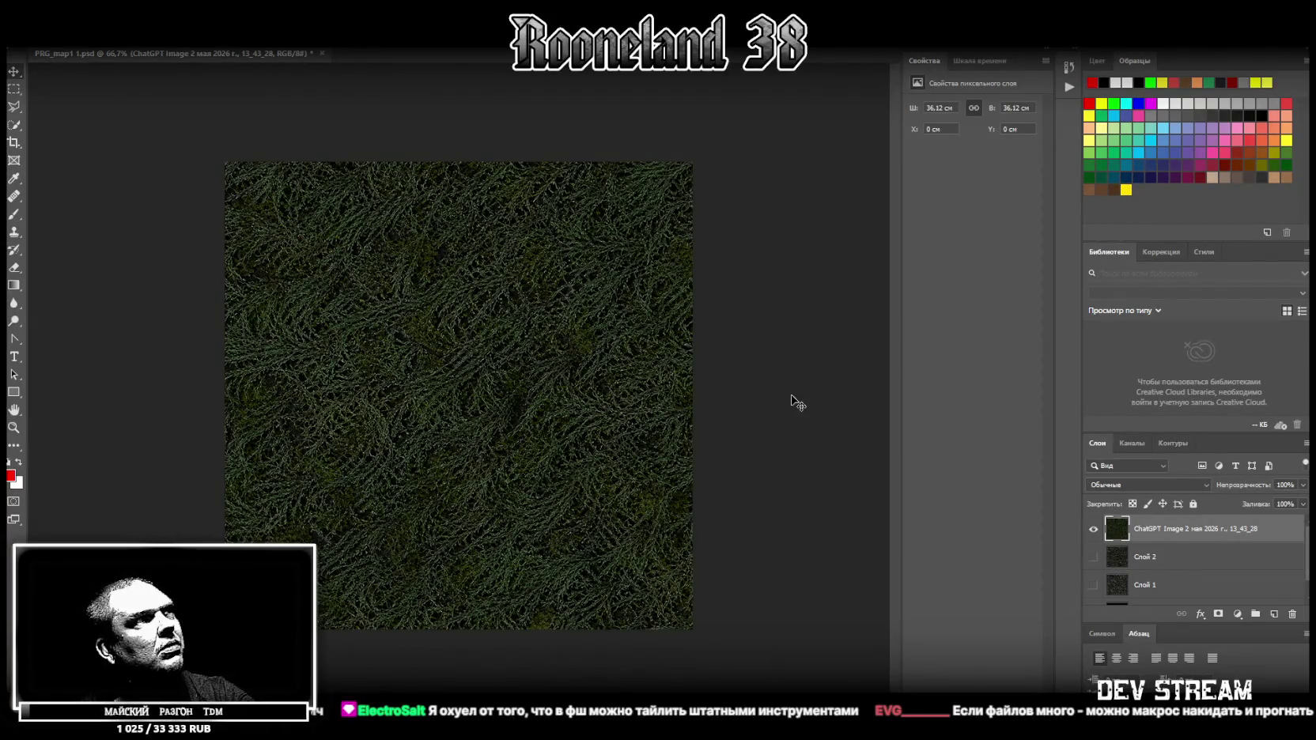
{"action": "left_click", "coordinate": [36, 38]}
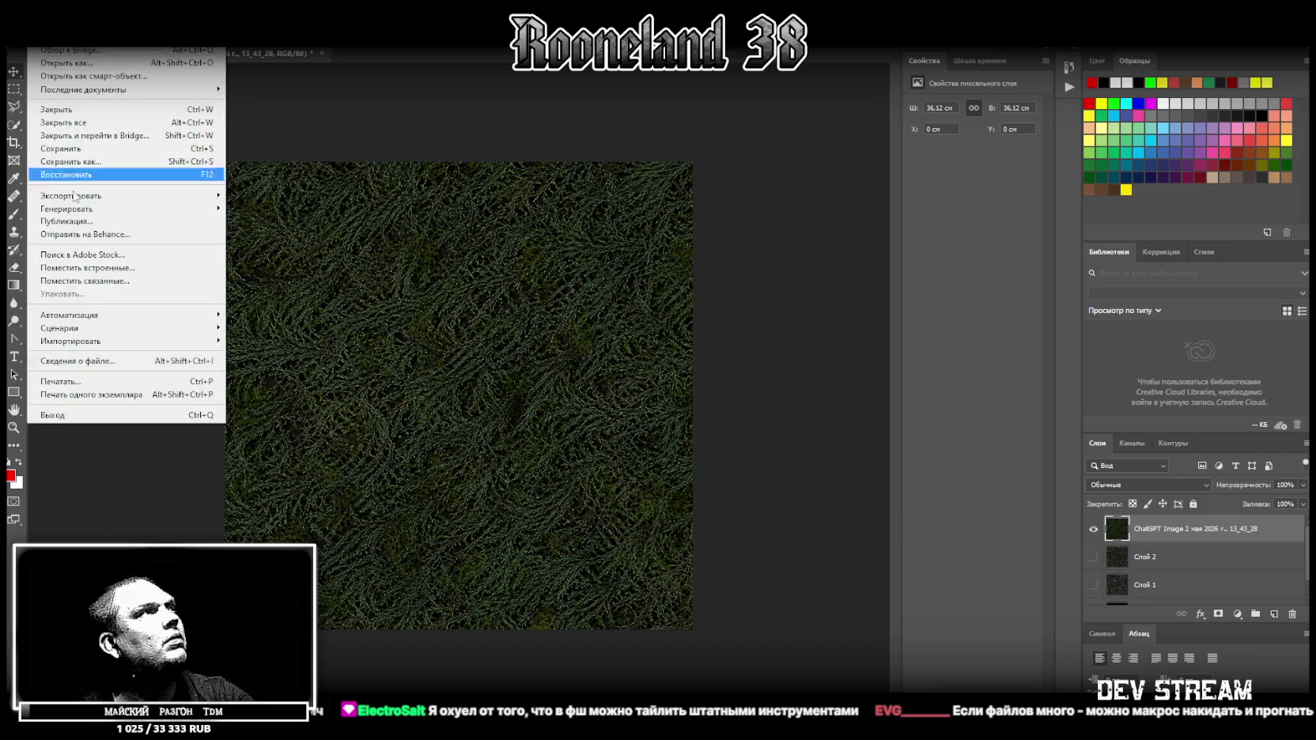
Confirm the grass texture's PNG format options, then start renaming the top grass layer.
{"action": "left_click", "coordinate": [449, 320]}
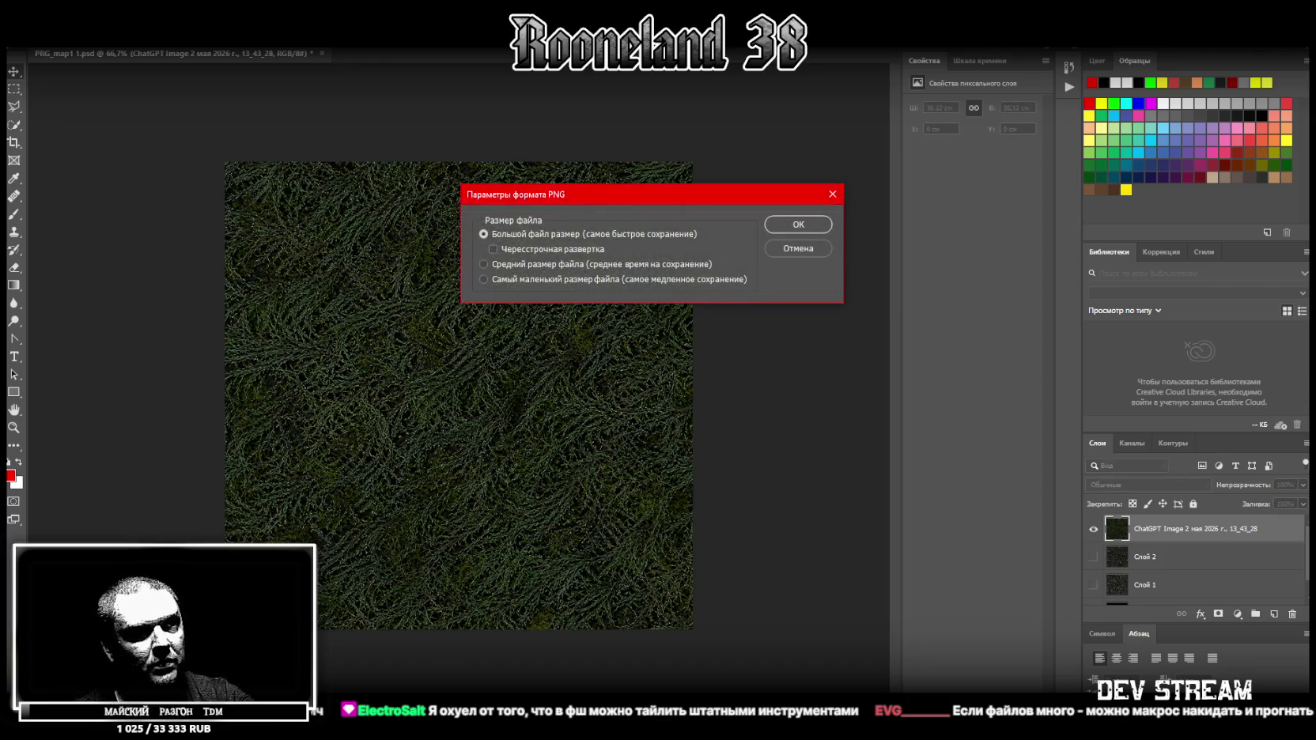
{"action": "left_click", "coordinate": [799, 225]}
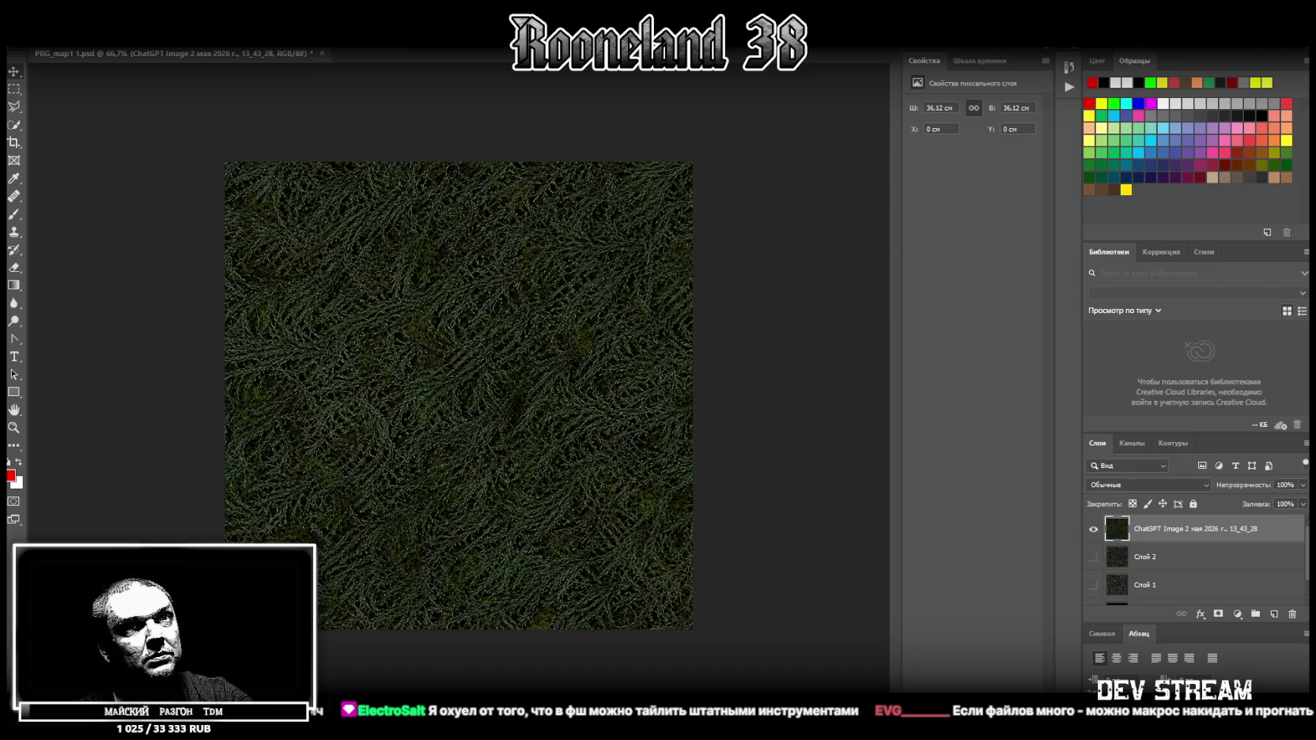
{"action": "double_click", "coordinate": [1148, 528]}
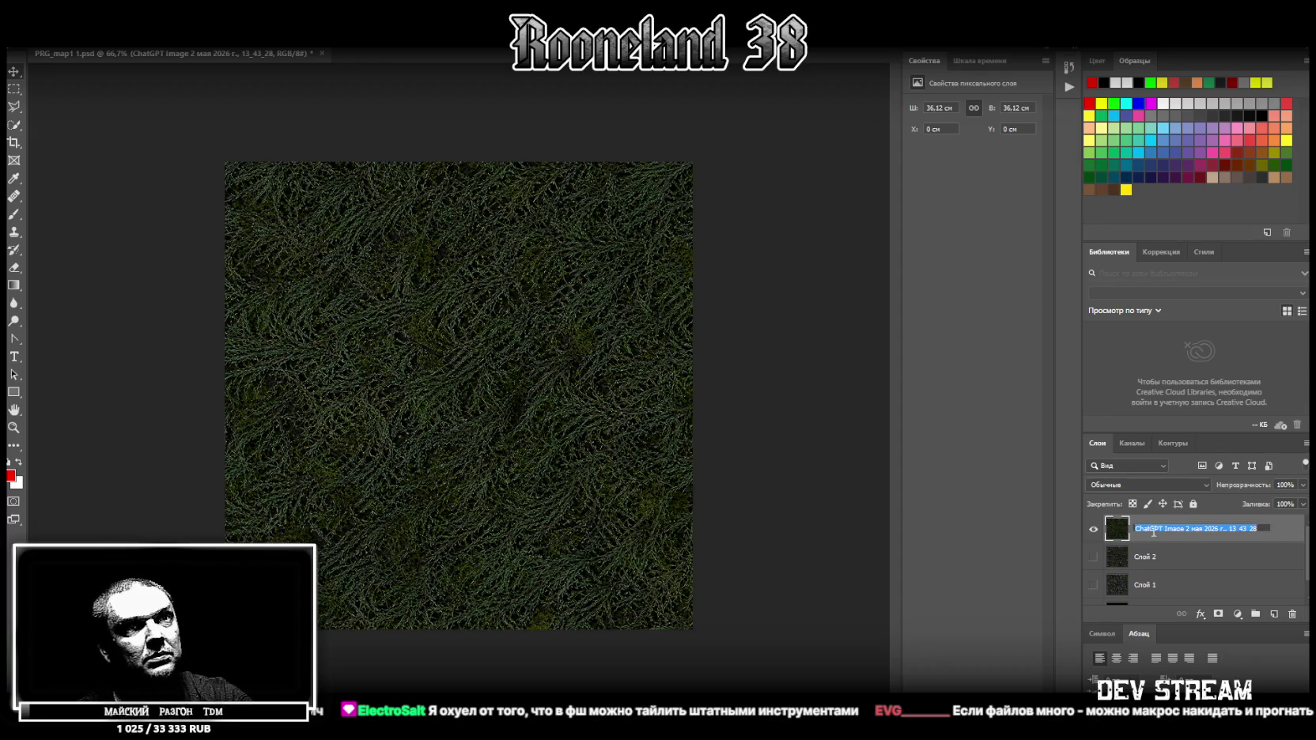
Rename the layers rockbeach, dirt1 and grass1, and drag the wooden planks image onto the canvas.
{"action": "double_click", "coordinate": [1152, 586]}
{"action": "type", "text": "rockbeach"}
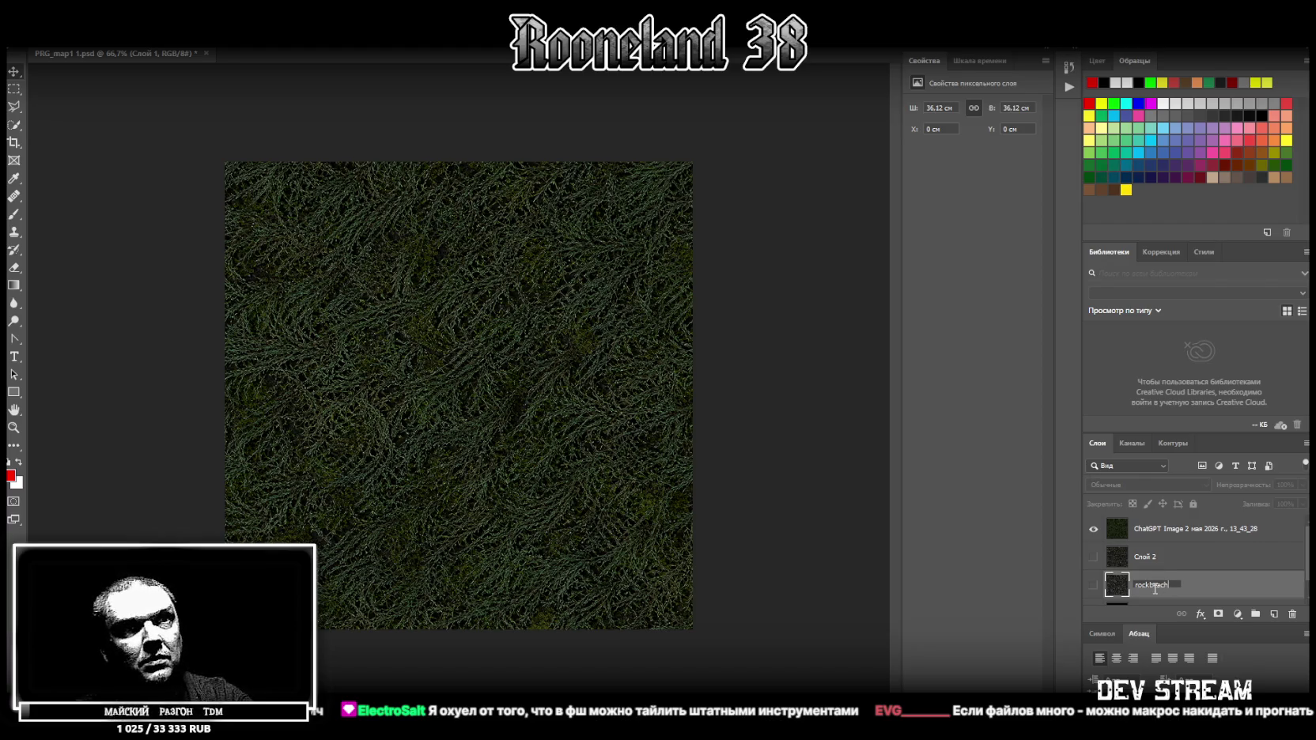
{"action": "key", "text": "Return"}
{"action": "double_click", "coordinate": [1147, 556]}
{"action": "type", "text": "dirt1"}
{"action": "key", "text": "Return"}
{"action": "double_click", "coordinate": [1179, 527]}
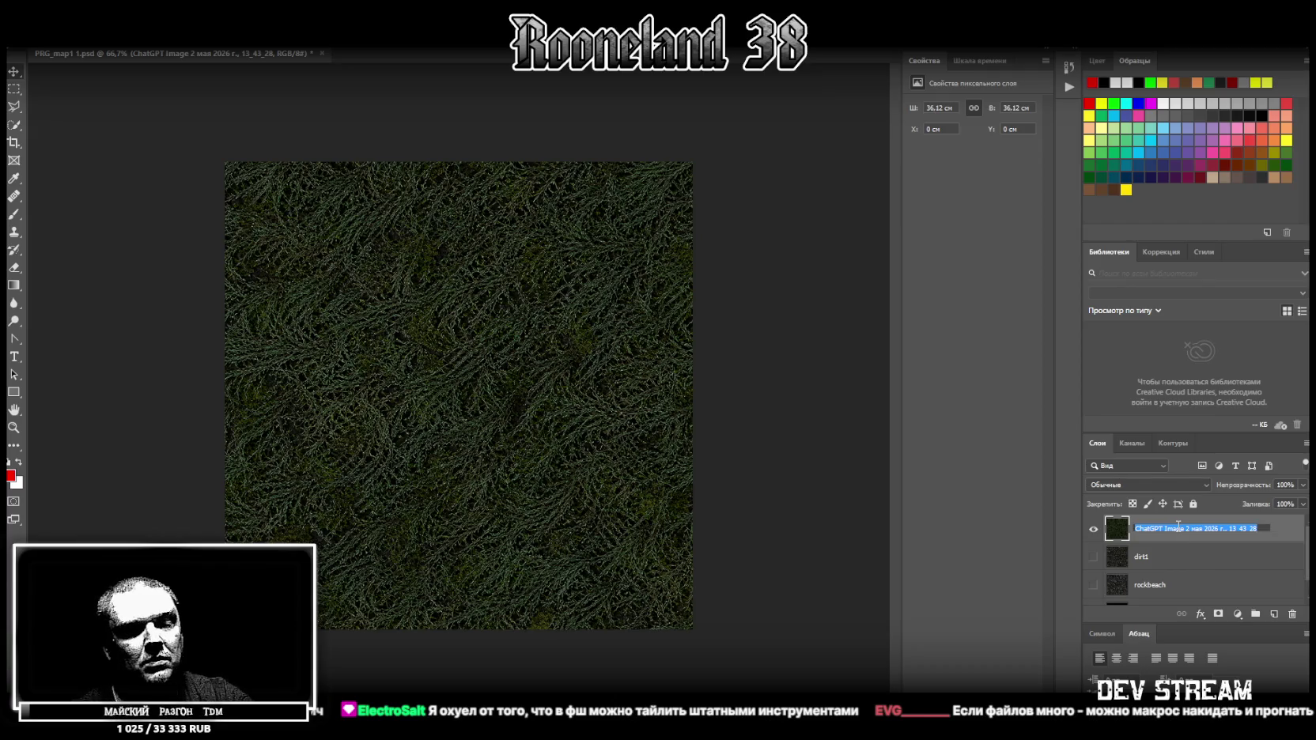
{"action": "type", "text": "ds1"}
{"action": "key", "text": "Return"}
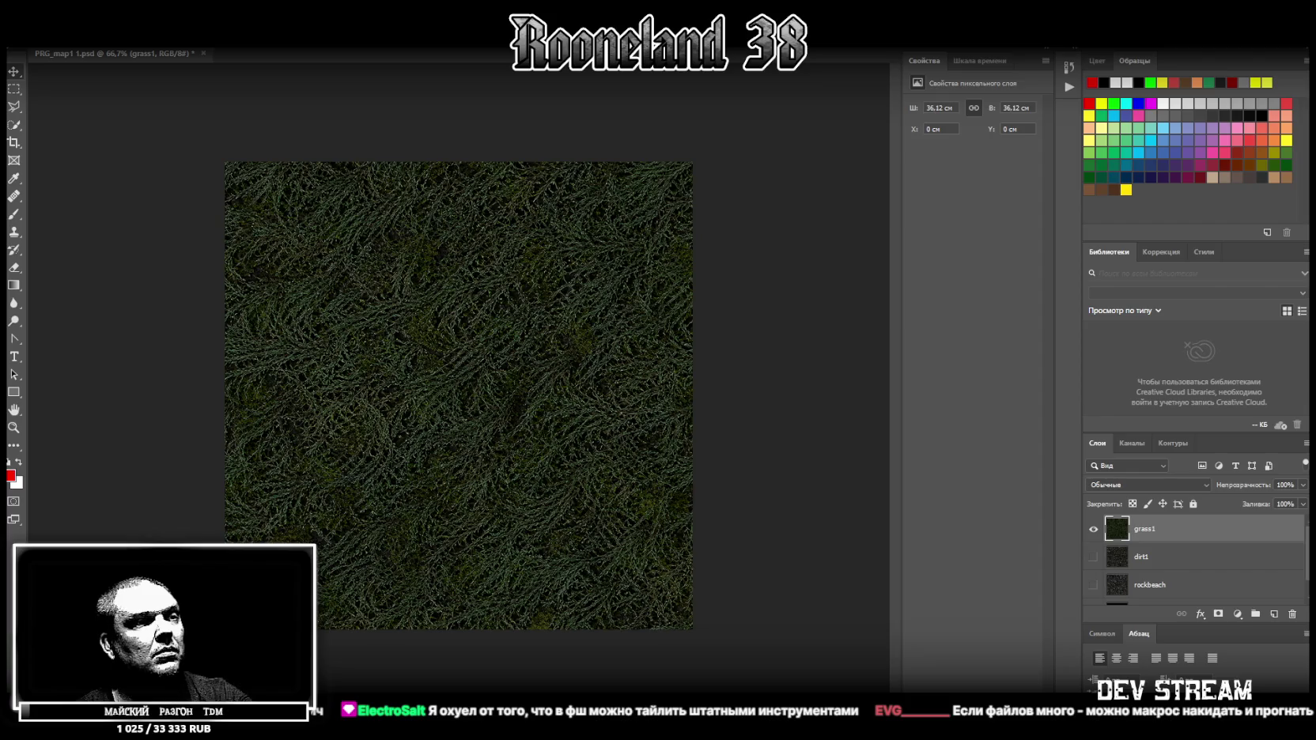
{"action": "left_click_drag", "start_coordinate": [547, 488], "coordinate": [543, 478]}
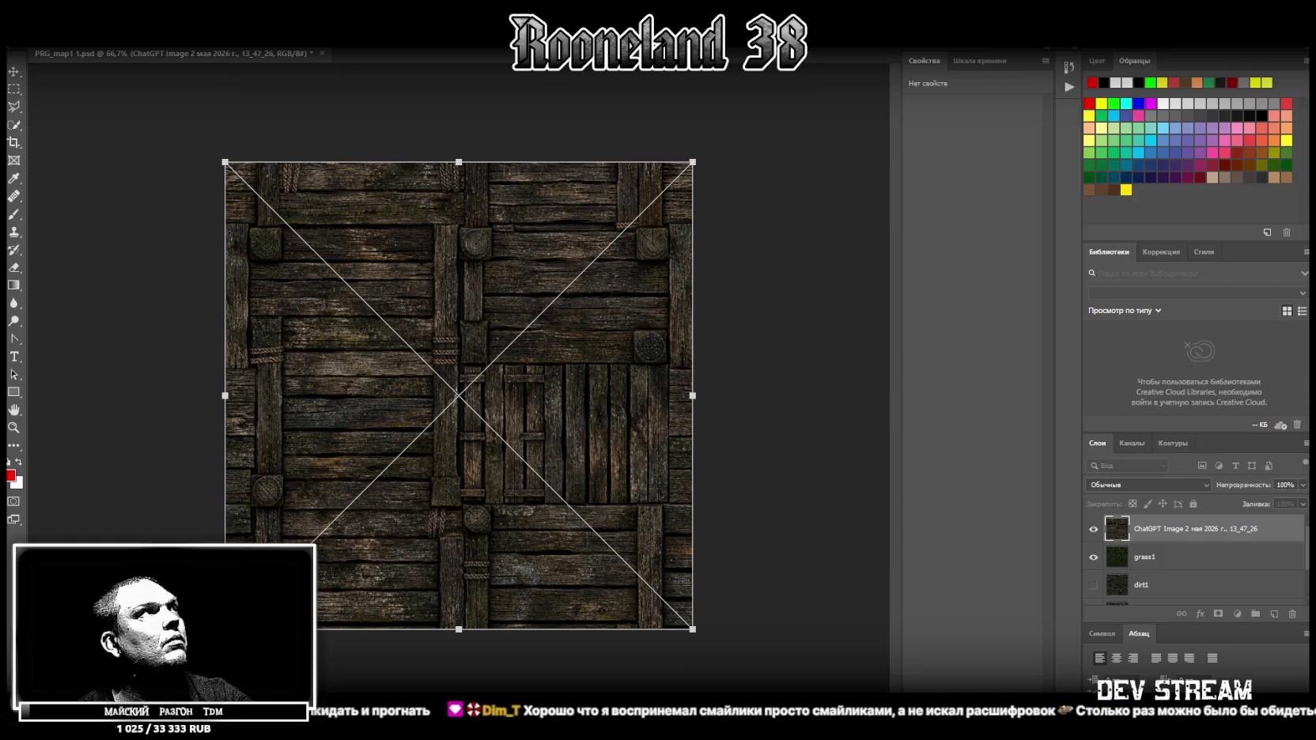
Commit the placed planks image, rasterize it, and name the layer prichal1.
{"action": "key", "text": "alt+f"}
{"action": "left_click", "coordinate": [374, 103]}
{"action": "key", "text": "Return"}
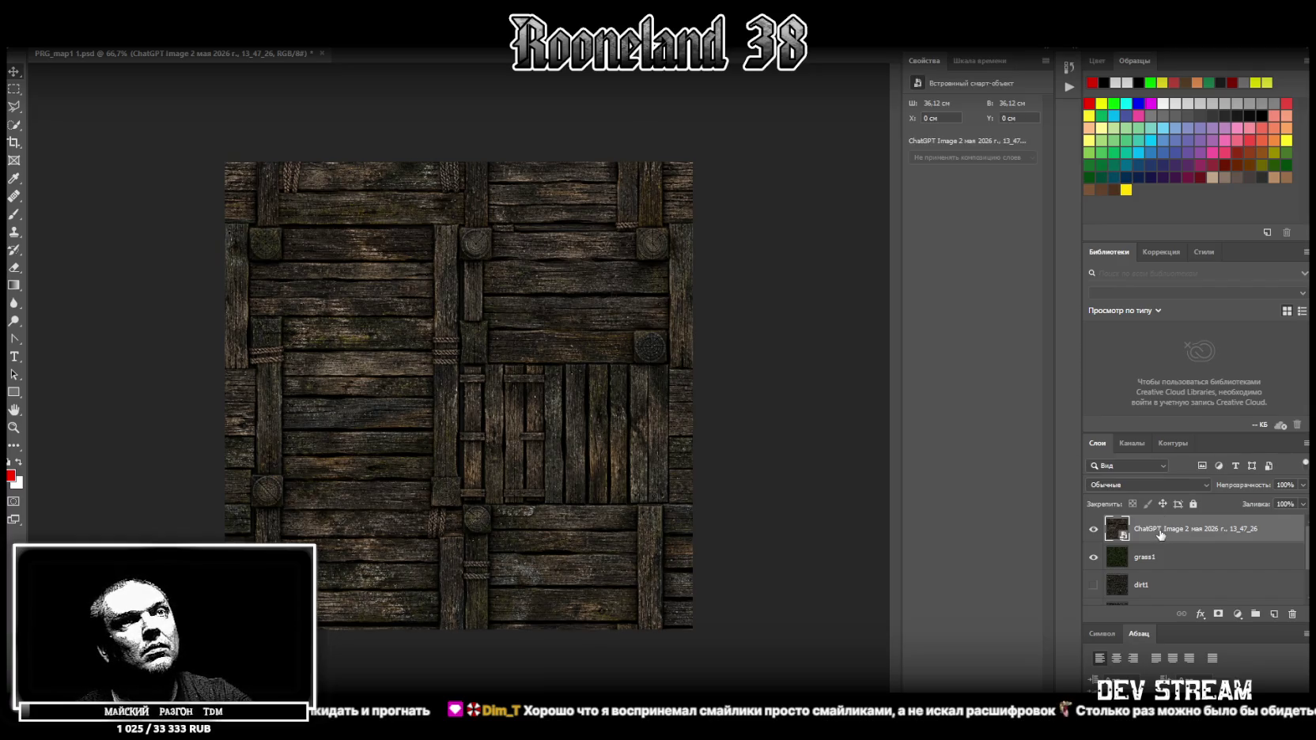
{"action": "right_click", "coordinate": [1146, 530]}
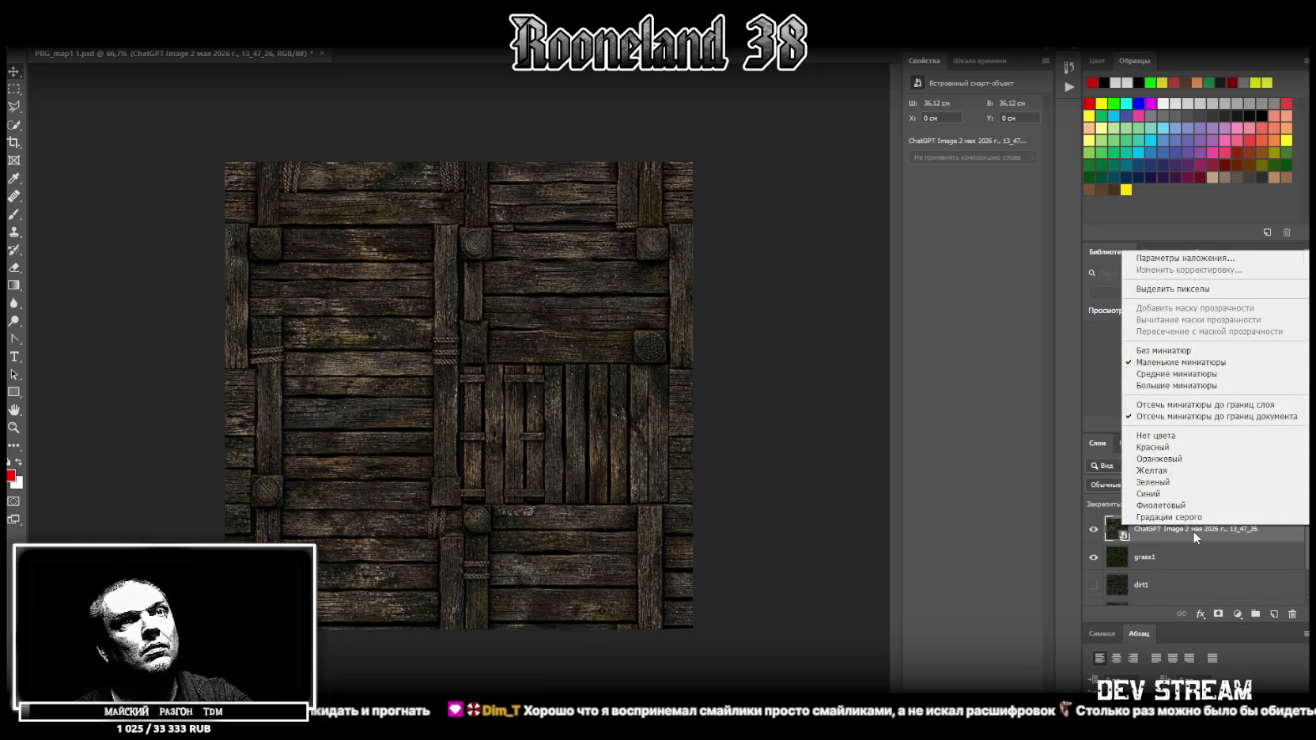
{"action": "right_click", "coordinate": [1193, 531]}
{"action": "left_click", "coordinate": [1028, 399]}
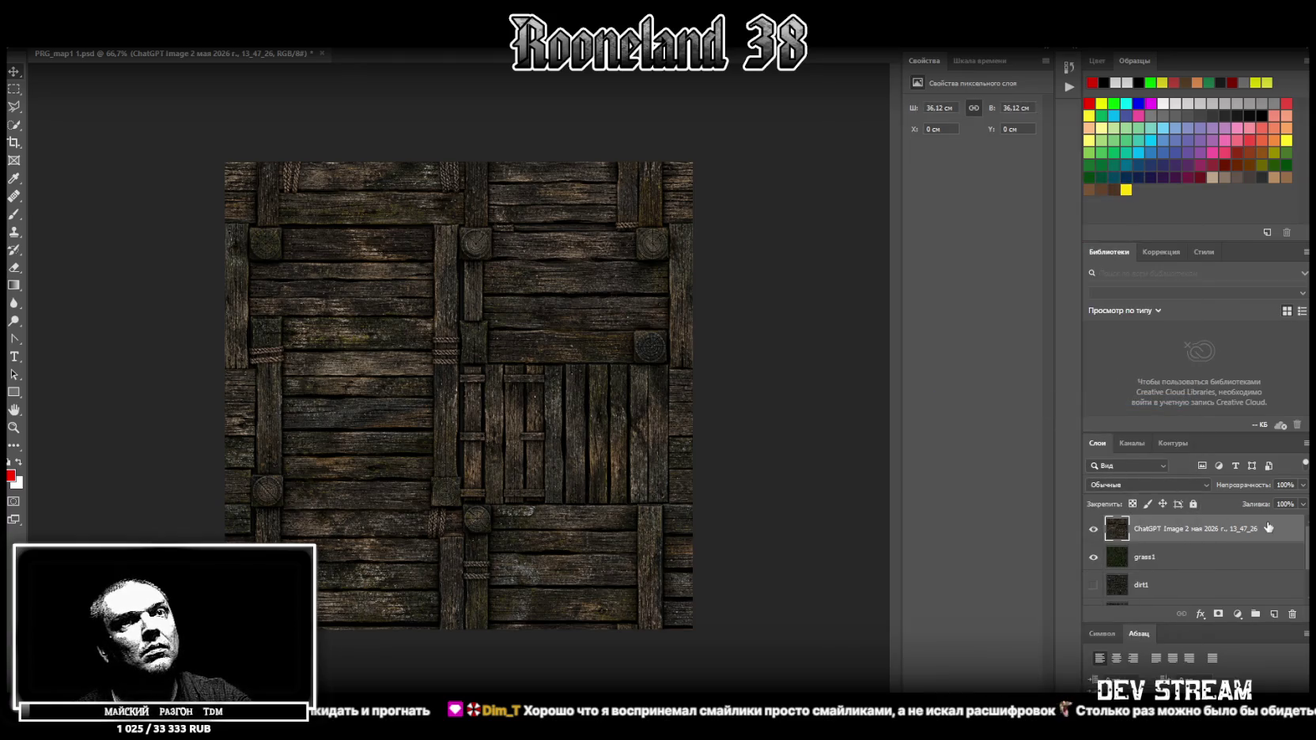
{"action": "double_click", "coordinate": [1239, 530]}
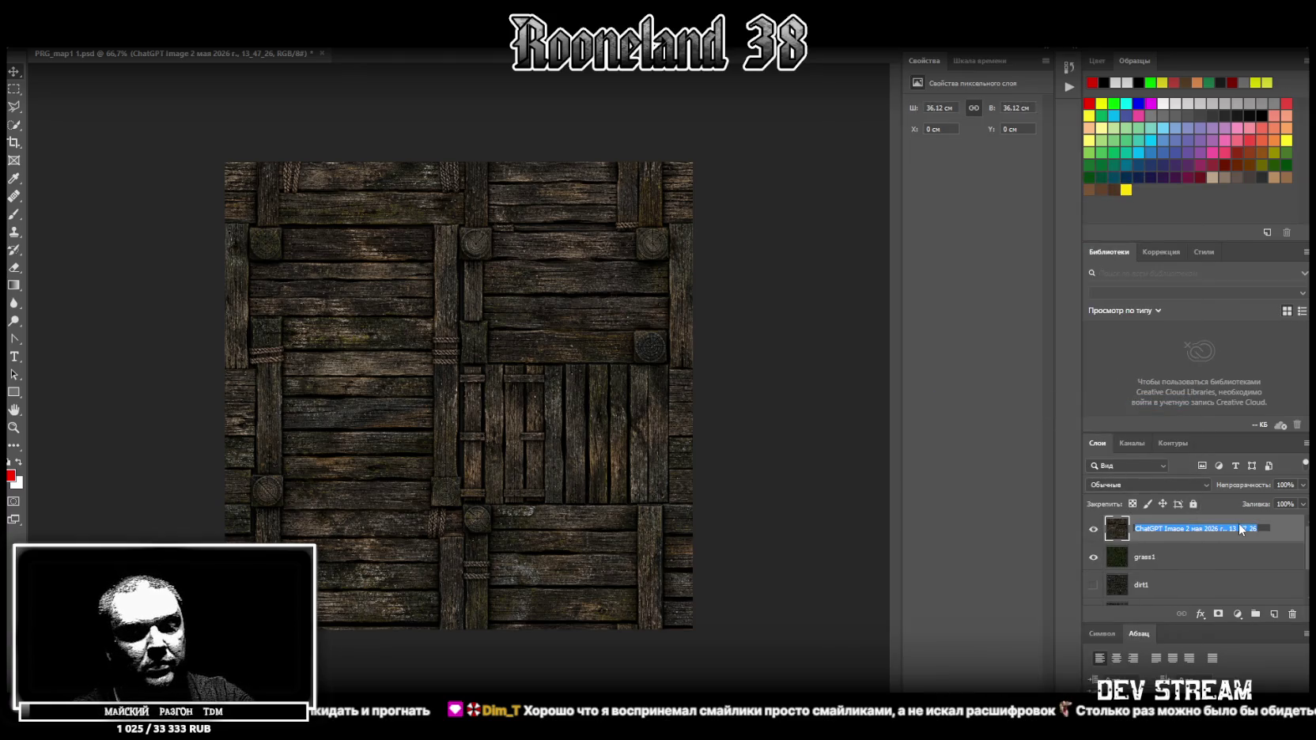
{"action": "type", "text": "grass"}
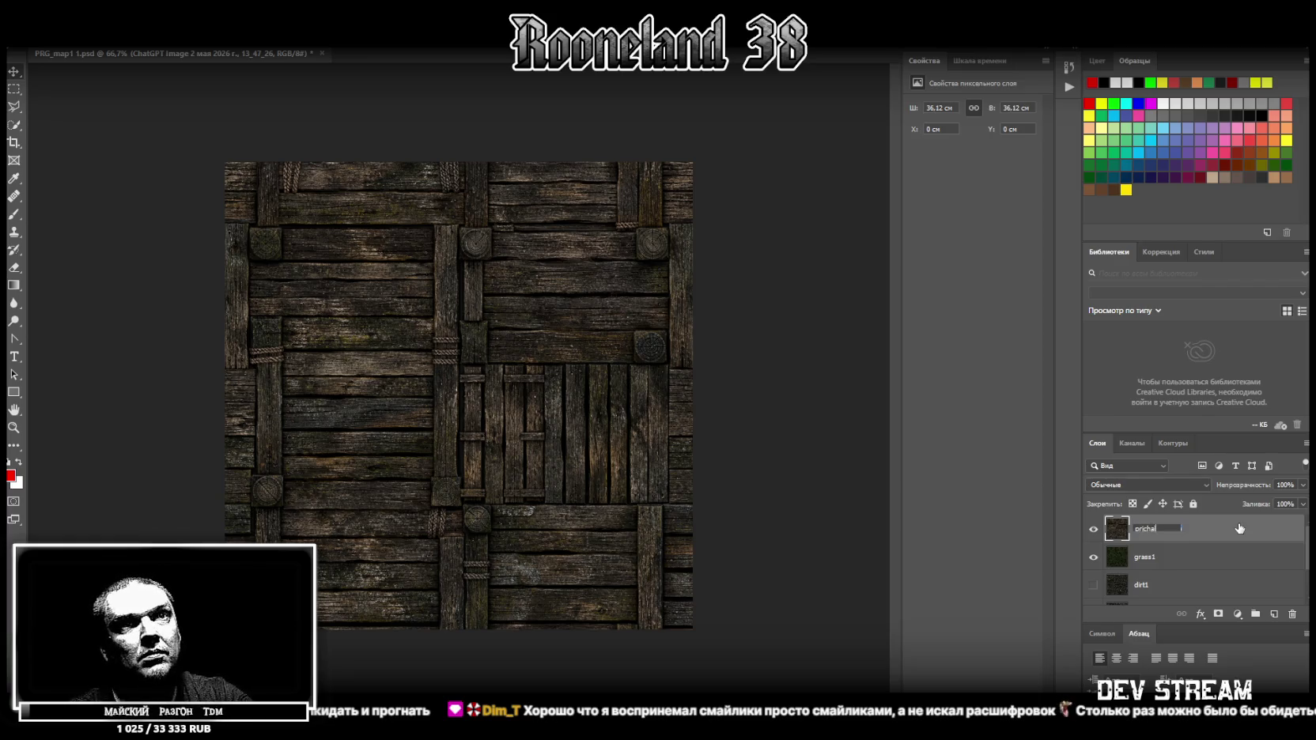
{"action": "type", "text": "1"}
{"action": "key", "text": "Return"}
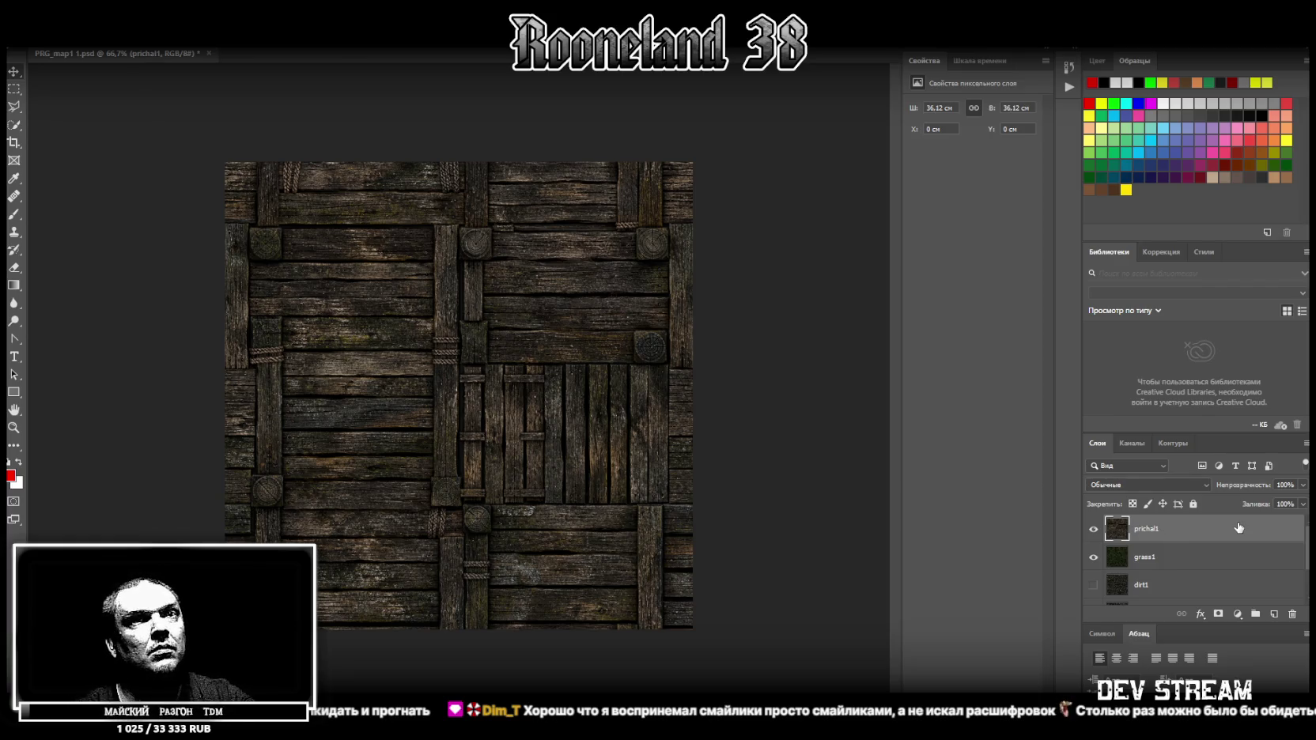
Save the pier texture as a new file and switch to Unity.
{"action": "left_click", "coordinate": [36, 8]}
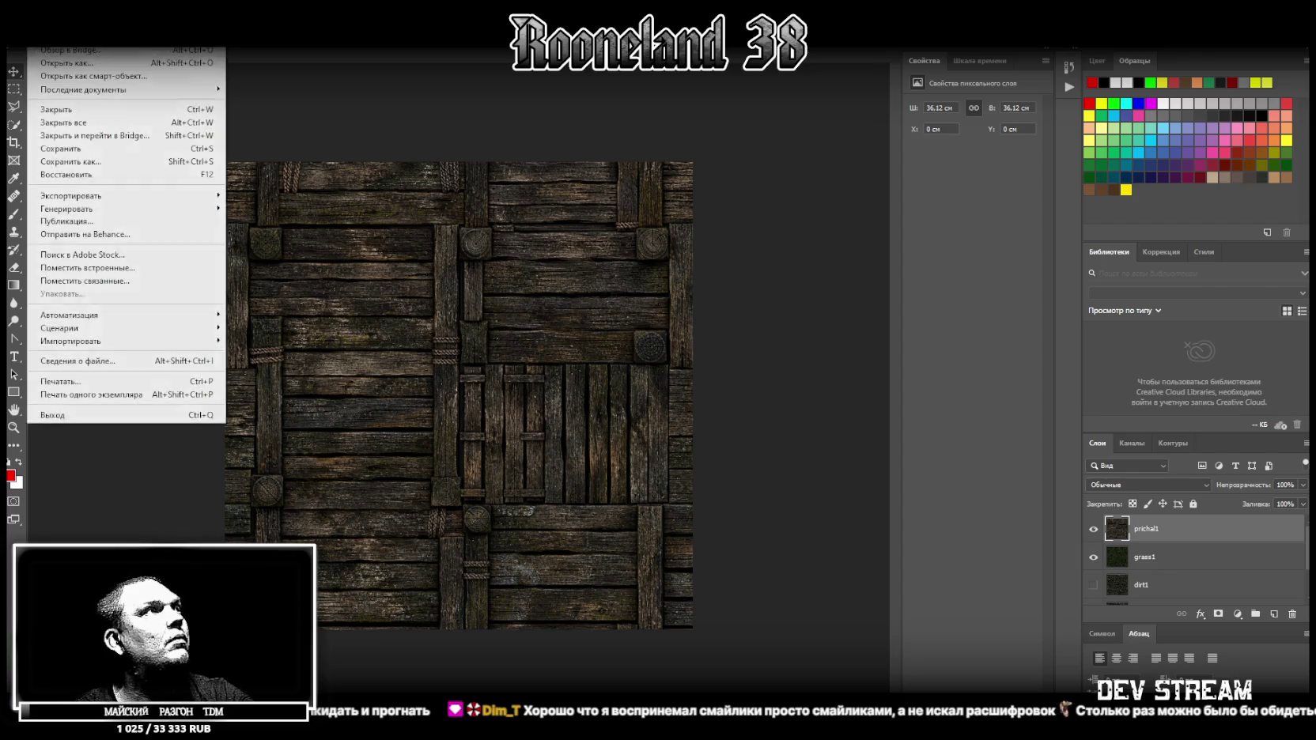
{"action": "left_click", "coordinate": [76, 176]}
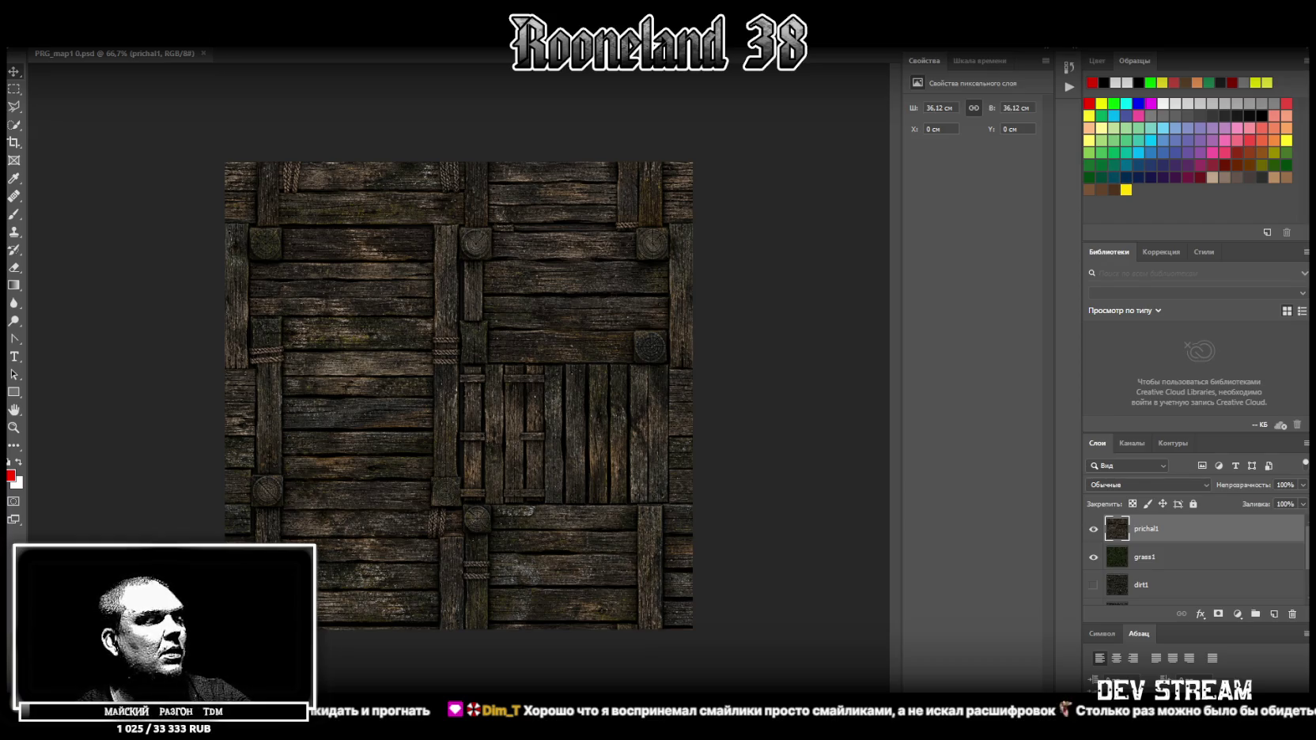
{"action": "key", "text": "alt+Tab"}
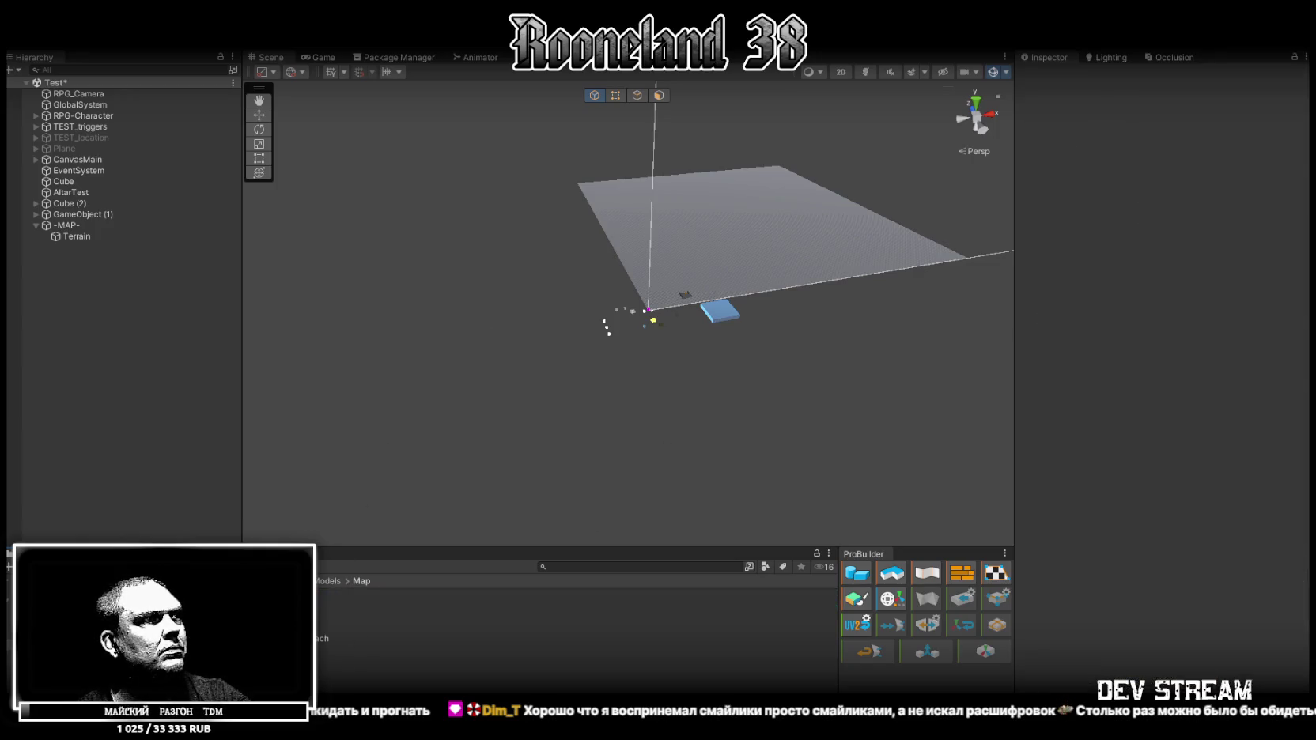
{"action": "left_click", "coordinate": [474, 606]}
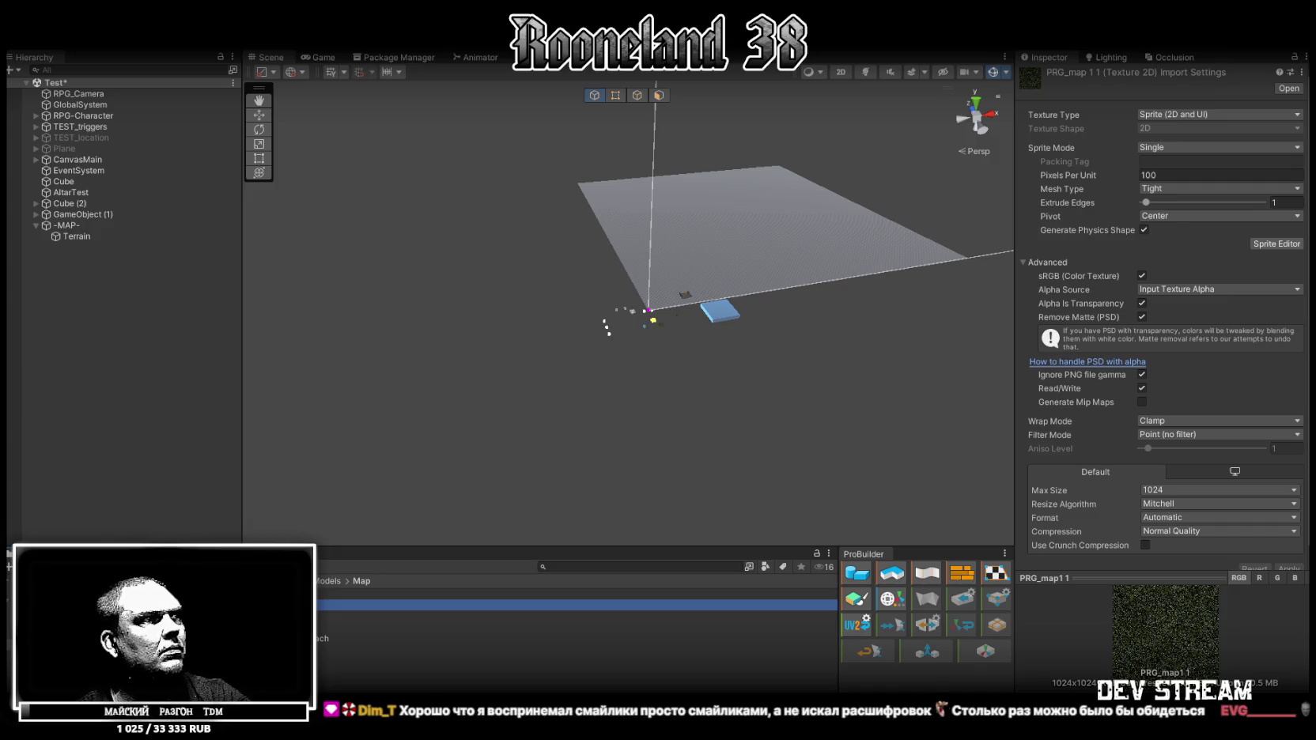
{"action": "key", "text": "alt+Tab"}
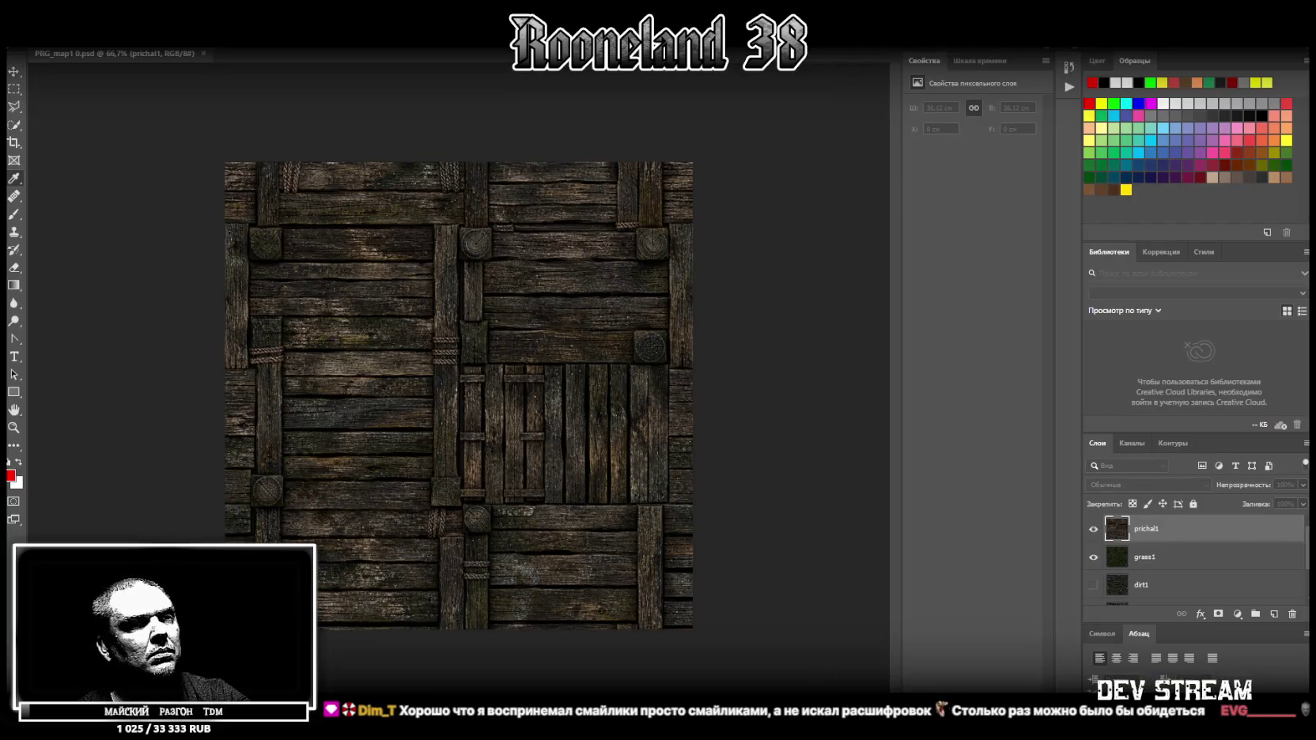
Delete Слой 1 and Слой 2, then commit and rasterize the placed wooden house texture image.
{"action": "left_click", "coordinate": [1167, 558]}
{"action": "left_click", "coordinate": [1171, 573], "text": "shift"}
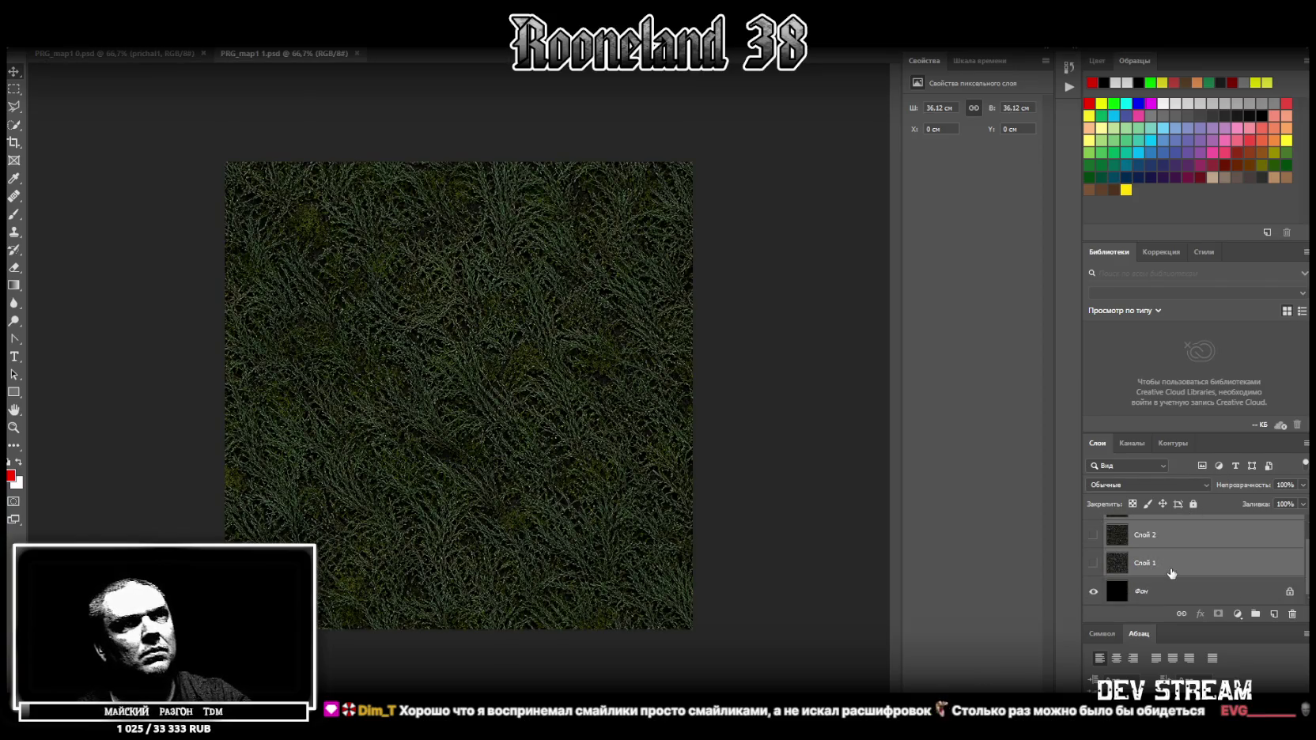
{"action": "key", "text": "Delete"}
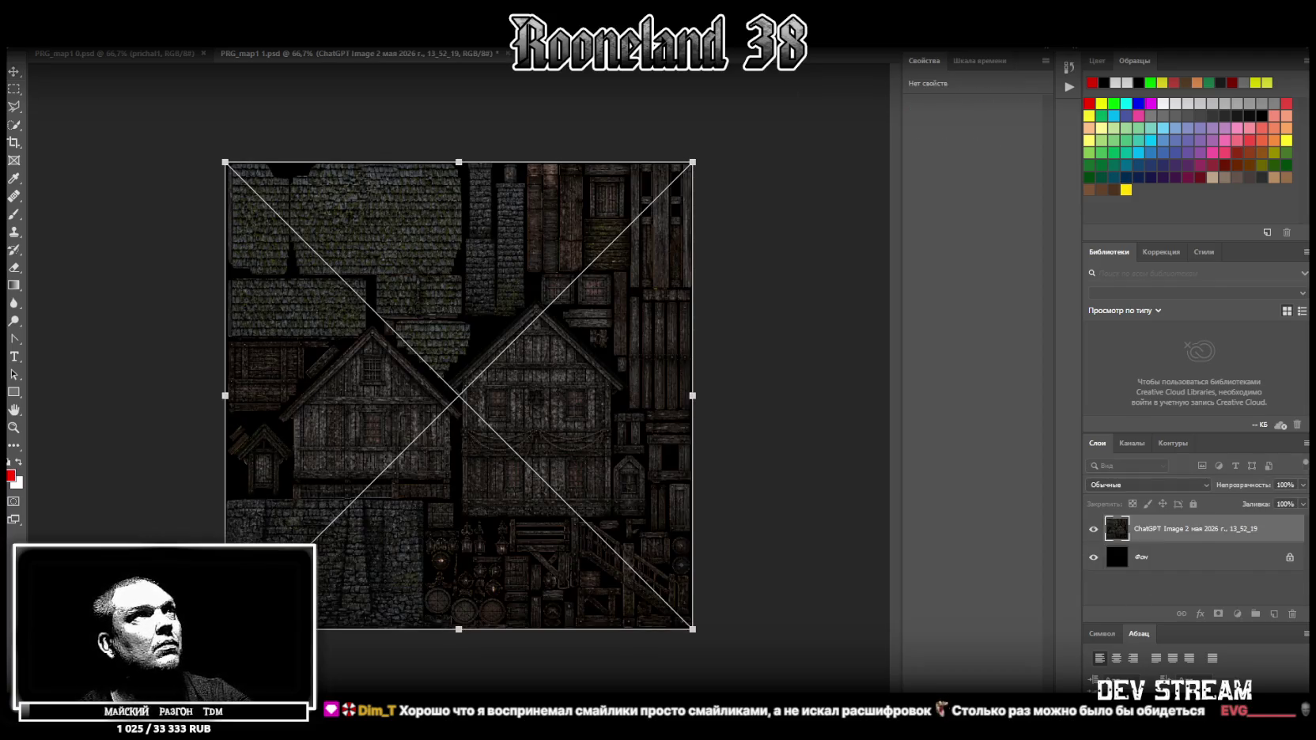
{"action": "key", "text": "Return"}
{"action": "right_click", "coordinate": [1156, 528]}
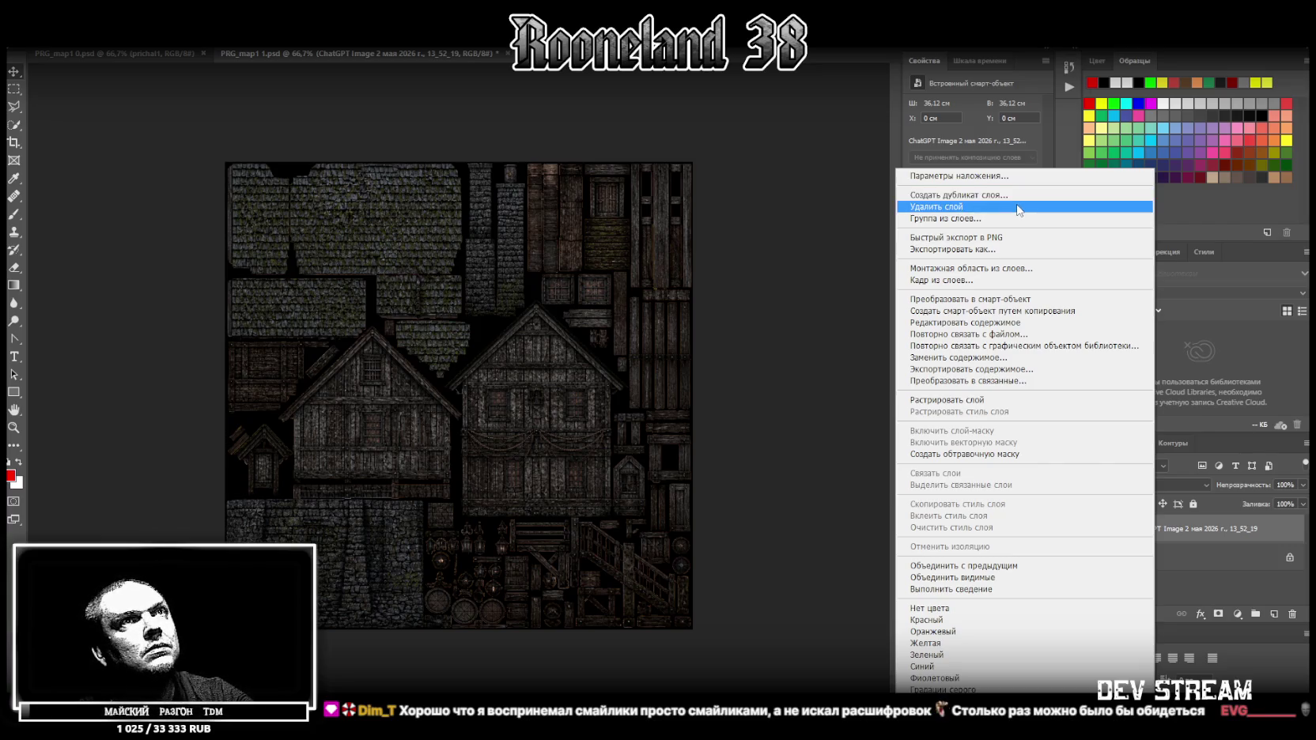
{"action": "left_click", "coordinate": [1074, 407]}
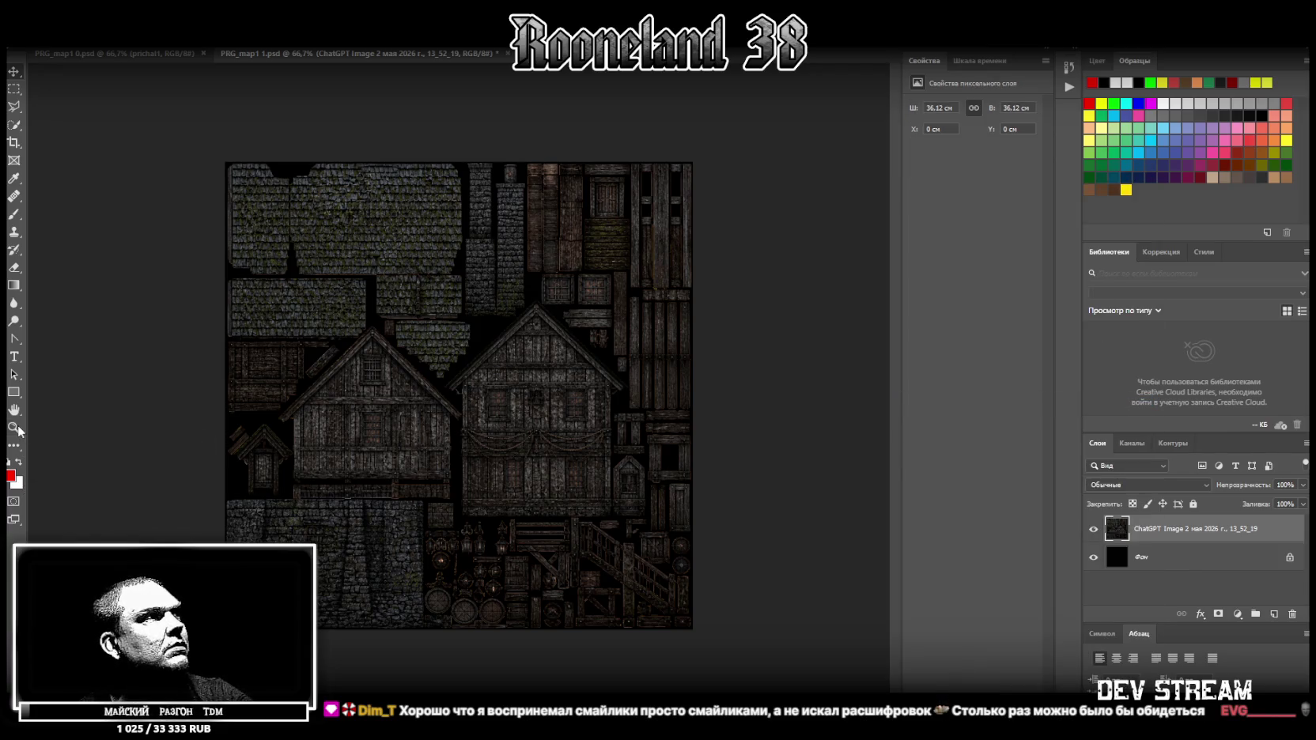